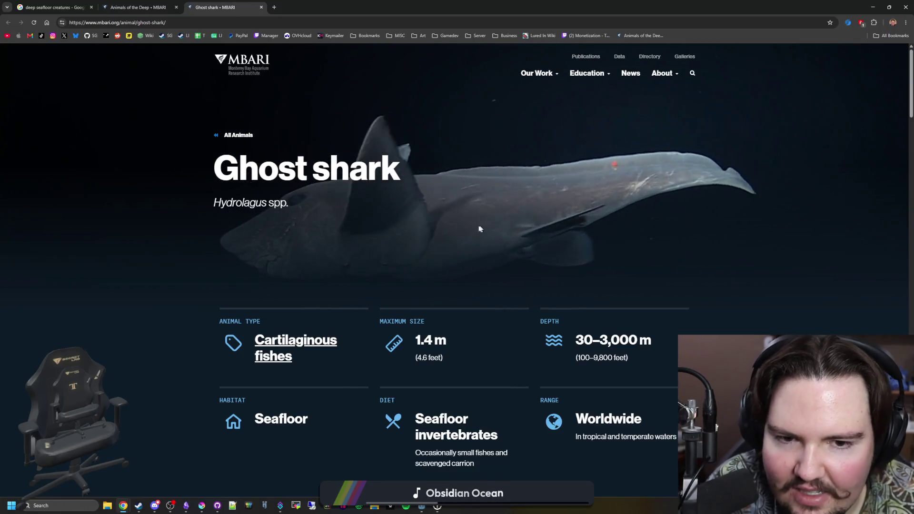
scroll(476, 227, down, 2)
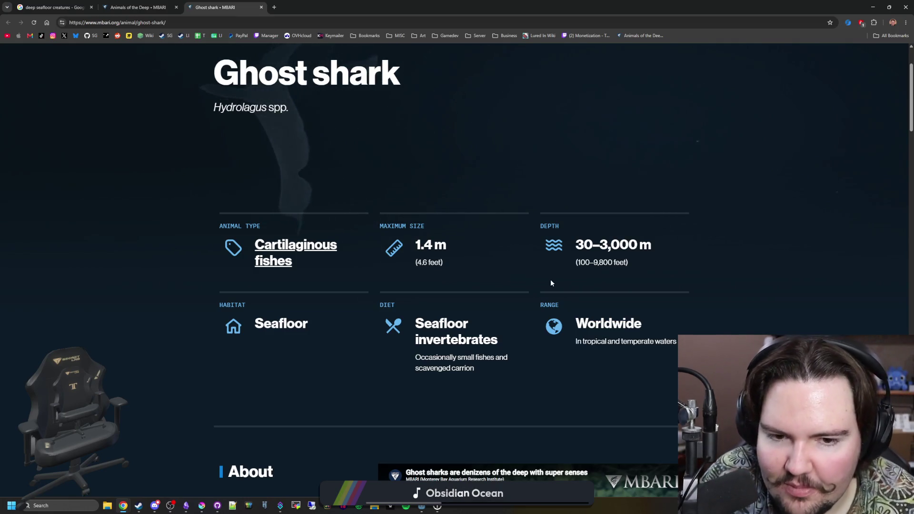
scroll(480, 233, down, 1)
scroll(462, 247, down, 2)
scroll(576, 201, up, 2)
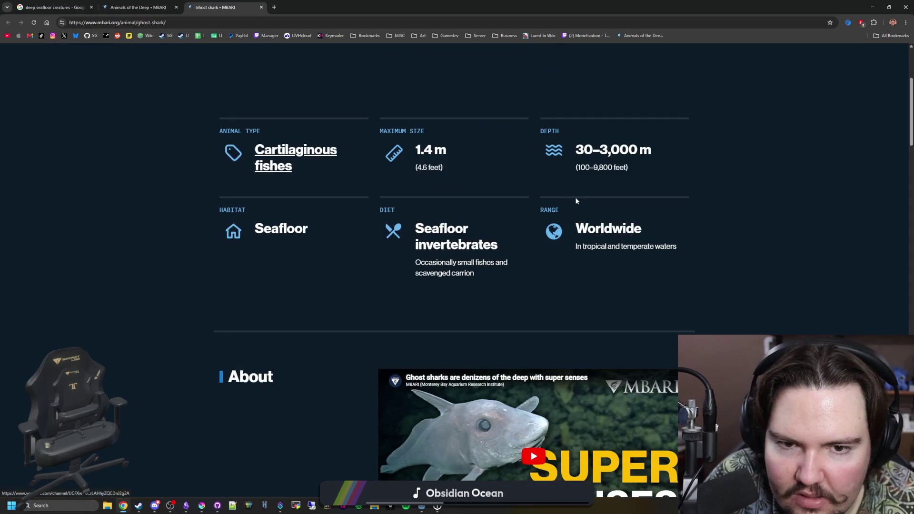
scroll(571, 240, up, 3)
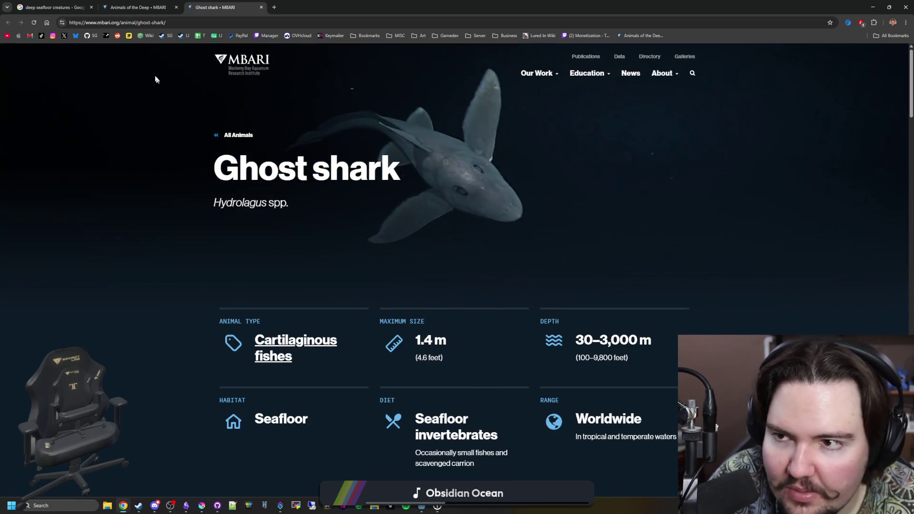
Return to the Animals of the Deep gallery and start a fresh browser tab
click(162, 4)
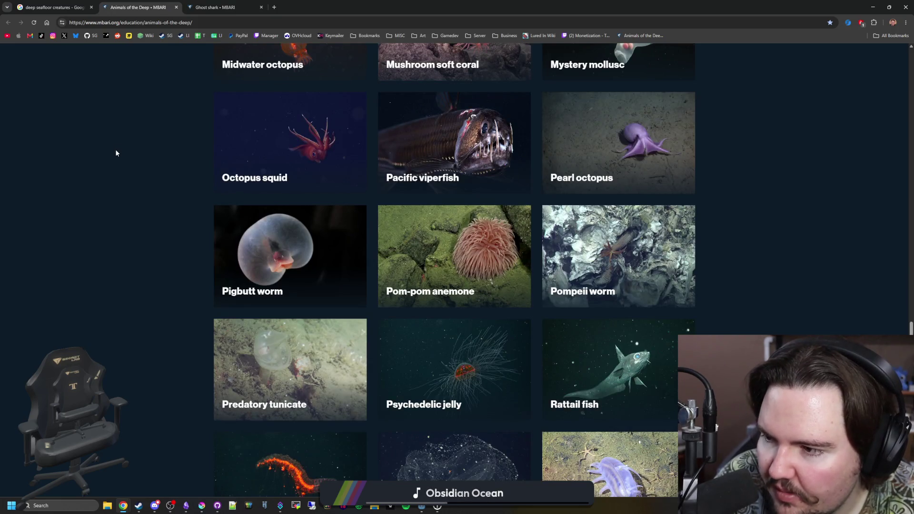
mouse_move(290, 57)
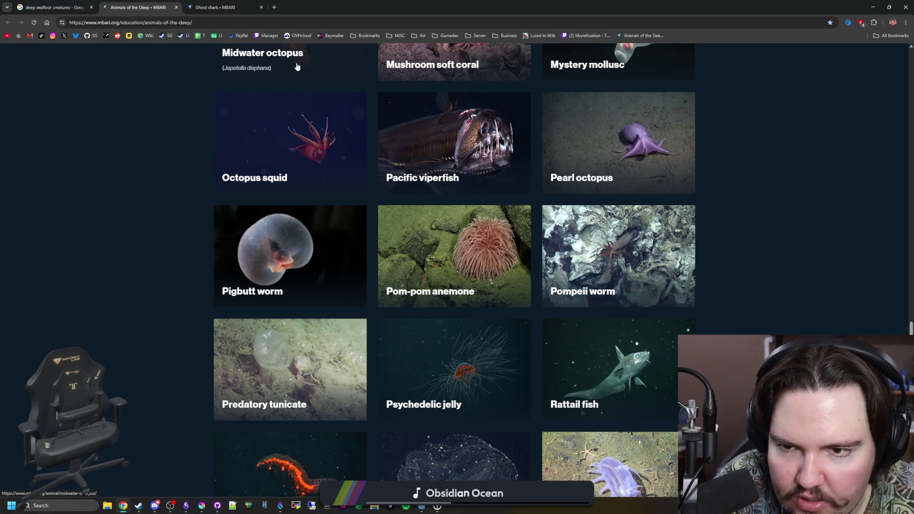
scroll(297, 66, up, 2)
click(274, 6)
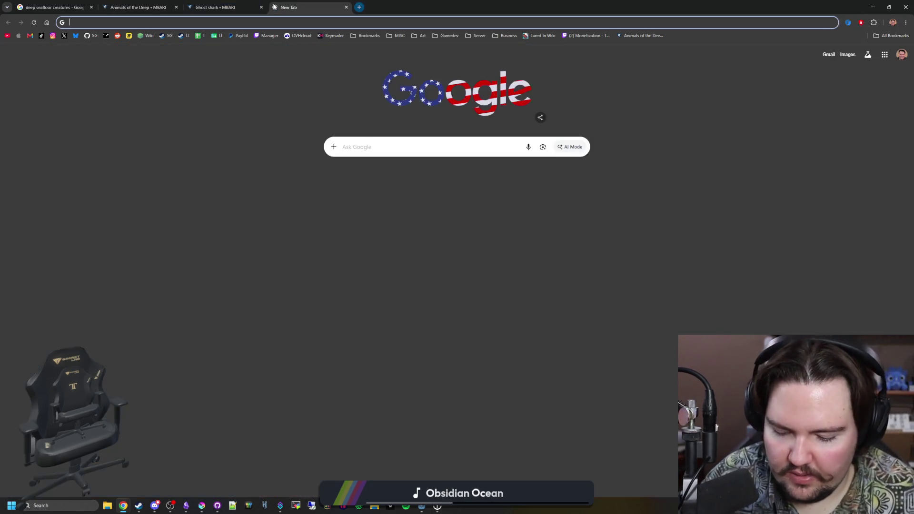
text(fangtooth fish)
Search Google for 'fangtooth fish', browse the image results, then begin a new query
key(Return)
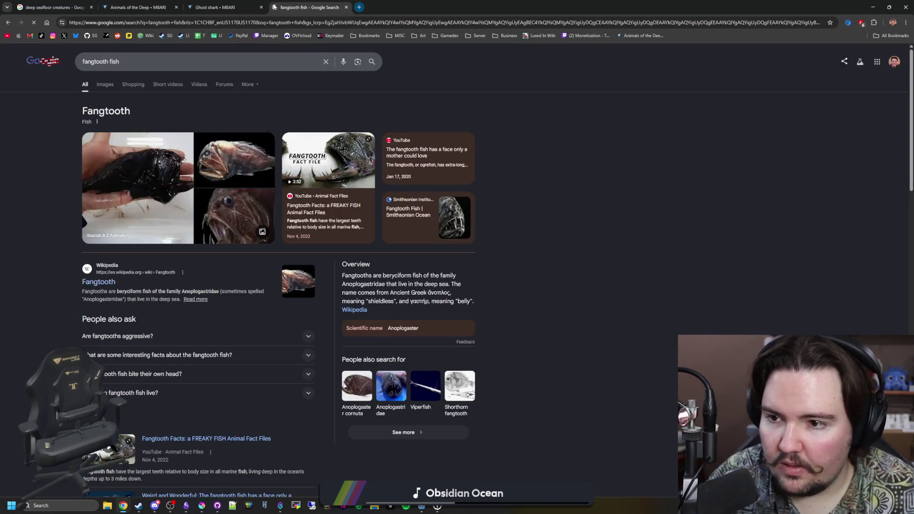
click(105, 83)
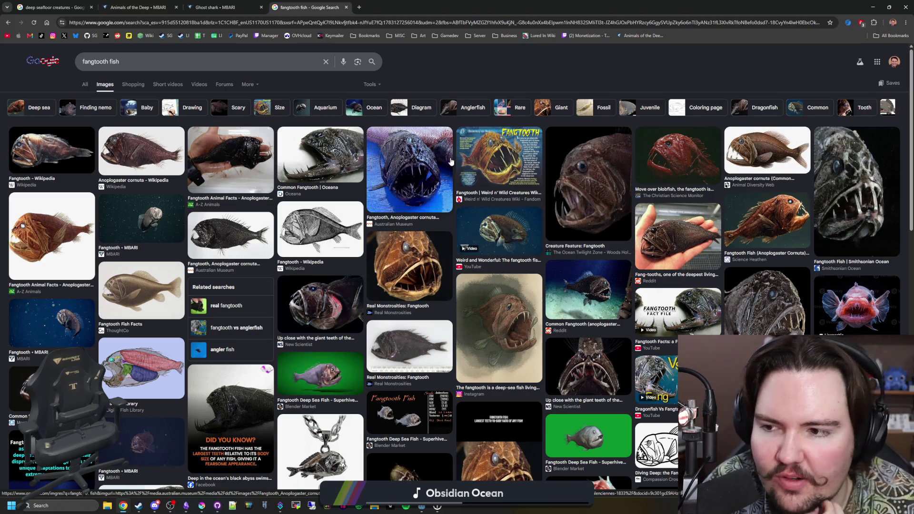
scroll(144, 144, down, 3)
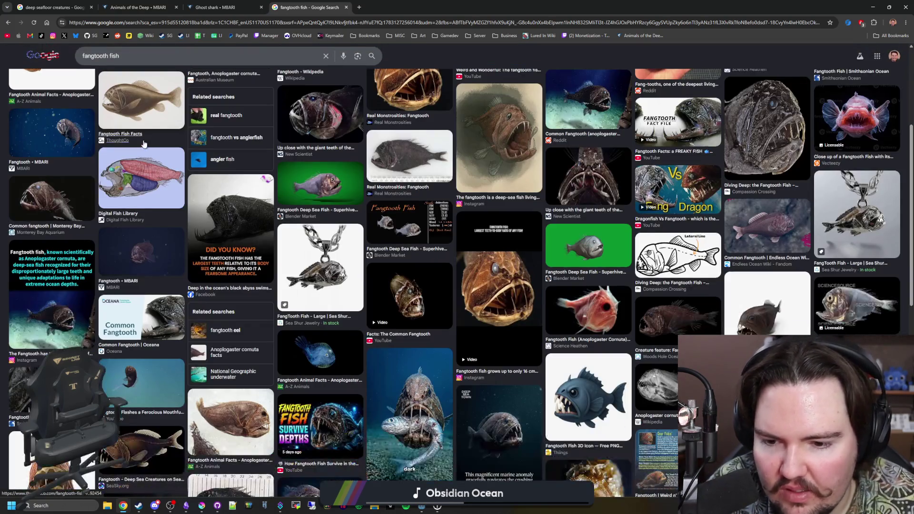
scroll(144, 144, down, 2)
scroll(529, 218, down, 2)
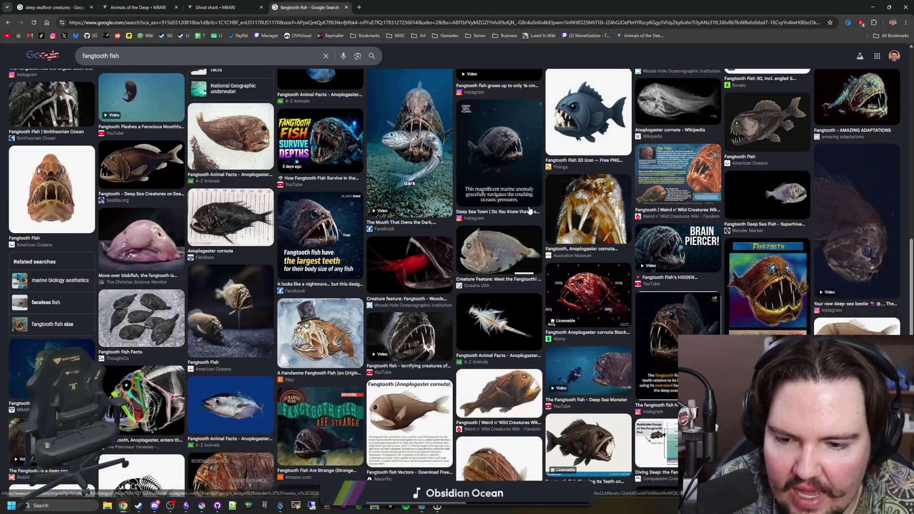
scroll(530, 213, down, 3)
scroll(515, 210, down, 3)
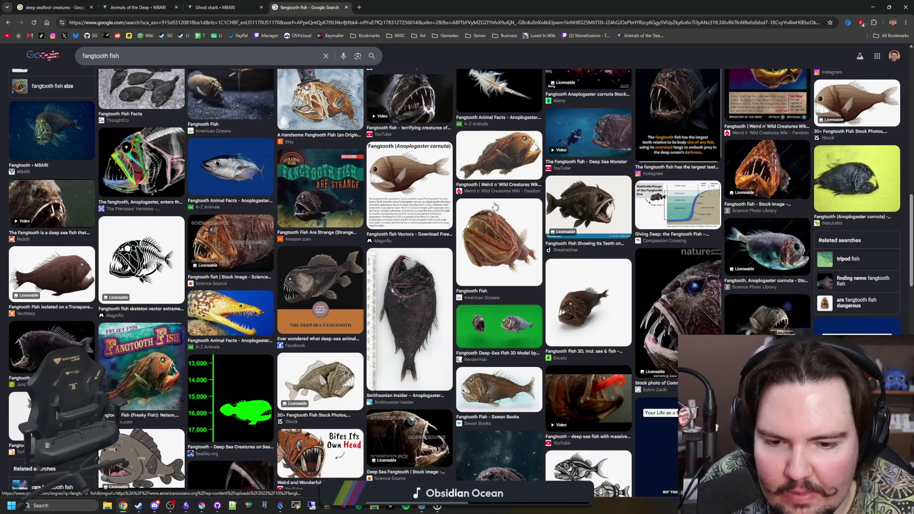
scroll(495, 206, down, 3)
scroll(495, 207, down, 2)
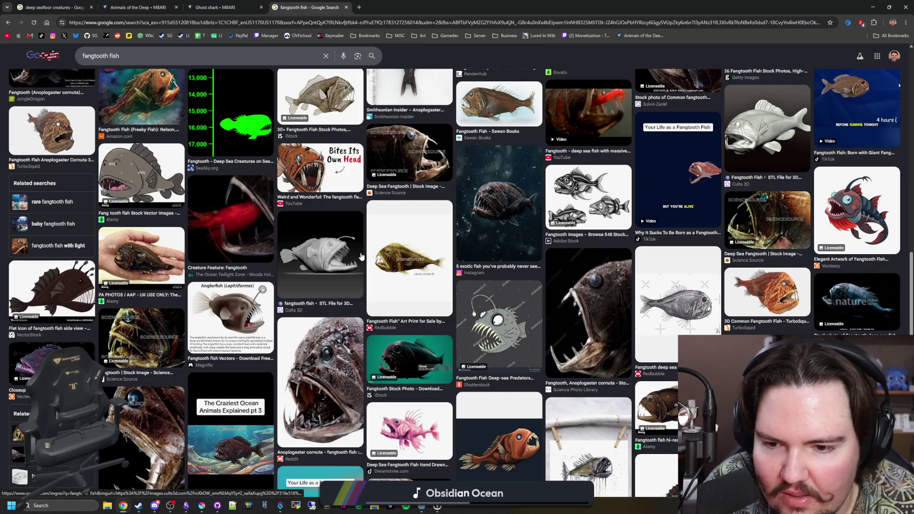
scroll(377, 255, up, 10)
scroll(310, 280, up, 3)
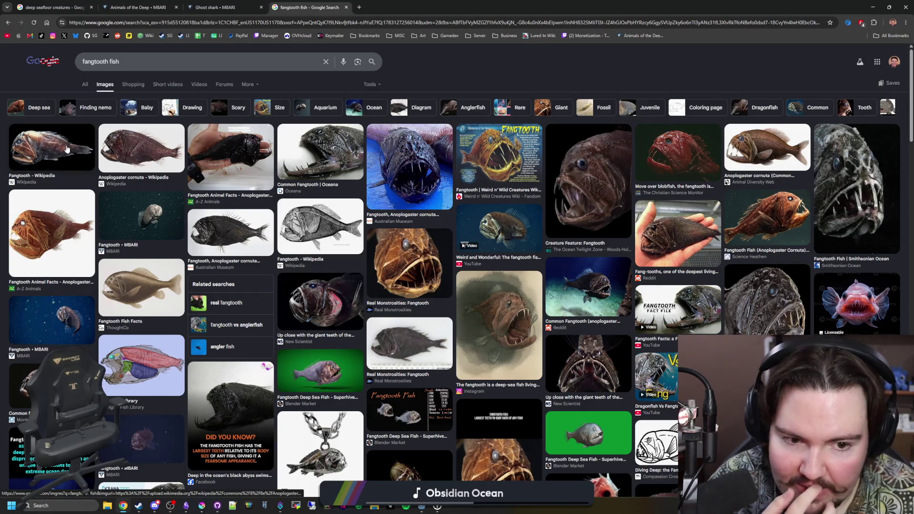
scroll(453, 272, down, 2)
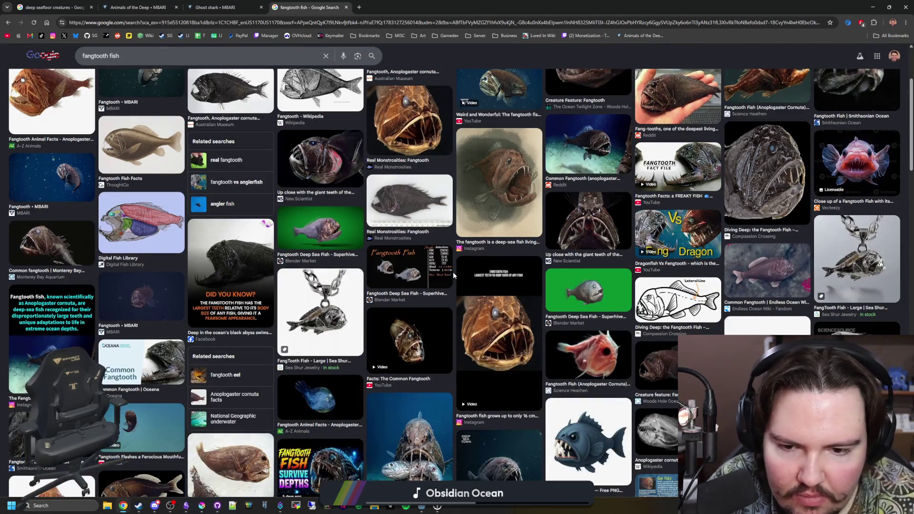
scroll(453, 273, down, 3)
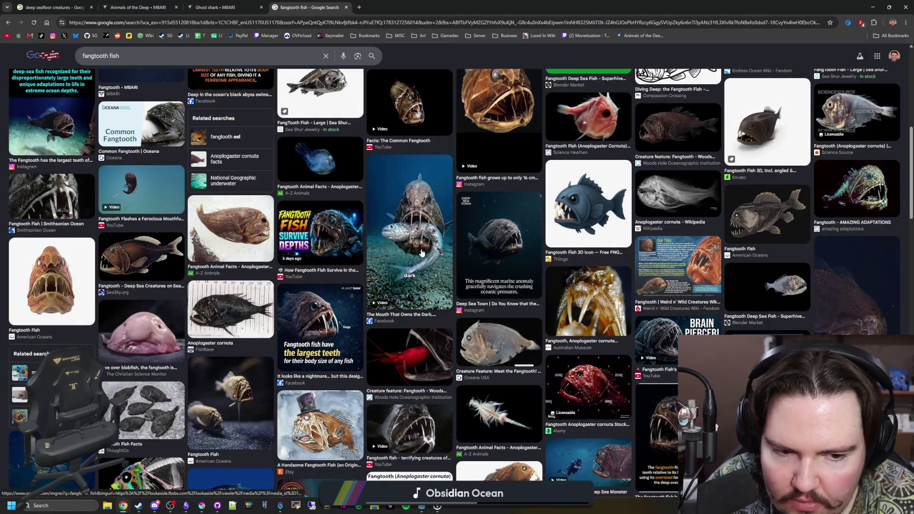
scroll(422, 253, down, 3)
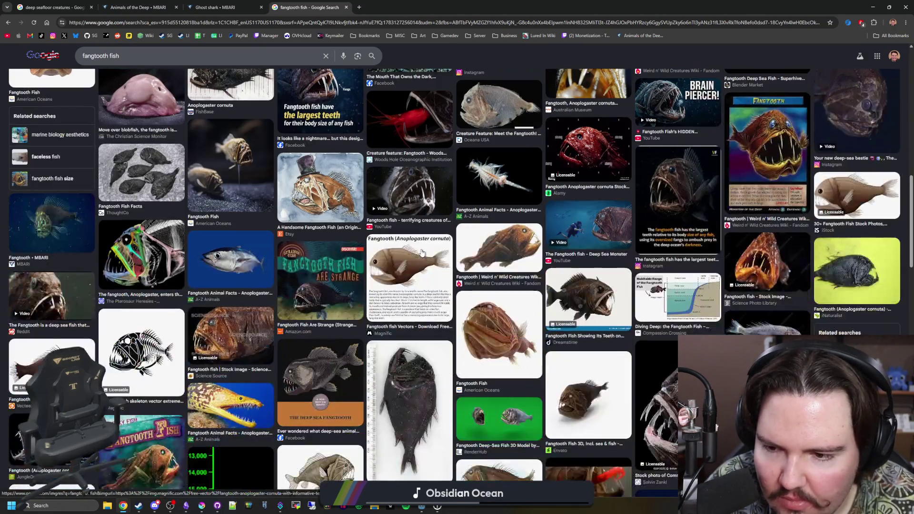
scroll(457, 279, down, 3)
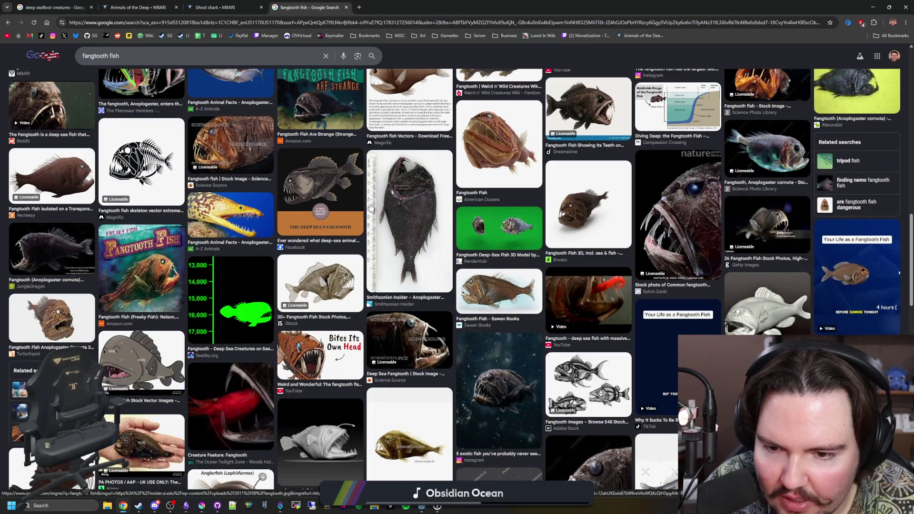
scroll(457, 278, up, 15)
click(335, 24)
text(angler fish light or)
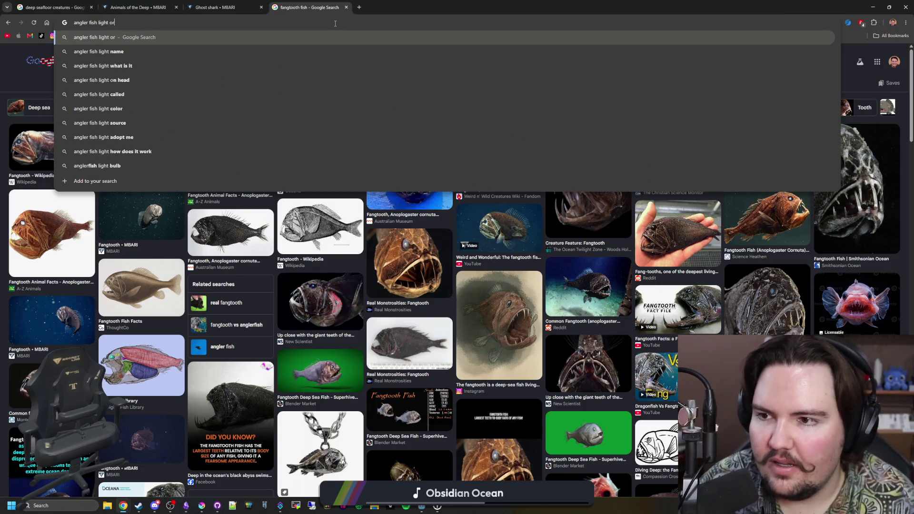
text(ganism)
Edit the query to 'angler fish light organ' and run the search
key(Return)
click(173, 60)
key(BackSpace)
key(BackSpace)
key(BackSpace)
key(Return)
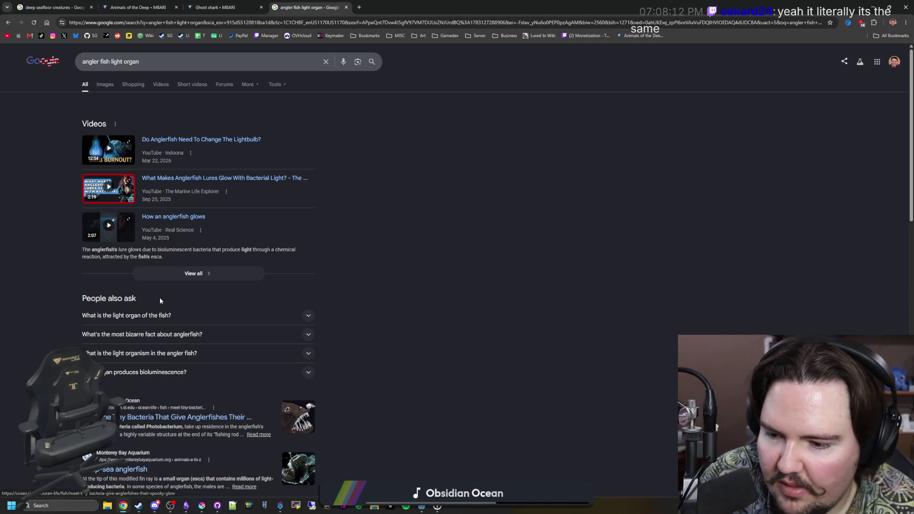
Show image results and preview the labelled Workybooks anglerfish diagram
click(106, 84)
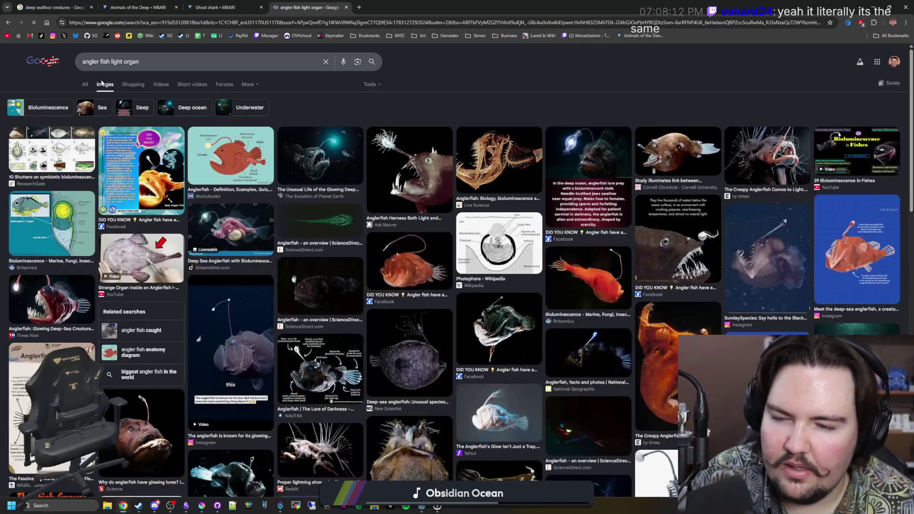
click(214, 154)
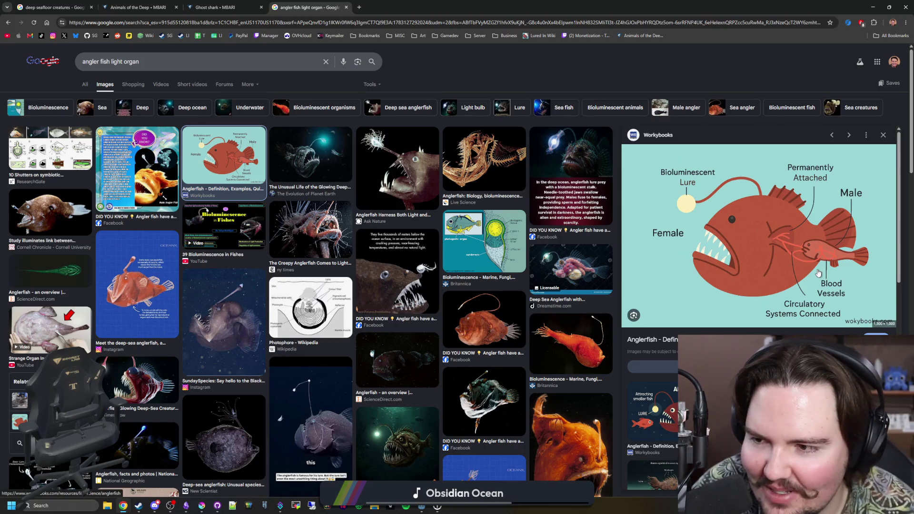
Preview the glowing, Ask Nature, Live Science and Facebook anglerfish images in turn
click(291, 165)
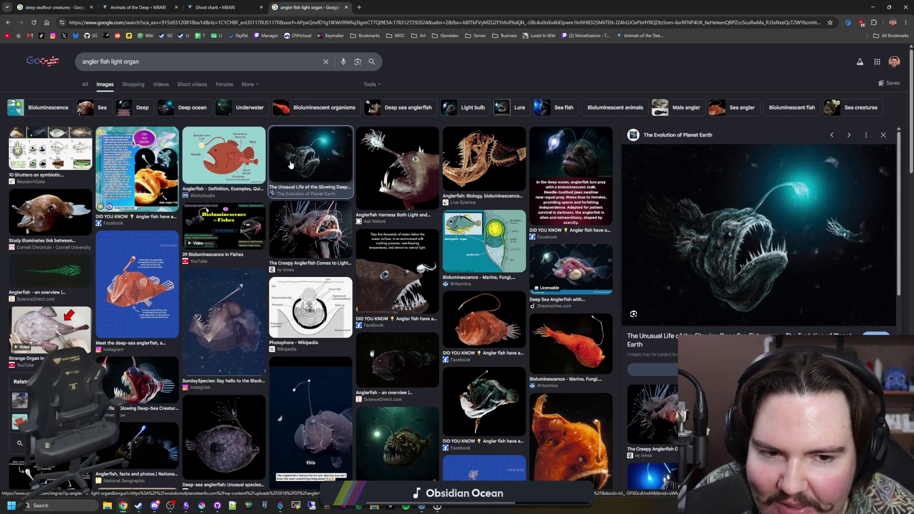
click(397, 169)
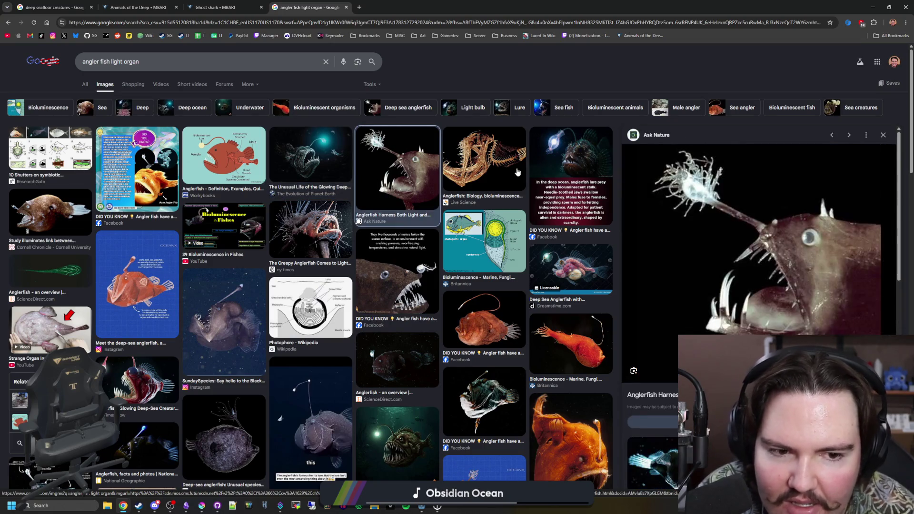
click(515, 172)
click(567, 150)
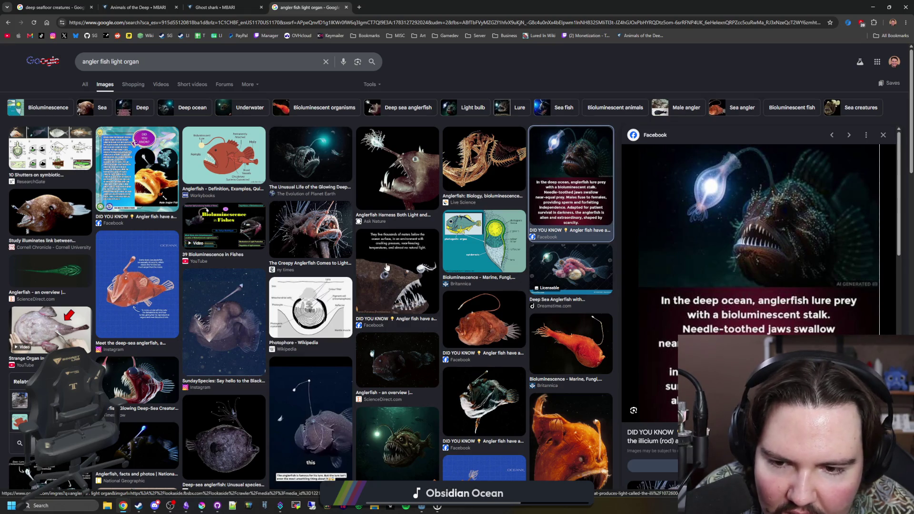
Preview the dark, Britannica and National Geographic anglerfish photos, then start a new search
click(313, 379)
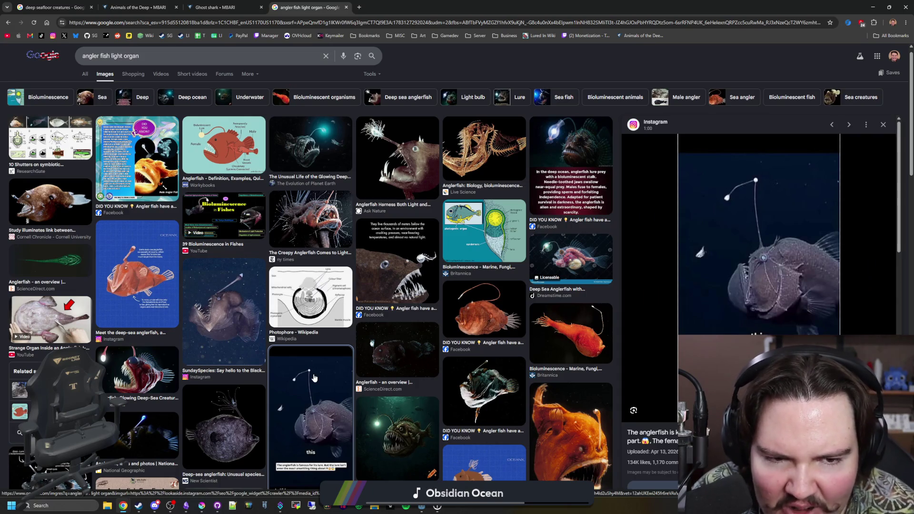
click(595, 320)
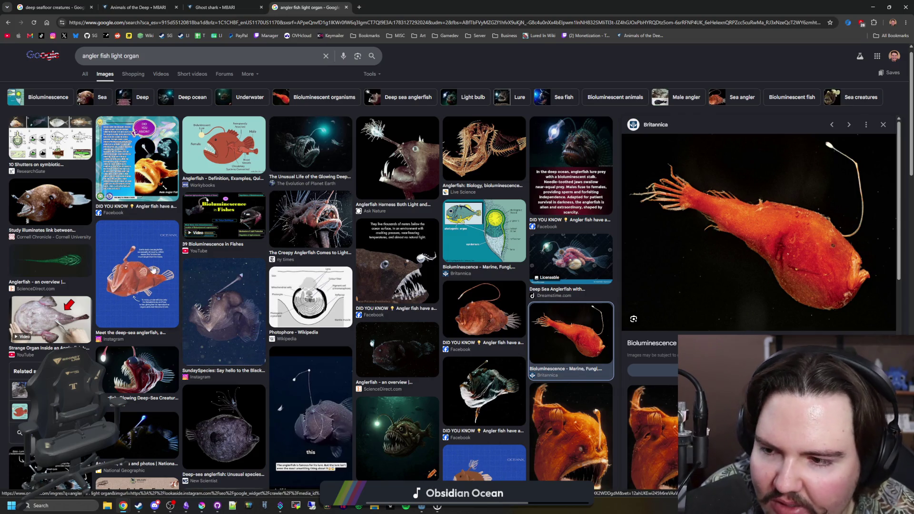
scroll(112, 281, down, 1)
click(172, 337)
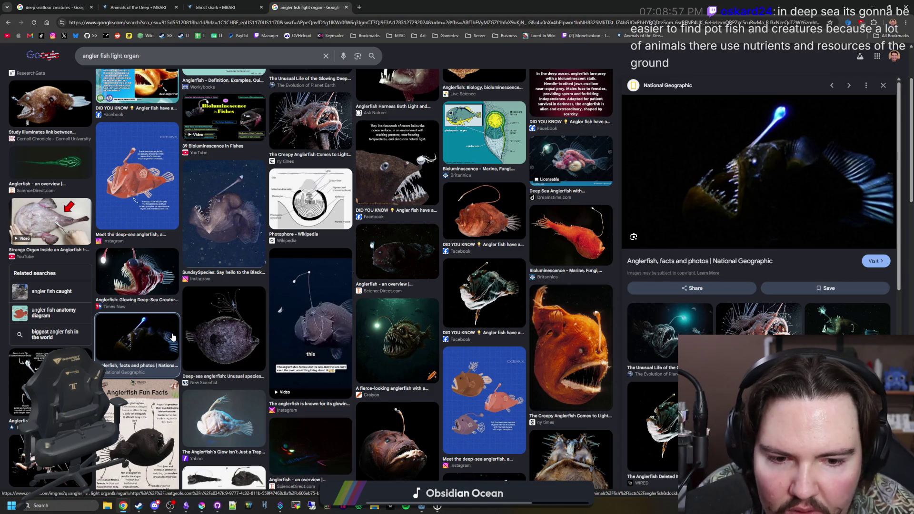
scroll(172, 337, down, 1)
scroll(172, 337, down, 1)
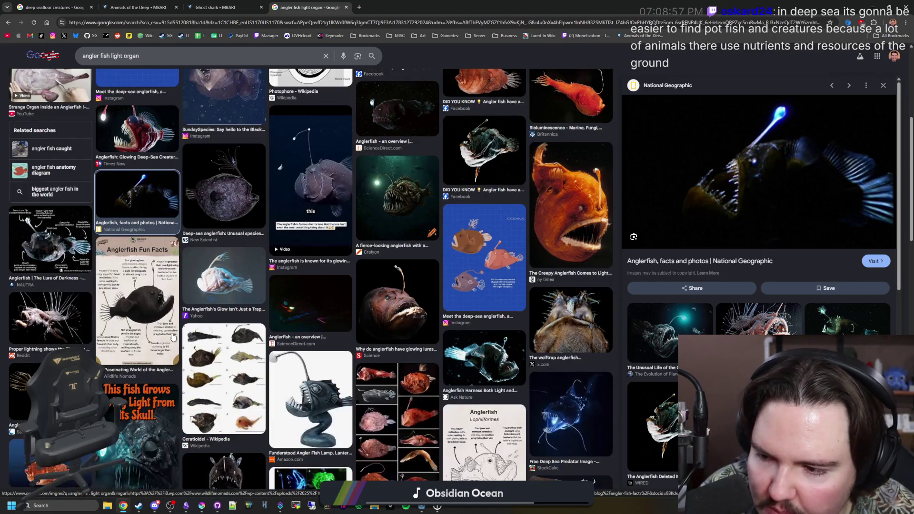
scroll(158, 294, down, 1)
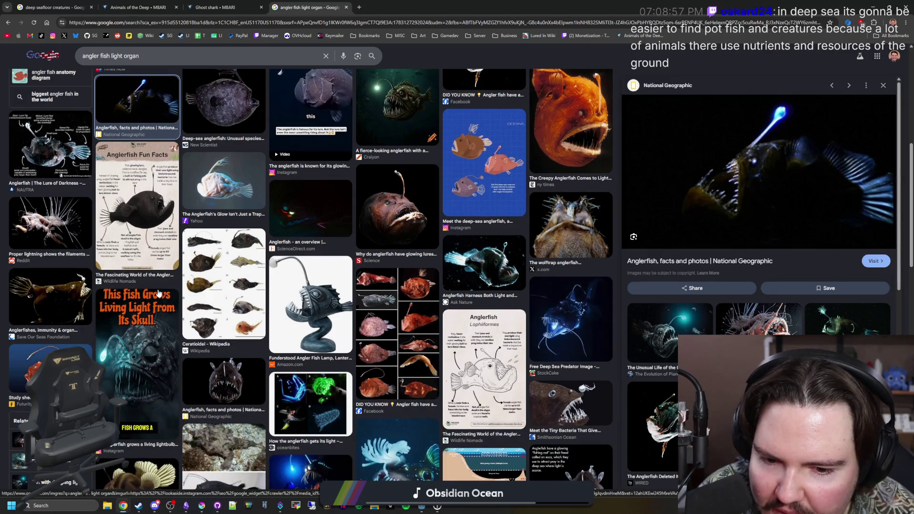
scroll(157, 294, down, 2)
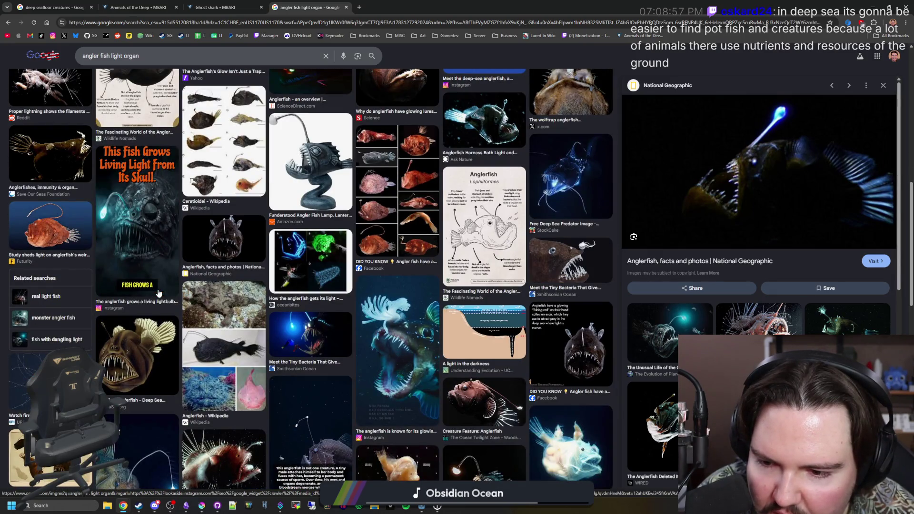
scroll(158, 295, up, 10)
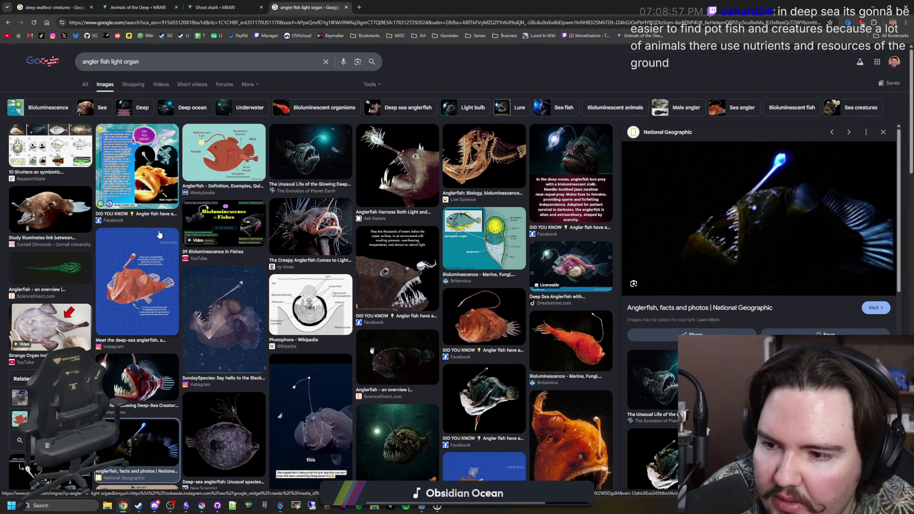
scroll(187, 259, down, 5)
scroll(159, 234, down, 2)
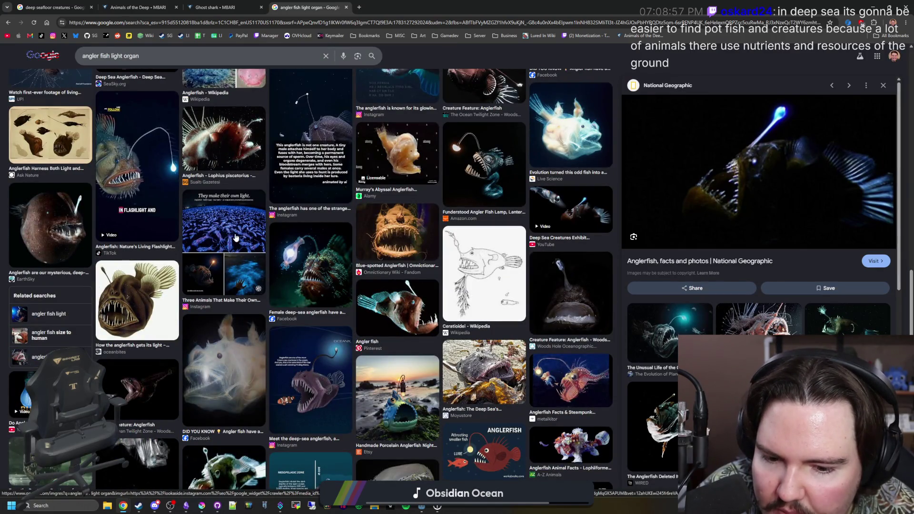
scroll(235, 238, down, 2)
scroll(235, 238, down, 2)
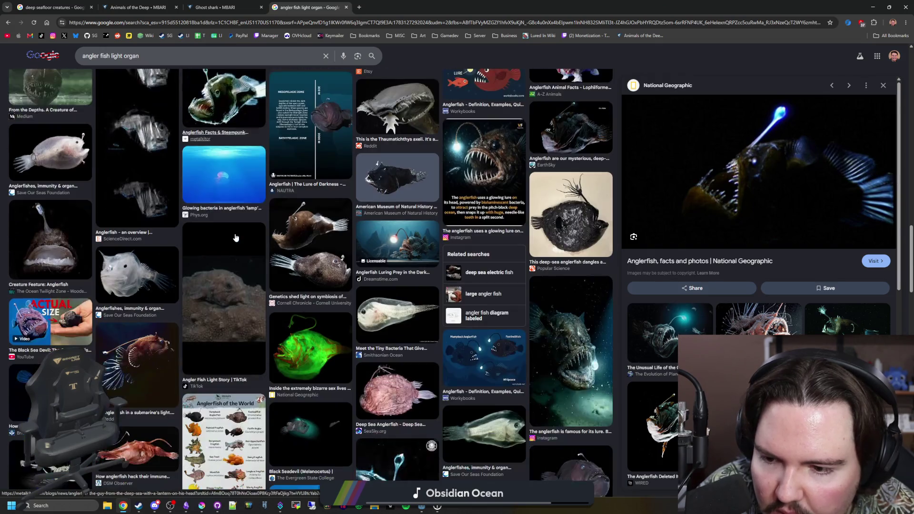
scroll(235, 238, up, 10)
click(213, 22)
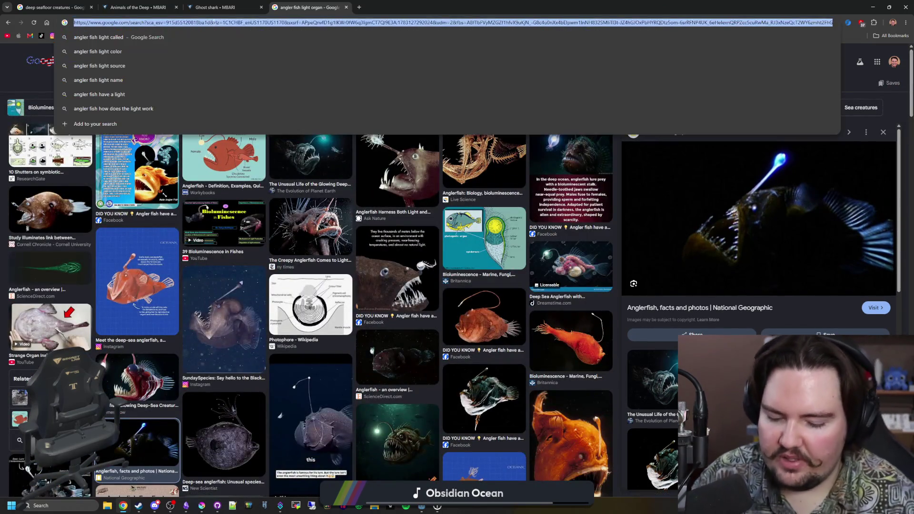
text(spider crab)
Search 'spider crab' and preview a giant spider crab photo in the image results
key(Return)
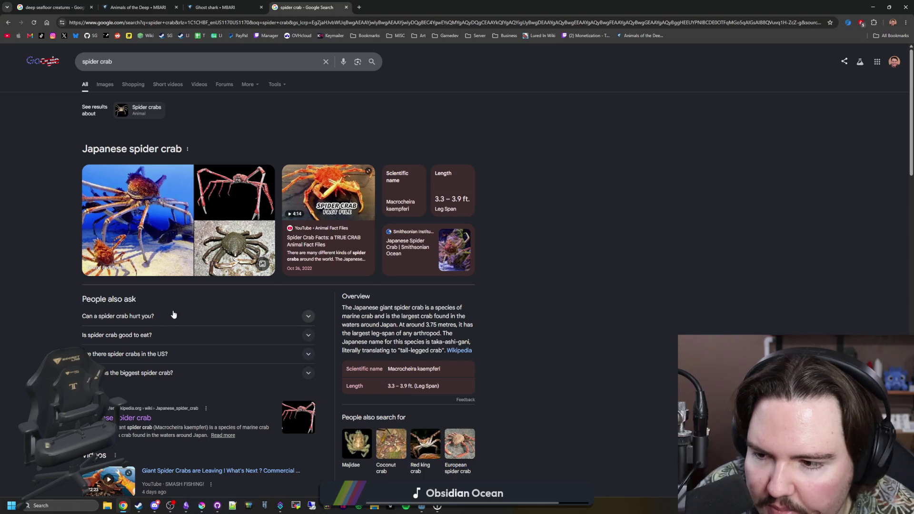
click(104, 84)
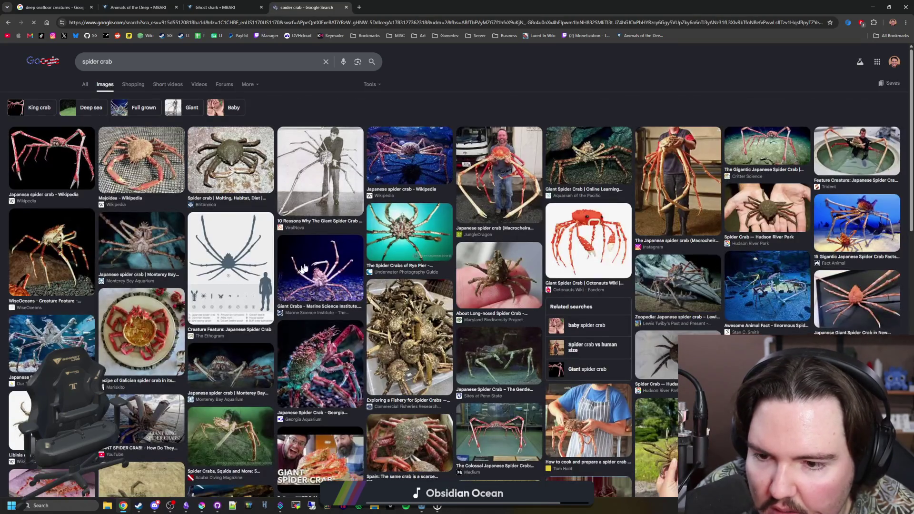
click(304, 267)
scroll(354, 305, down, 2)
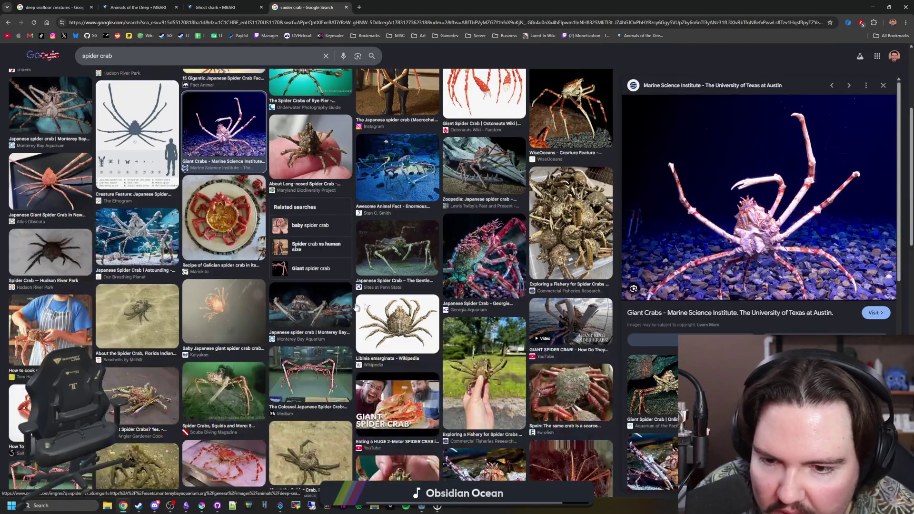
scroll(355, 306, down, 3)
scroll(385, 250, down, 2)
scroll(386, 250, down, 3)
scroll(385, 250, down, 2)
scroll(387, 250, down, 3)
scroll(221, 205, up, 15)
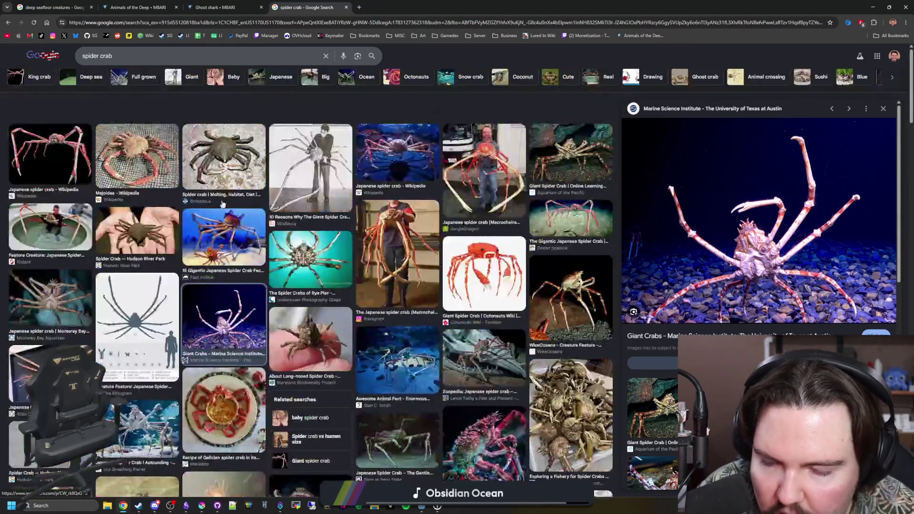
Search 'how deep do spider crabs live' and preview the Japanese spider crab depth chart
key(slash)
text(how de)
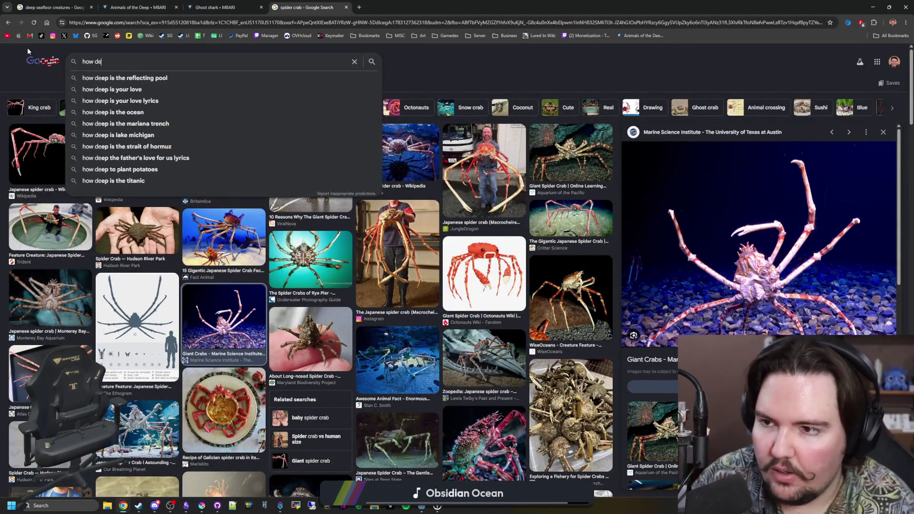
text(ep do spider crabs live)
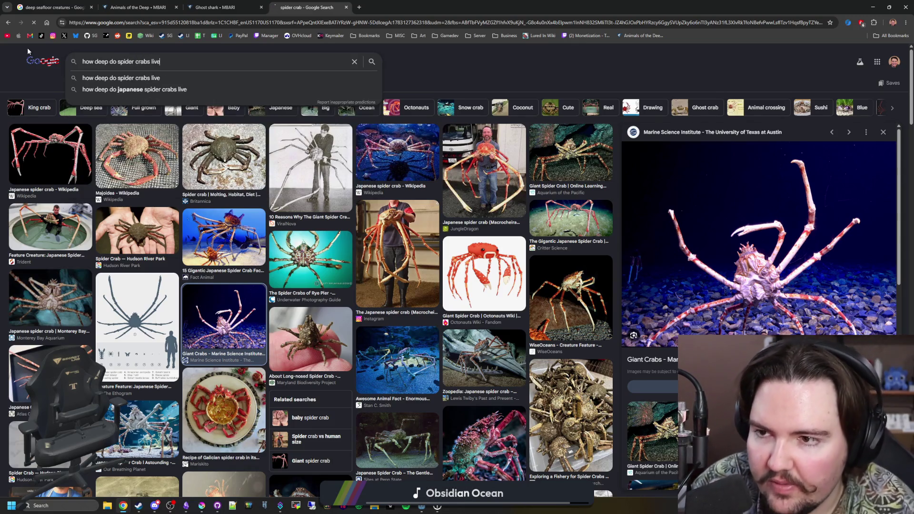
key(Return)
click(81, 154)
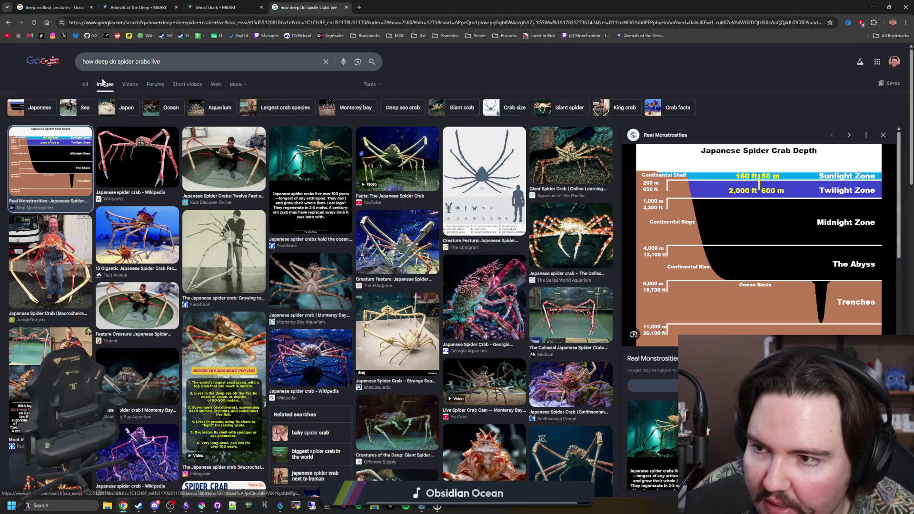
Read the expanded 'Do spider crabs live in the deep sea?' answer in web results, then switch to Obsidian
click(85, 85)
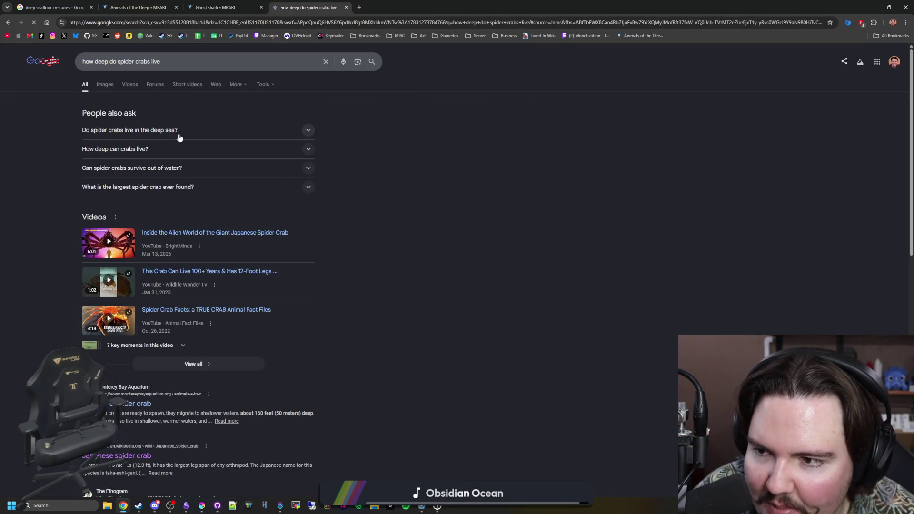
click(186, 131)
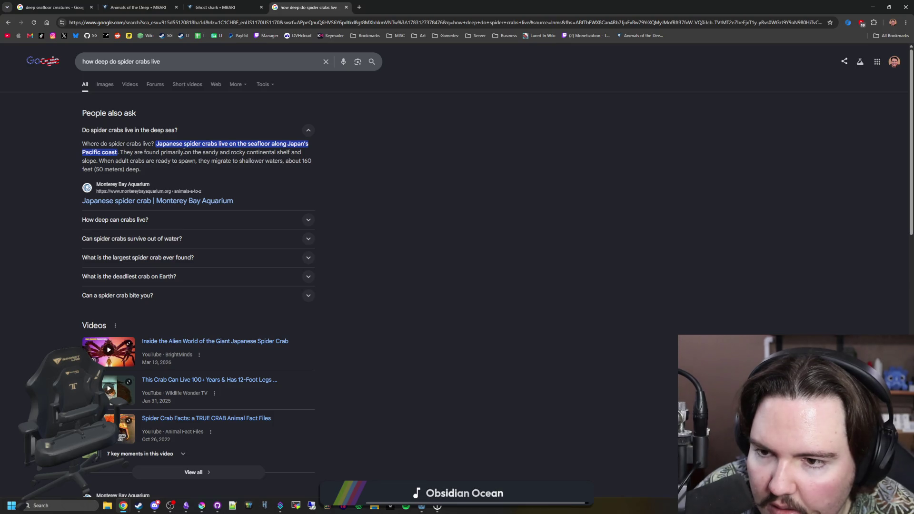
drag(209, 160, 237, 161)
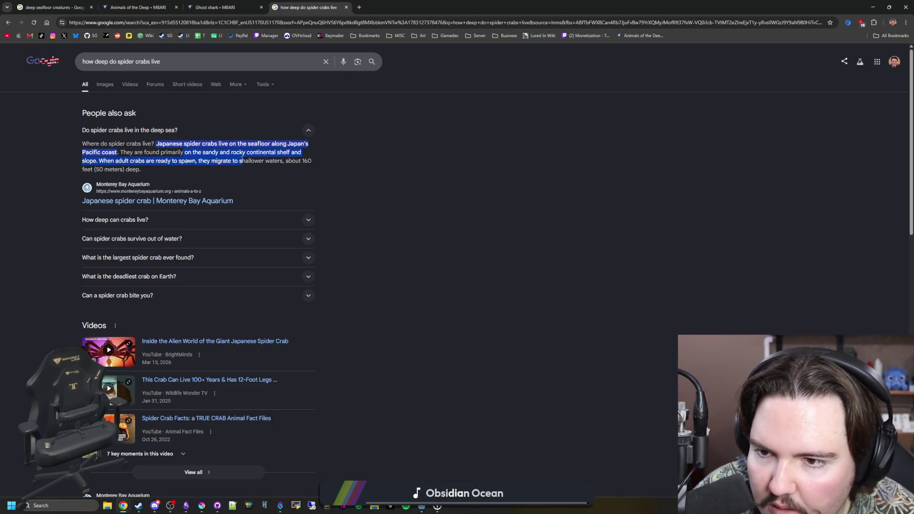
scroll(241, 225, down, 2)
scroll(240, 224, down, 2)
scroll(251, 229, down, 1)
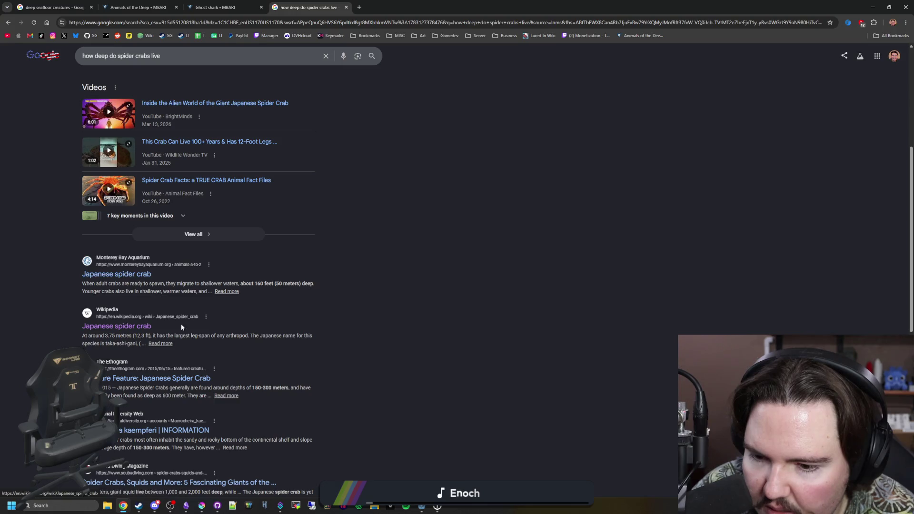
click(186, 395)
scroll(185, 393, down, 1)
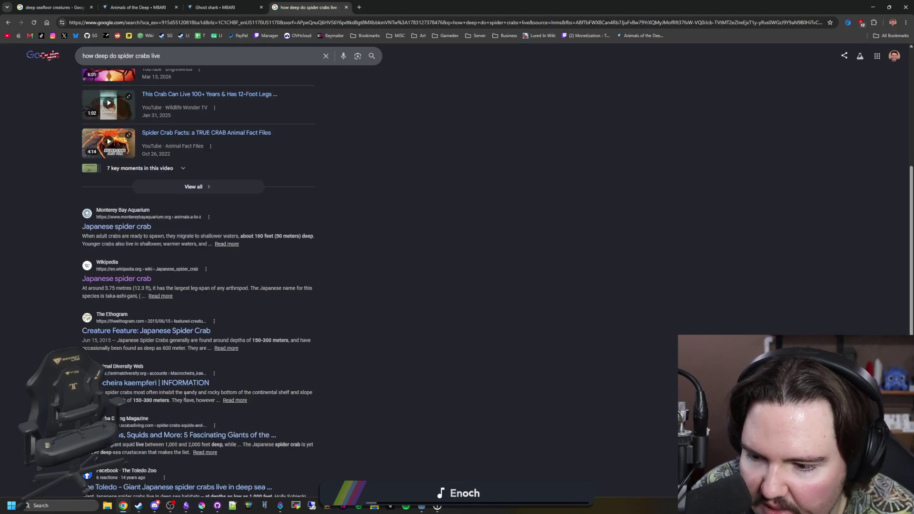
scroll(185, 398, down, 1)
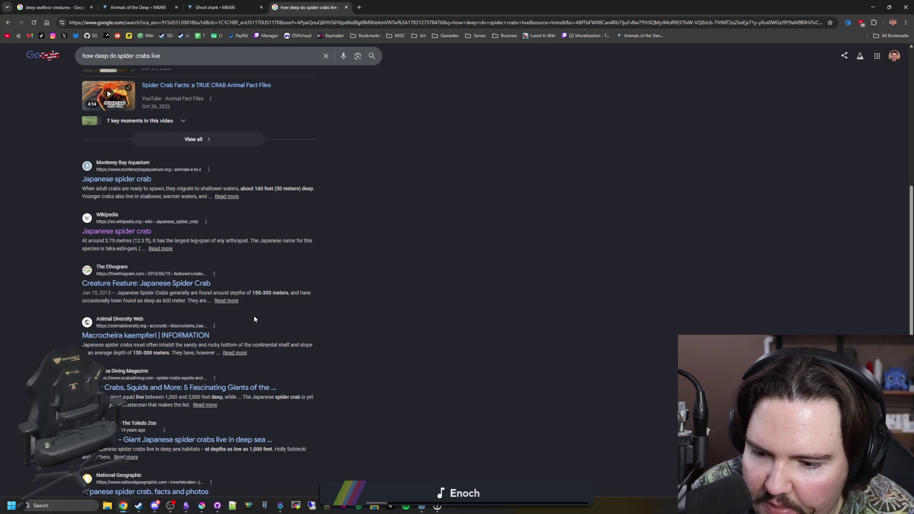
scroll(253, 318, down, 2)
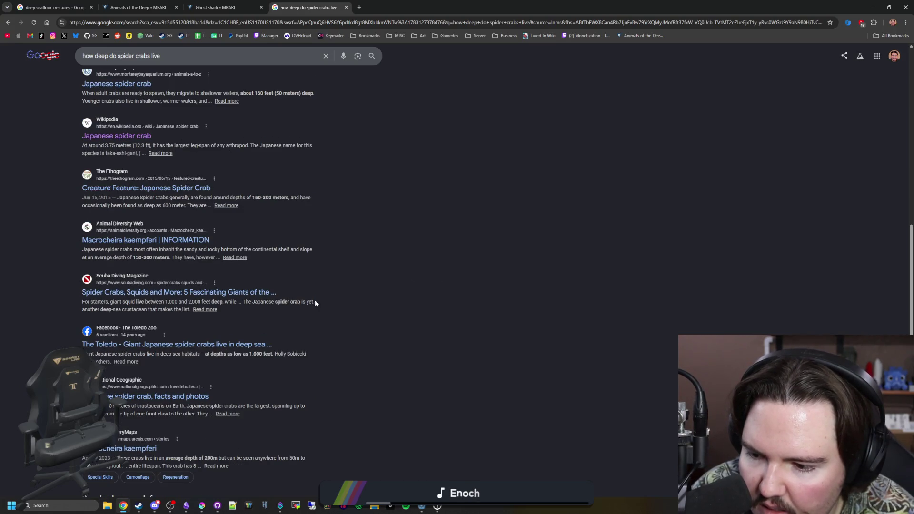
scroll(453, 260, up, 10)
key(alt+Tab)
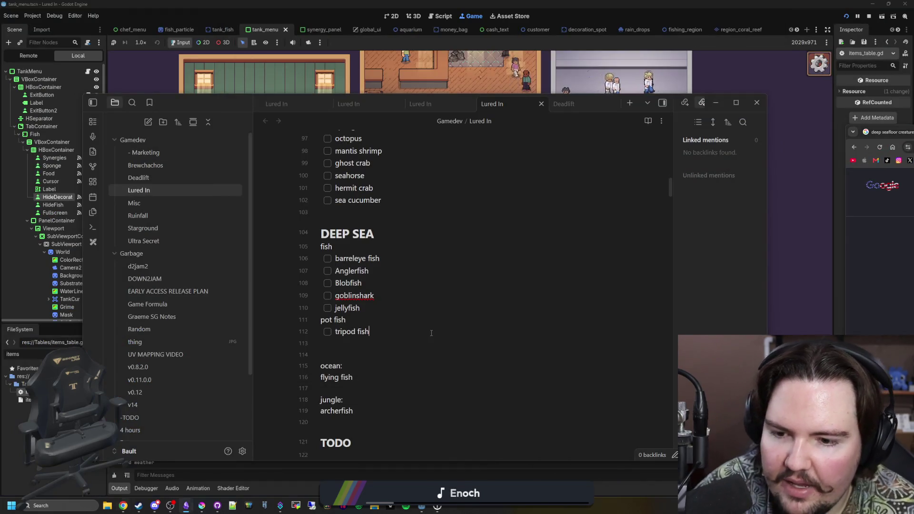
text(spider crab)
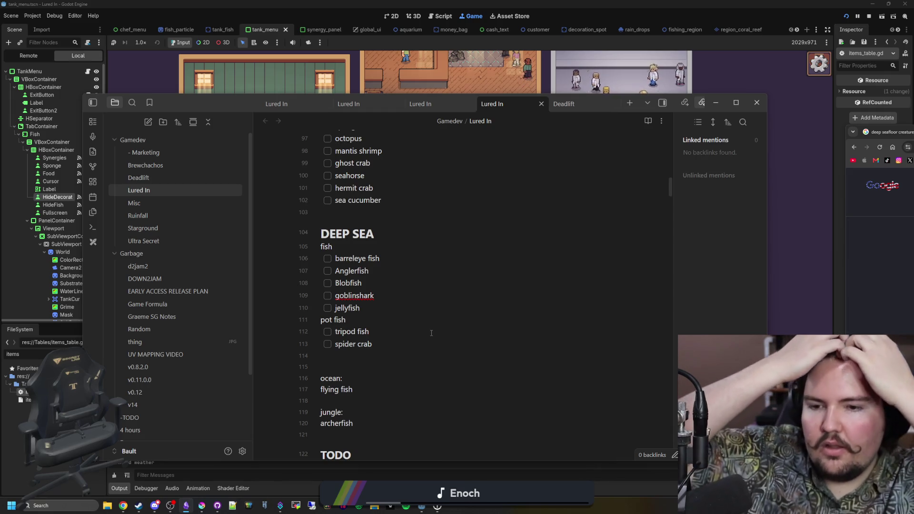
scroll(432, 332, up, 2)
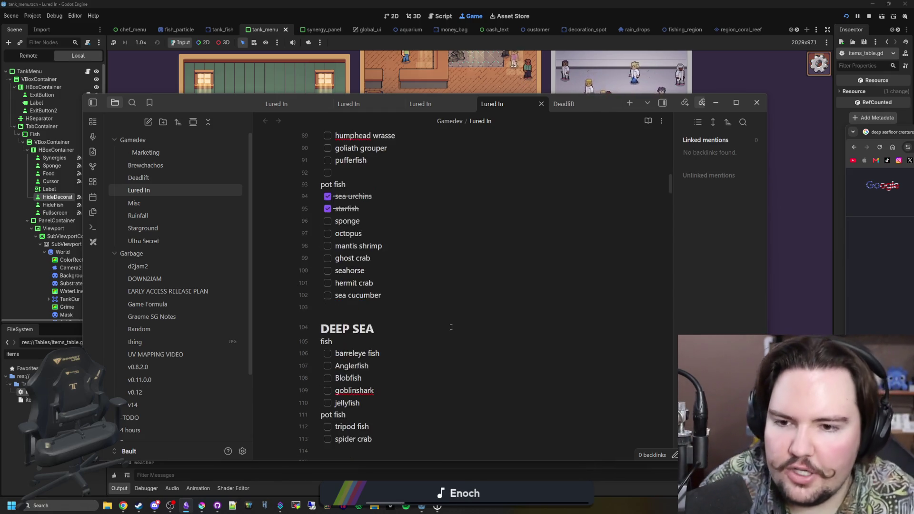
scroll(414, 286, up, 2)
Add 'spider crab' under tripod fish in the deep sea list, then hide the notes window
click(400, 265)
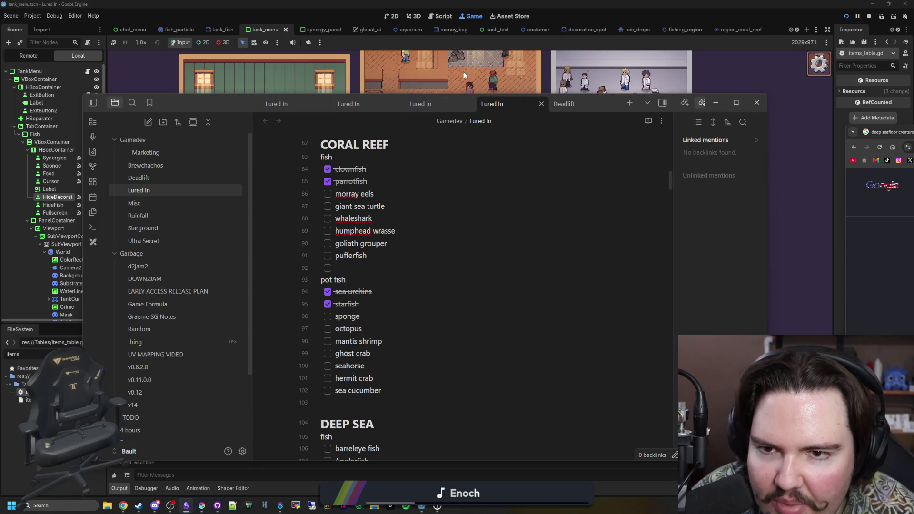
key(alt+Tab)
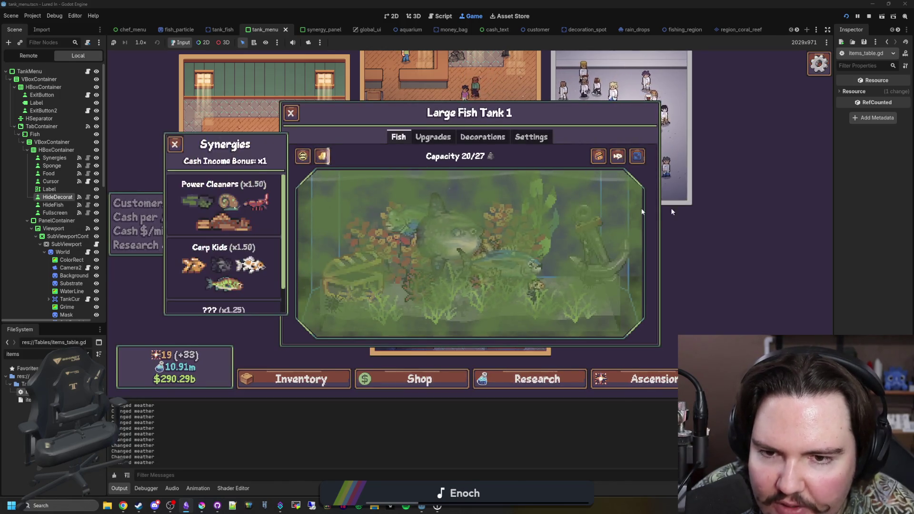
Close the Synergies panel and scrub the green grime off the Godot fish tank
click(323, 155)
click(323, 156)
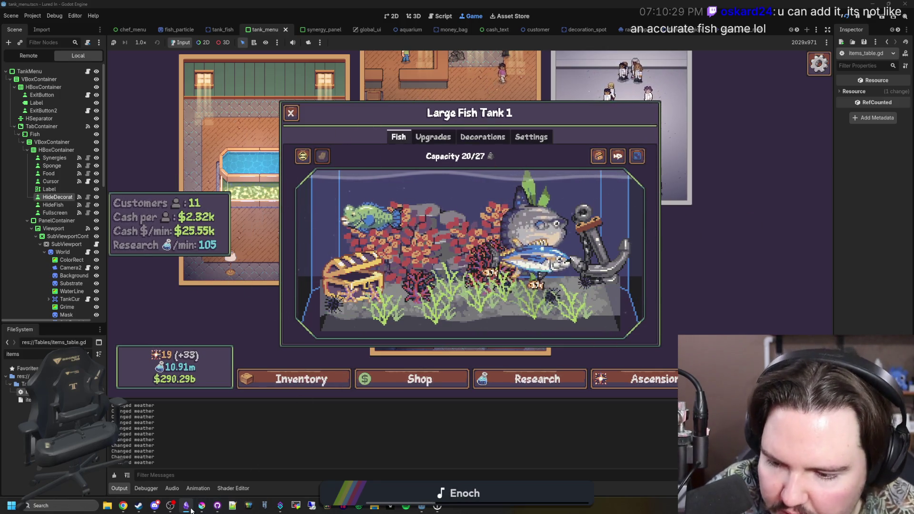
Untick 'sponge' in the Obsidian pot fish checklist and bring Krita to the front
click(218, 506)
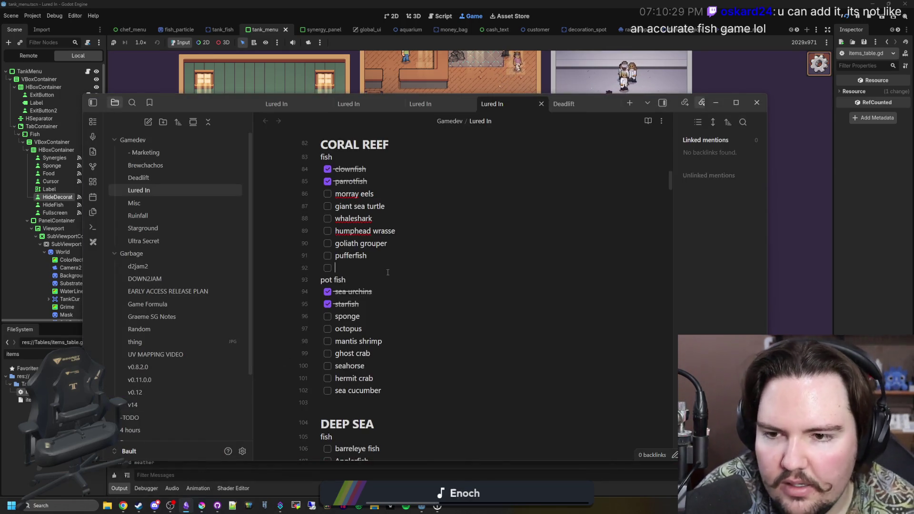
click(328, 316)
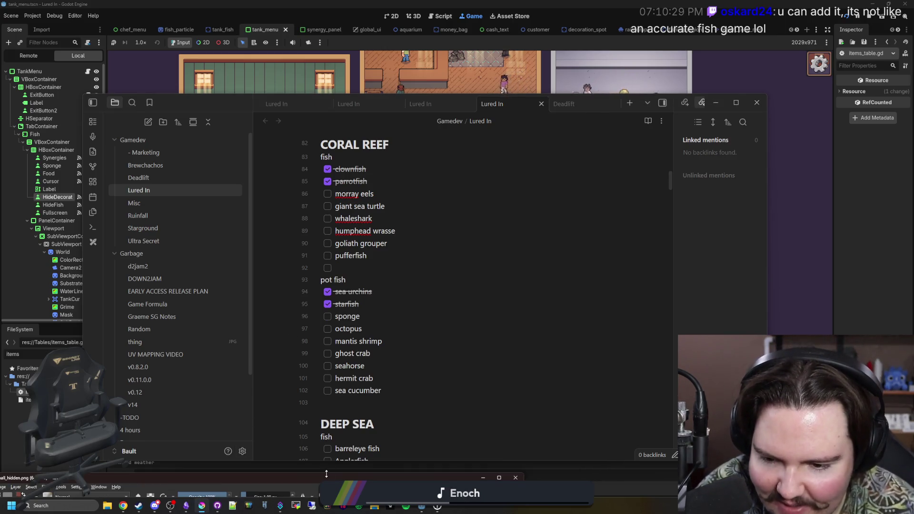
click(317, 481)
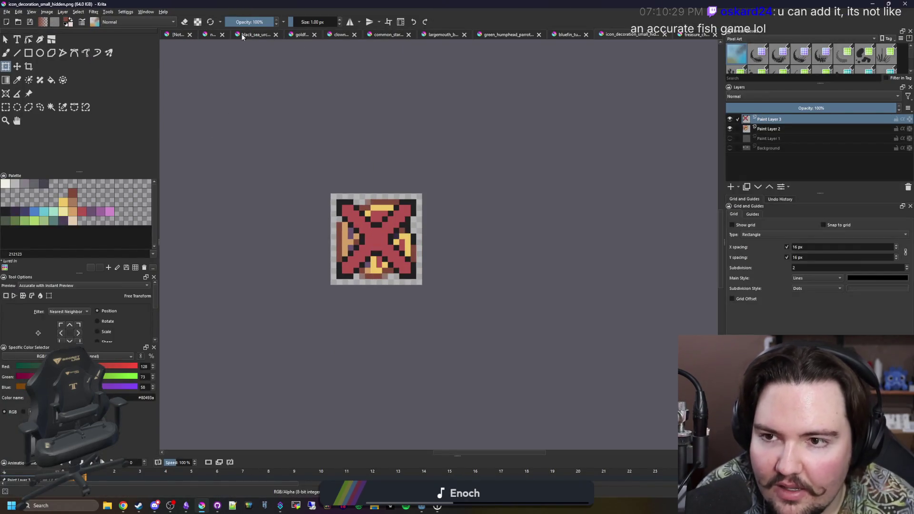
Switch to the sprite sheet document, make Paint Layer 1 active and try a rectangular selection beside the green fish
click(179, 35)
scroll(403, 203, up, 2)
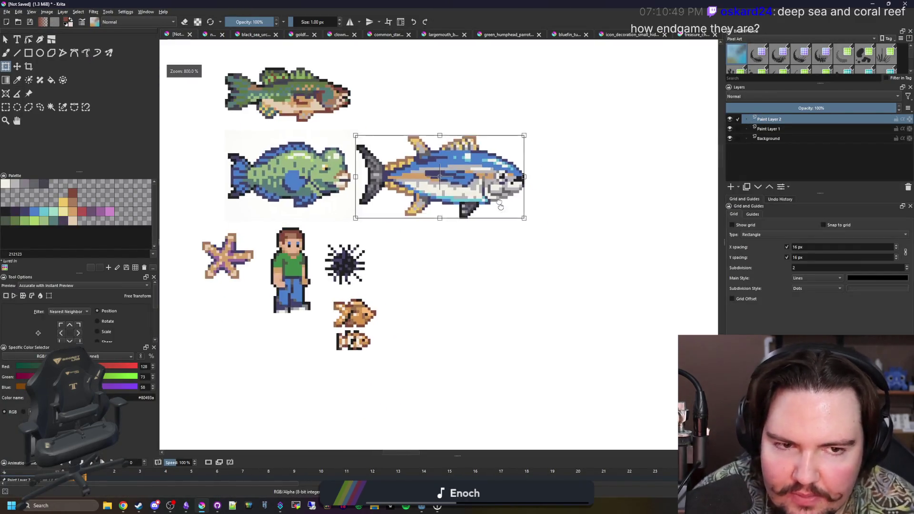
scroll(403, 203, up, 1)
right_click(775, 120)
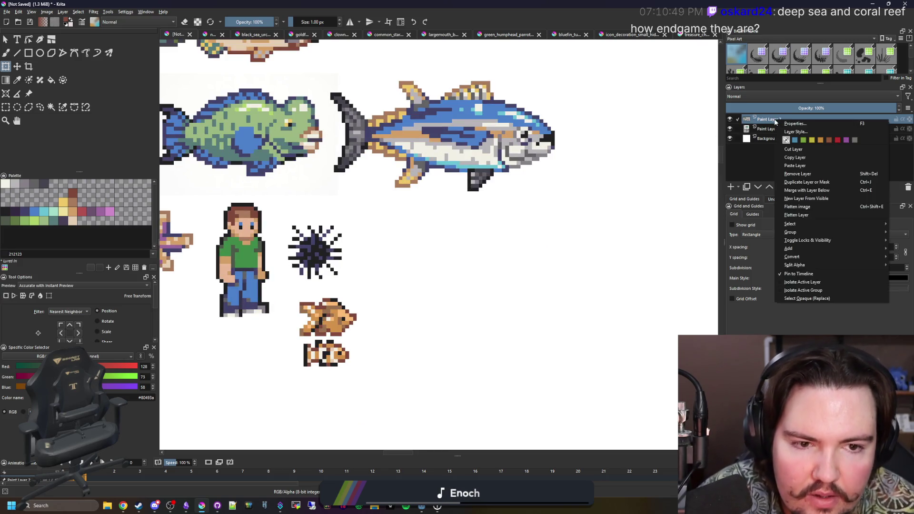
click(764, 129)
key(minus)
key(plus)
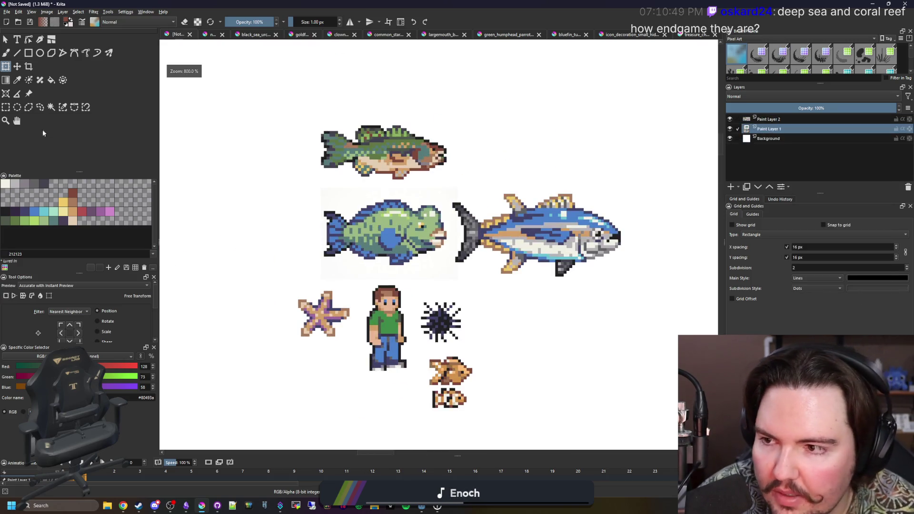
click(6, 106)
drag(294, 277, 447, 194)
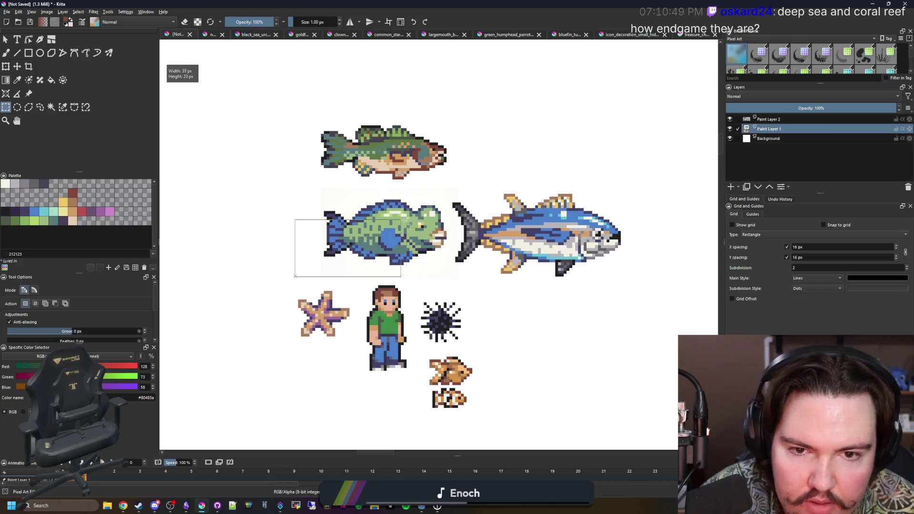
key(ctrl+shift+a)
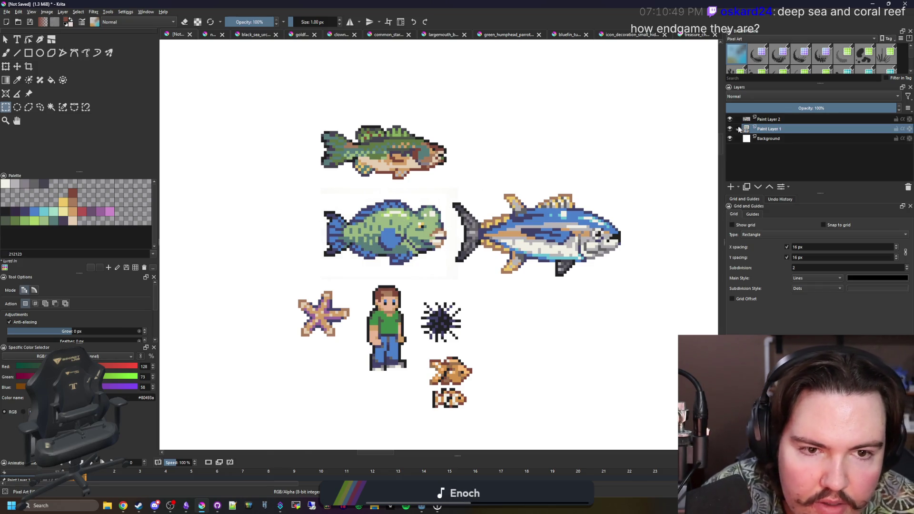
Delete Paint Layer 2 and magic-wand select the white patch around the green fish
right_click(746, 119)
click(813, 191)
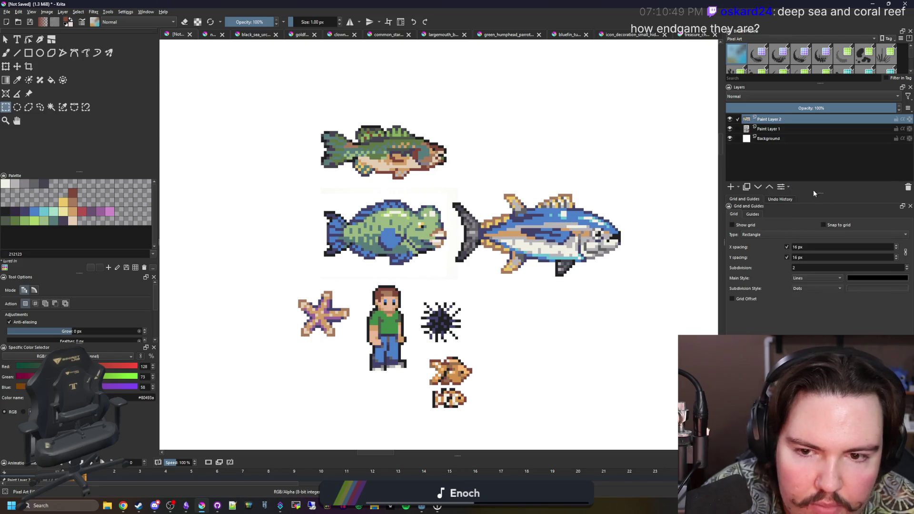
key(ctrl+m)
click(321, 189)
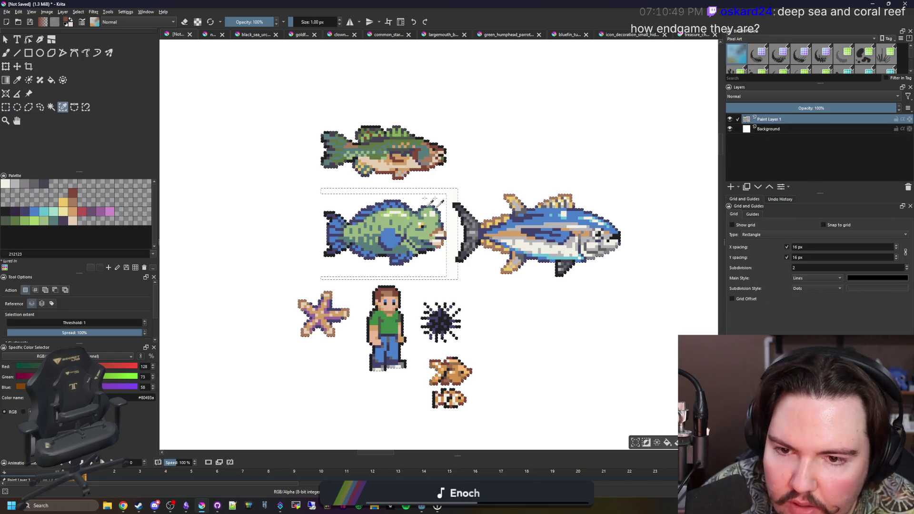
click(452, 191)
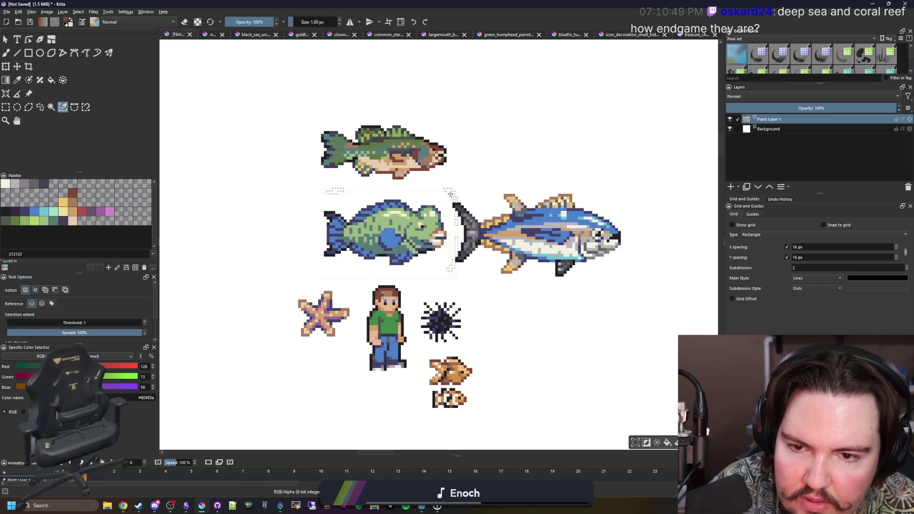
click(440, 191)
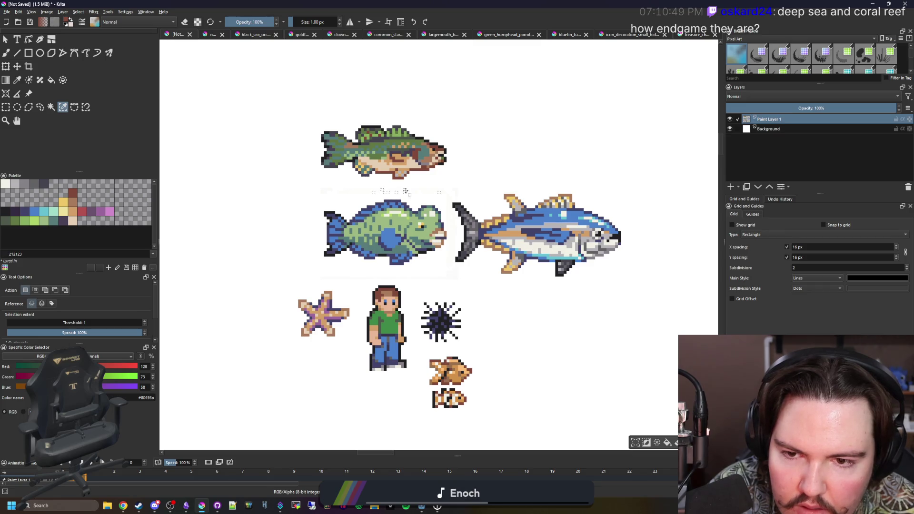
scroll(465, 177, up, 3)
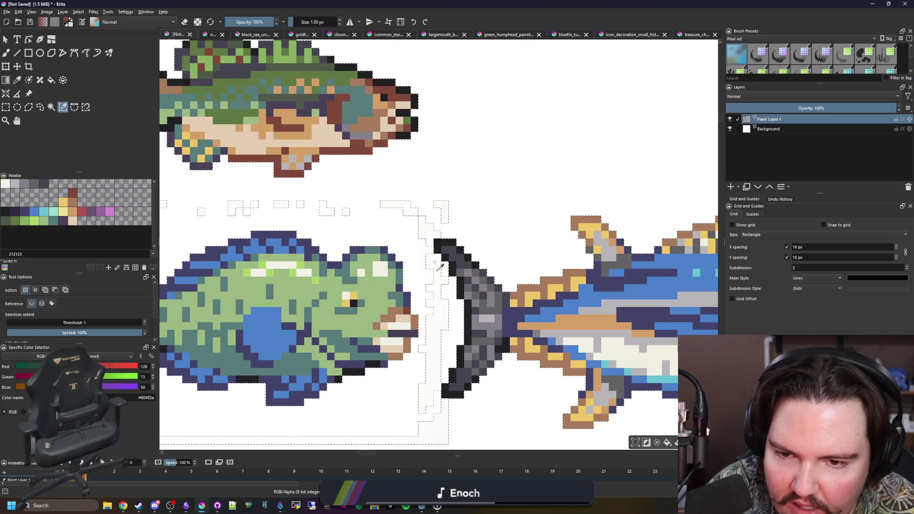
scroll(430, 241, down, 2)
scroll(457, 207, down, 1)
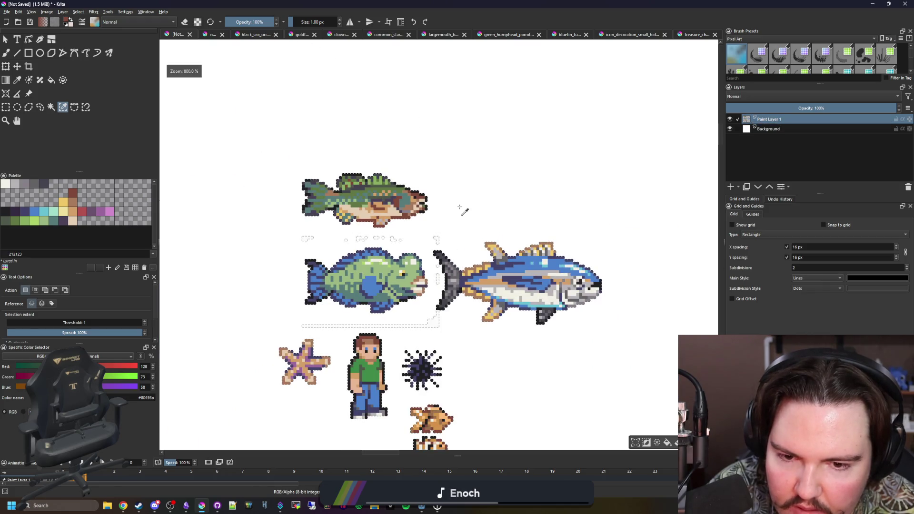
Hide the white Background layer and erase the stray white pixels below the green fish
key(ctrl+shift+a)
click(729, 129)
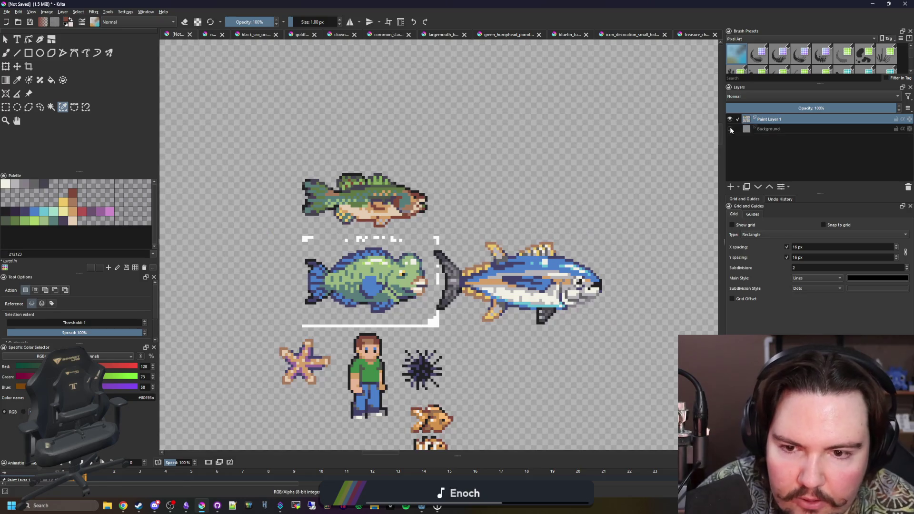
scroll(463, 337, up, 1)
scroll(463, 337, up, 1)
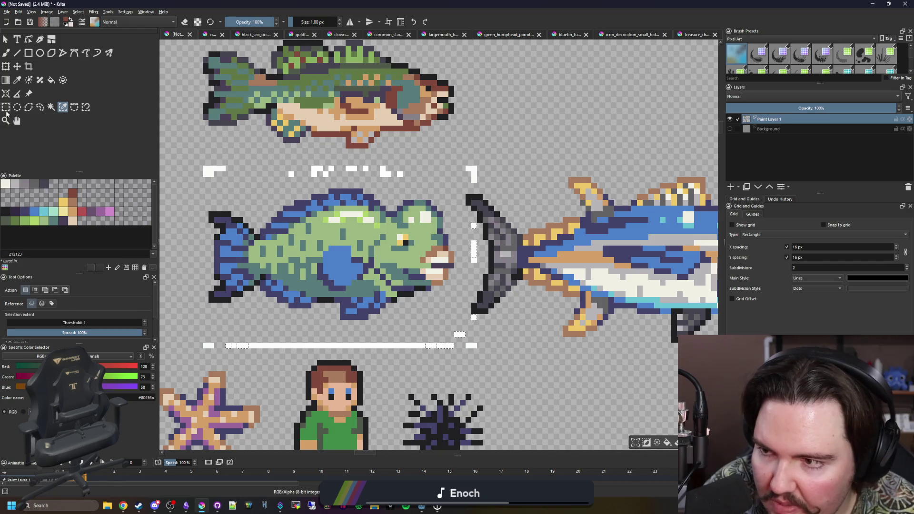
click(6, 107)
click(233, 361)
key(Delete)
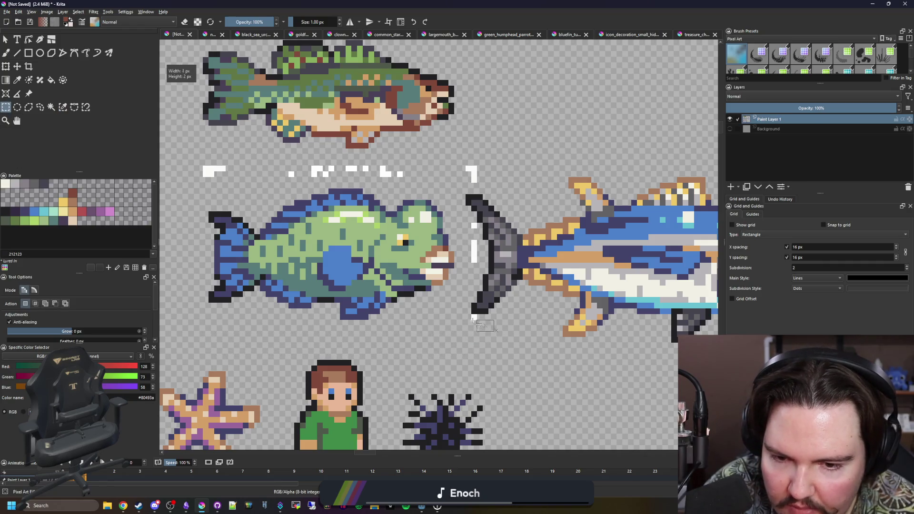
Erase the white row above the green fish and the mark beside the tuna tail, then switch to the browser
drag(411, 185, 184, 158)
key(Delete)
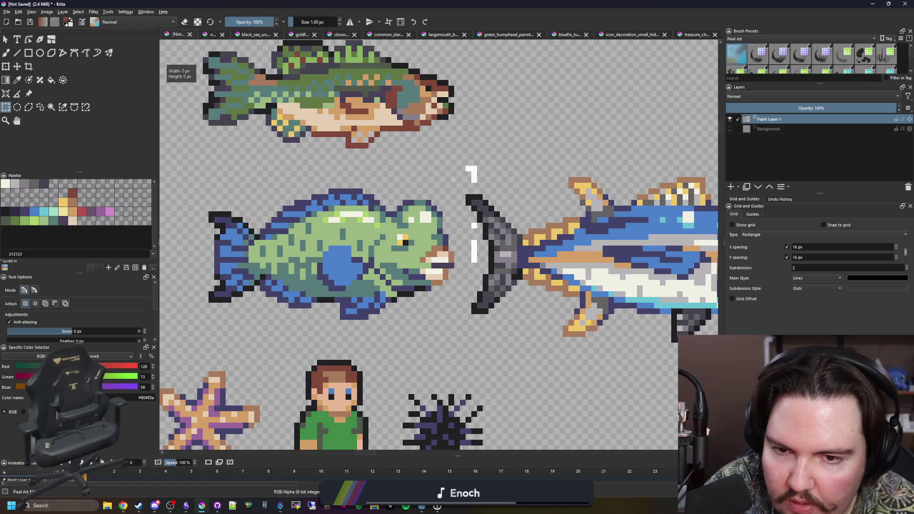
drag(448, 163, 494, 184)
key(Delete)
scroll(474, 244, down, 1)
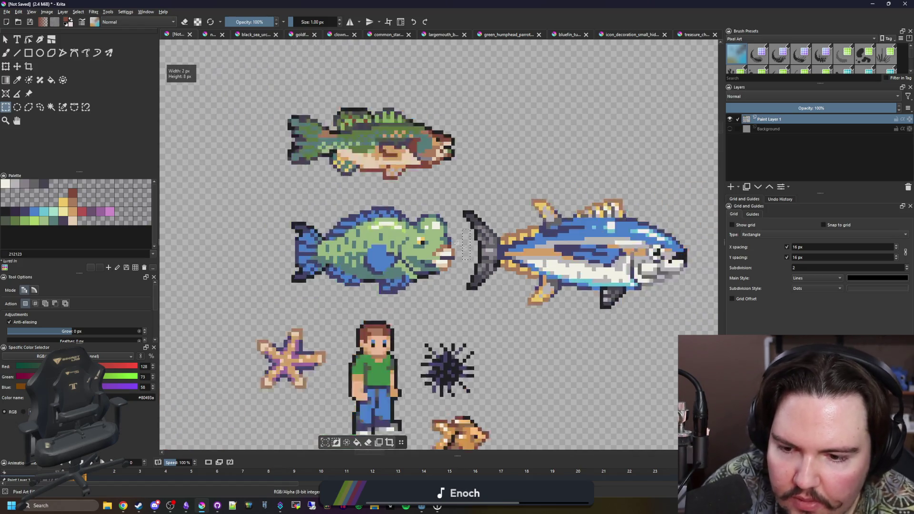
scroll(473, 243, down, 1)
scroll(621, 222, up, 1)
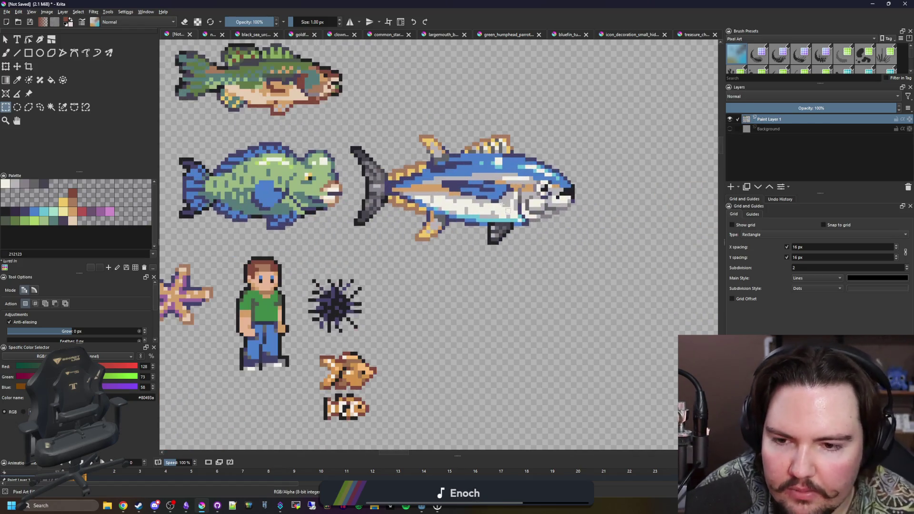
key(alt+Tab)
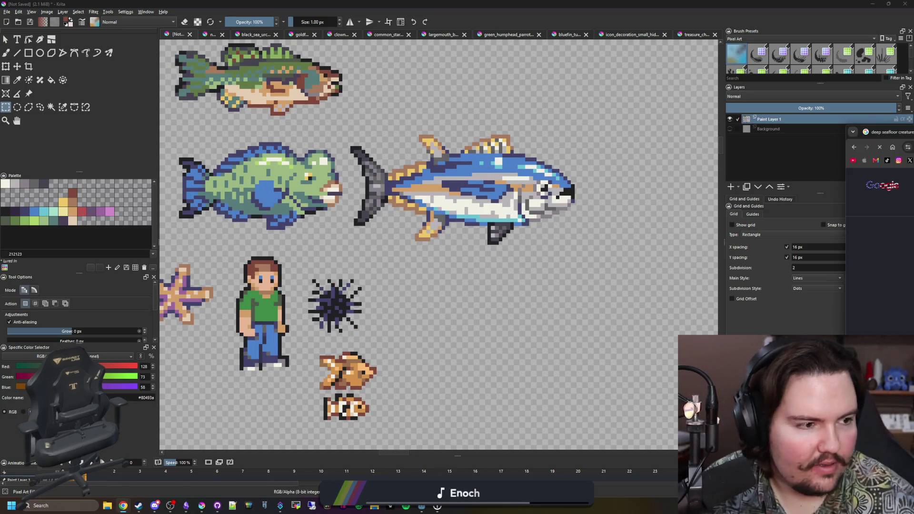
Switch to Chrome and run a Google Images search for 'sea sponge'
key(alt+Tab)
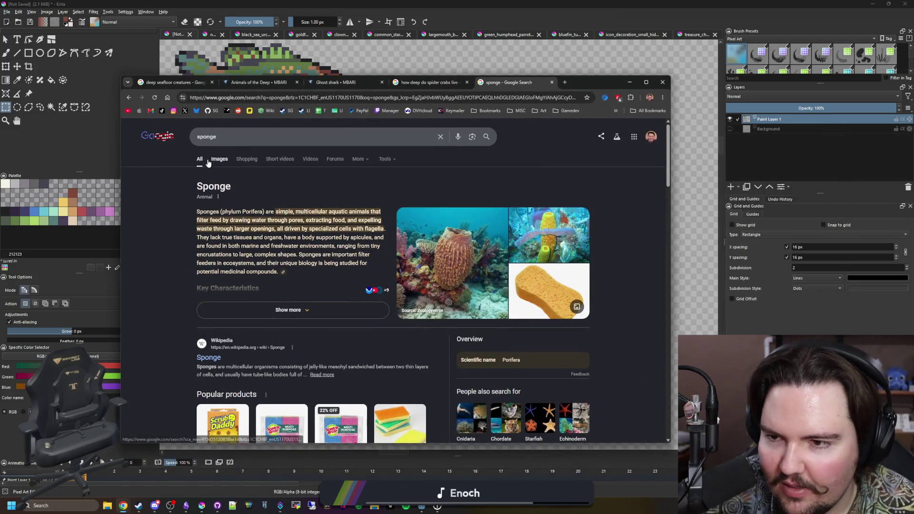
click(220, 159)
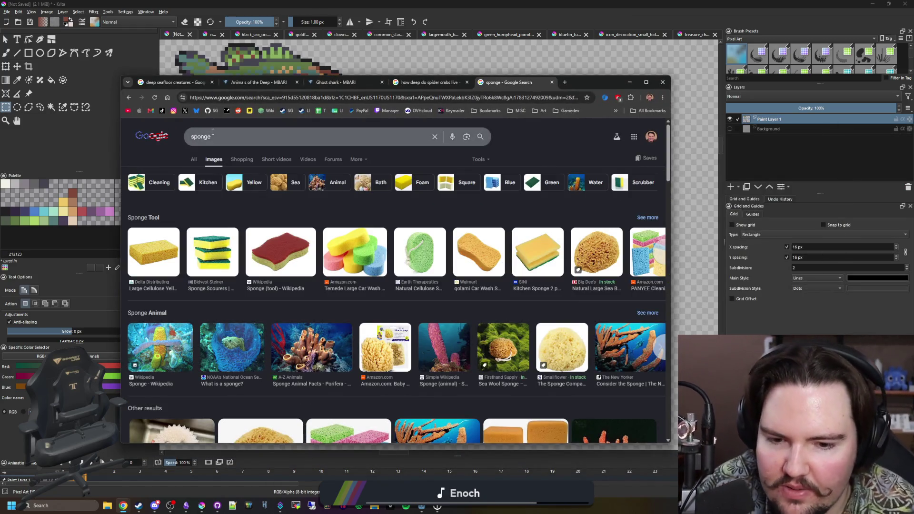
scroll(214, 179, down, 2)
scroll(204, 195, up, 2)
click(189, 141)
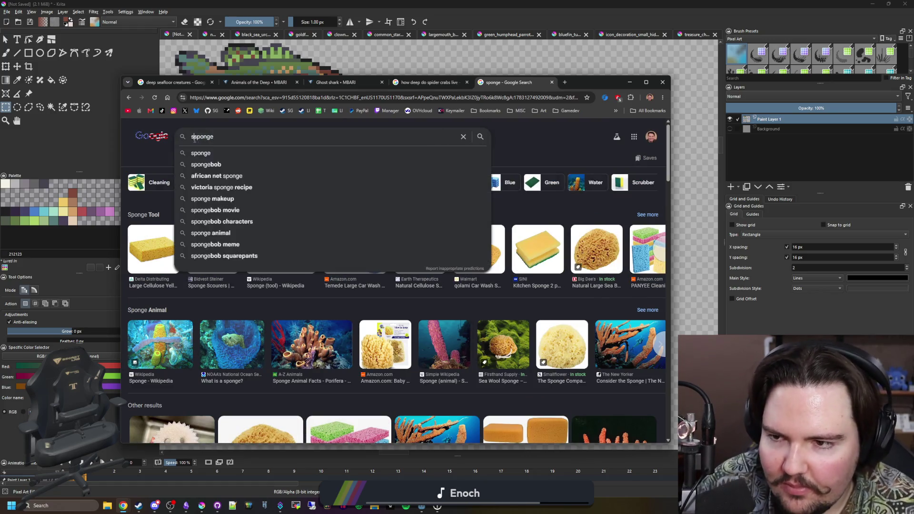
text(sea)
key(Return)
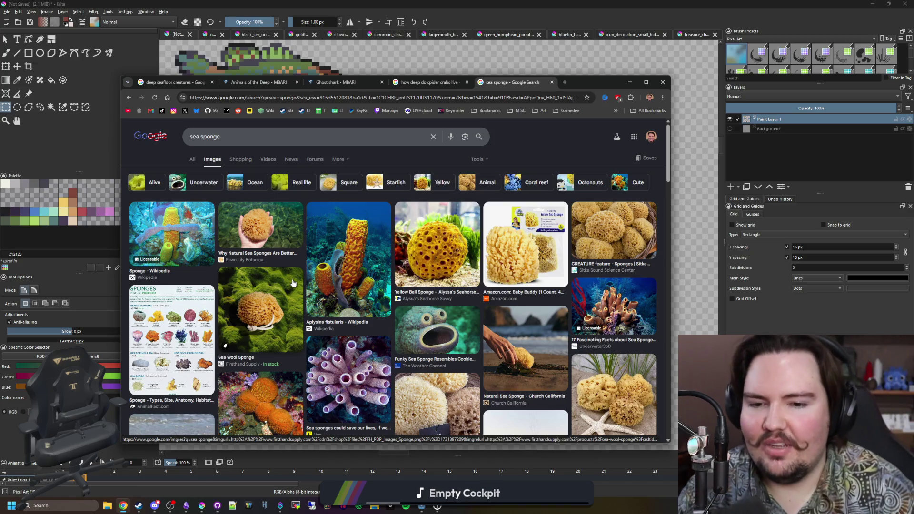
scroll(531, 295, down, 2)
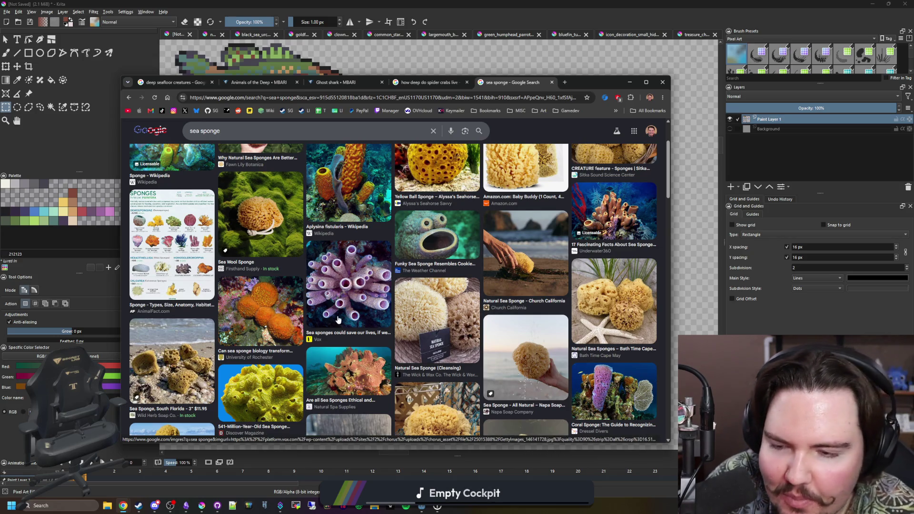
scroll(261, 314, up, 5)
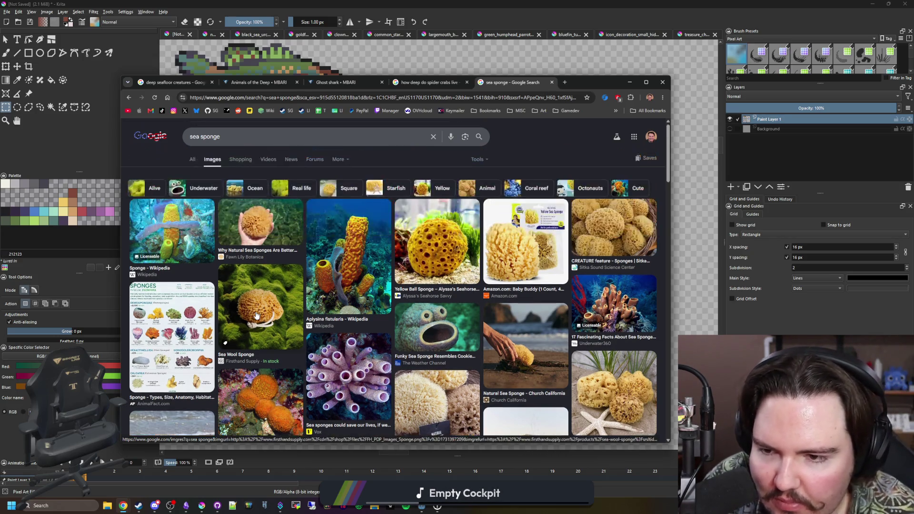
Preview sea sponge results: AnimalFact infographic, Yellow Ball Sponge, hand-held sponge, Cape May and Napa Soap images
click(172, 322)
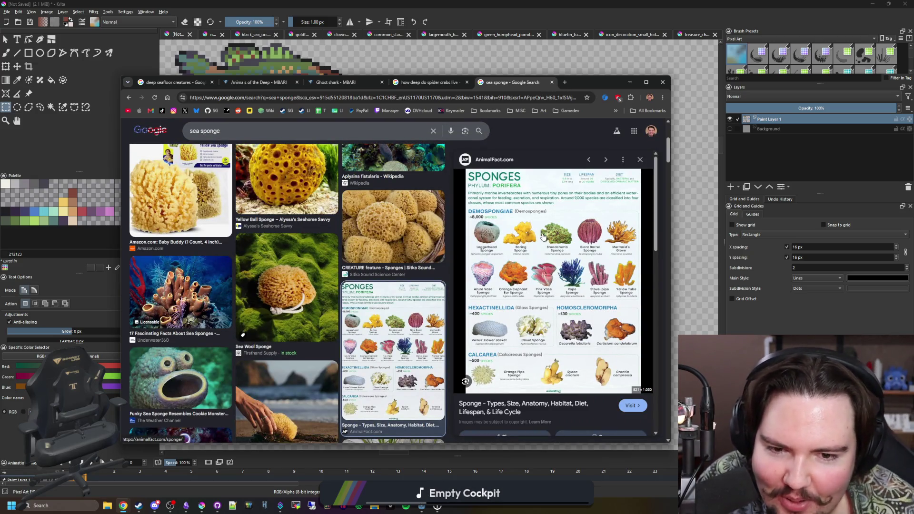
scroll(437, 254, up, 3)
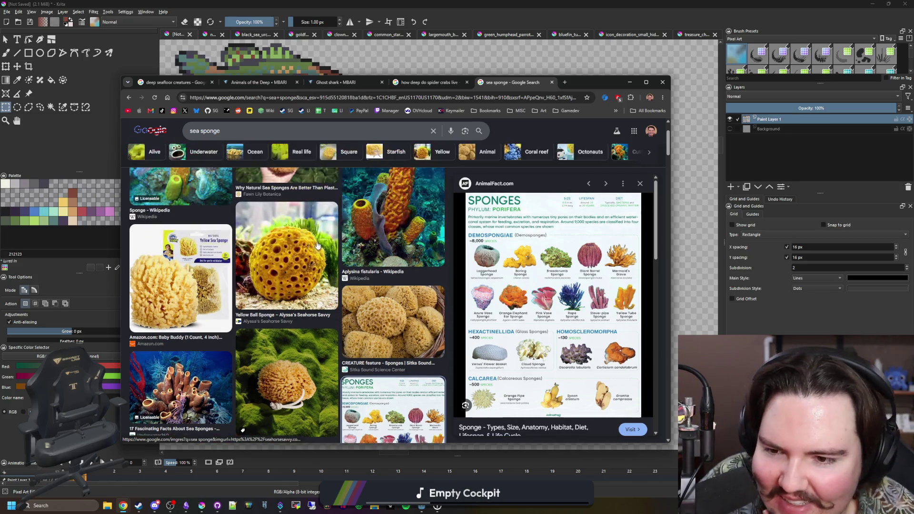
click(300, 229)
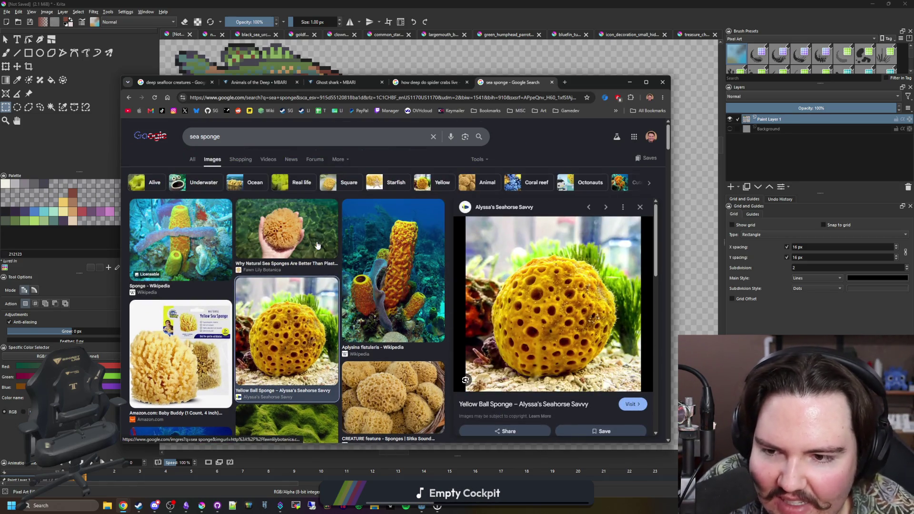
click(265, 224)
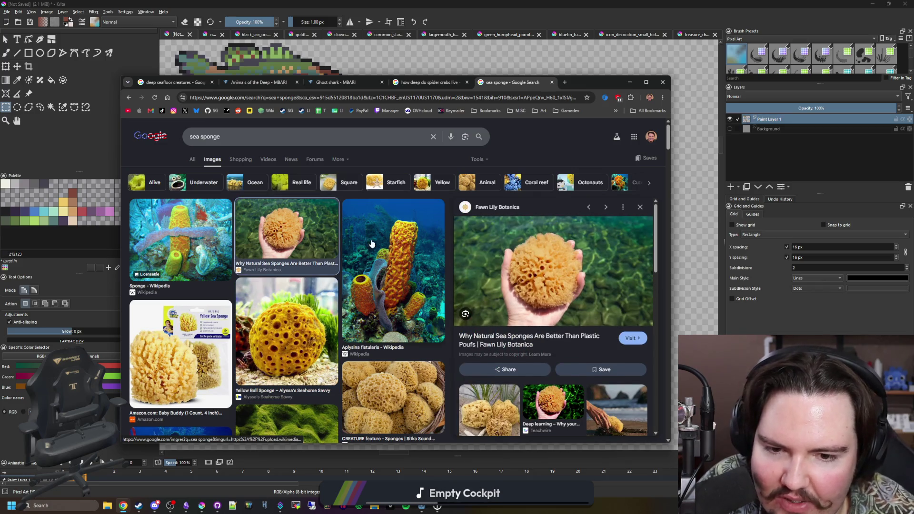
scroll(371, 244, down, 3)
scroll(371, 244, down, 2)
scroll(372, 244, down, 1)
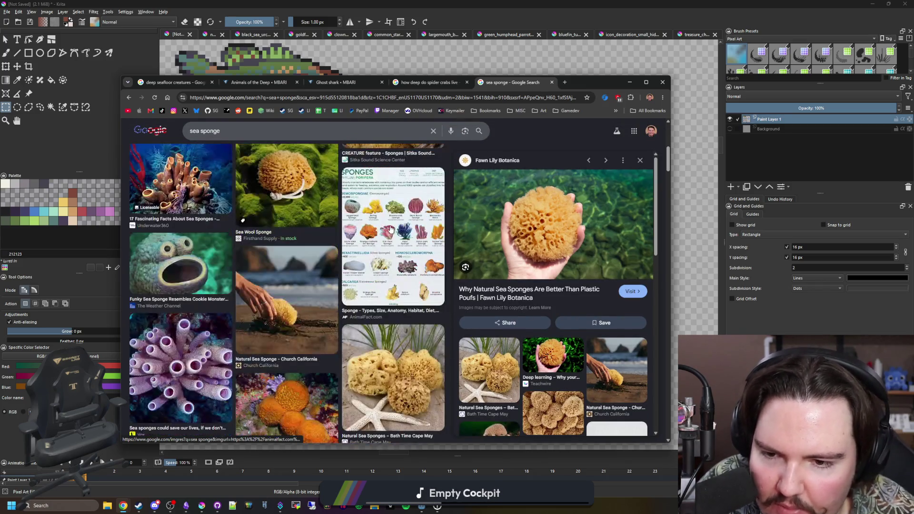
click(389, 232)
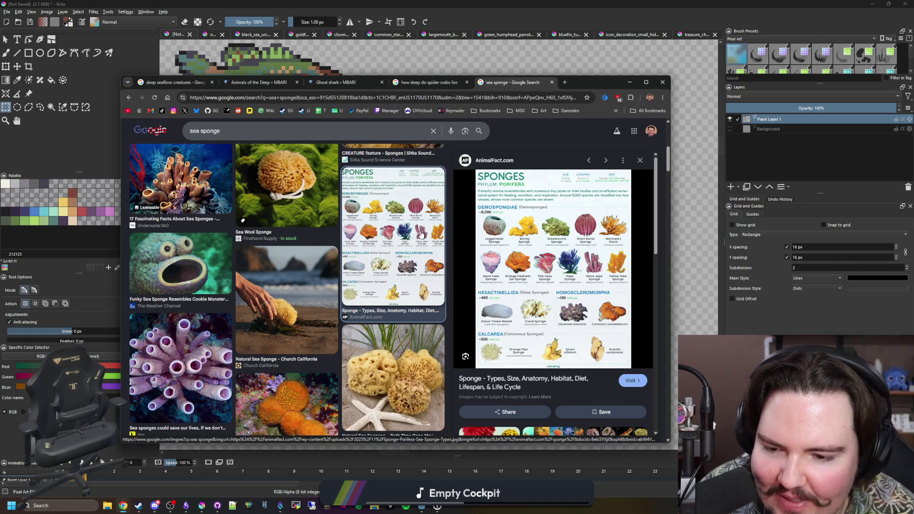
scroll(413, 257, down, 2)
click(411, 273)
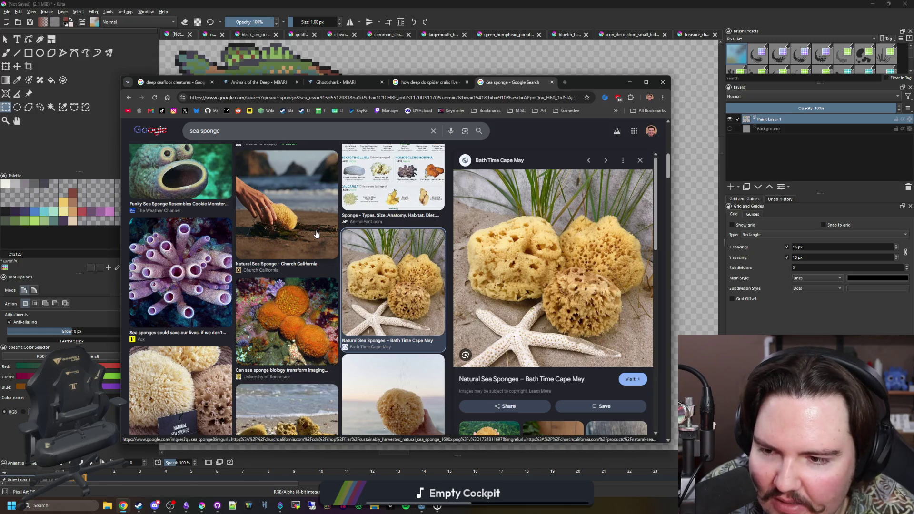
scroll(317, 234, down, 2)
scroll(273, 248, down, 2)
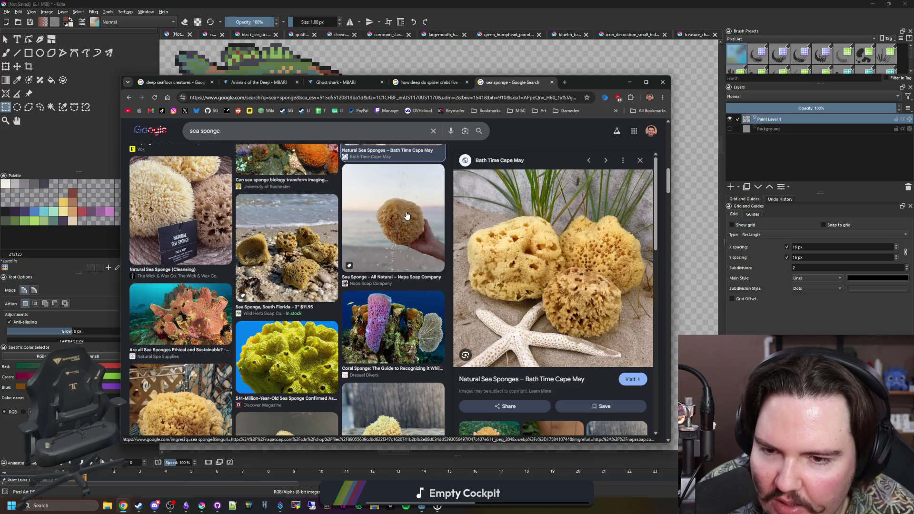
click(380, 225)
Preview more sponge photos, including wool bathing, 5-6 inch yellow, Earth Rx and Yellow Ball sponges
click(316, 250)
scroll(316, 250, down, 2)
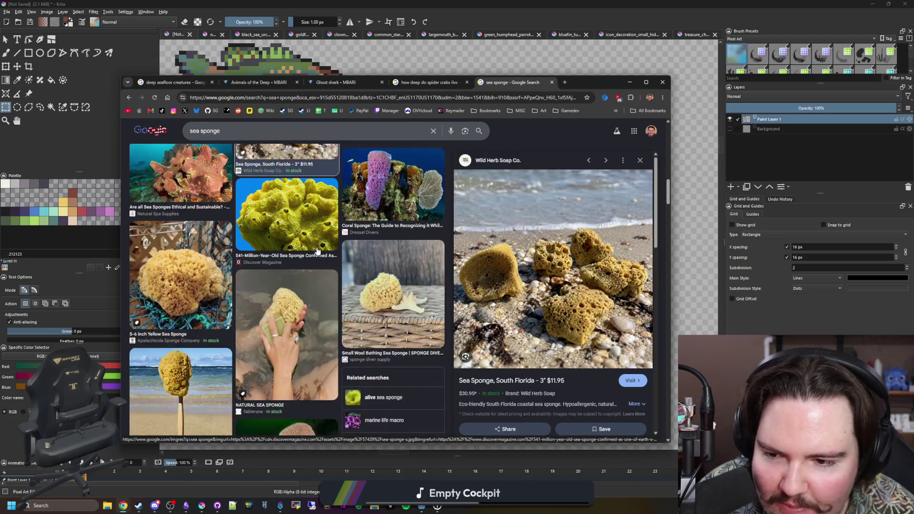
click(393, 293)
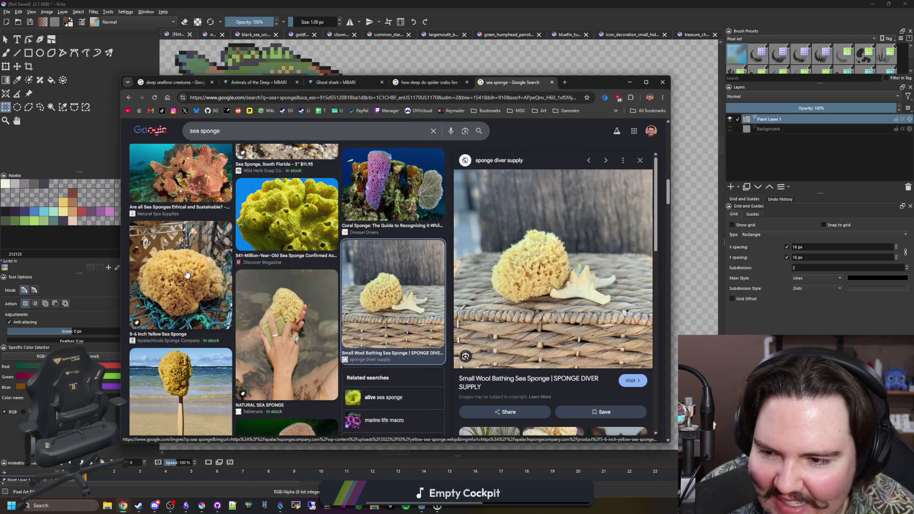
click(189, 282)
scroll(187, 275, down, 2)
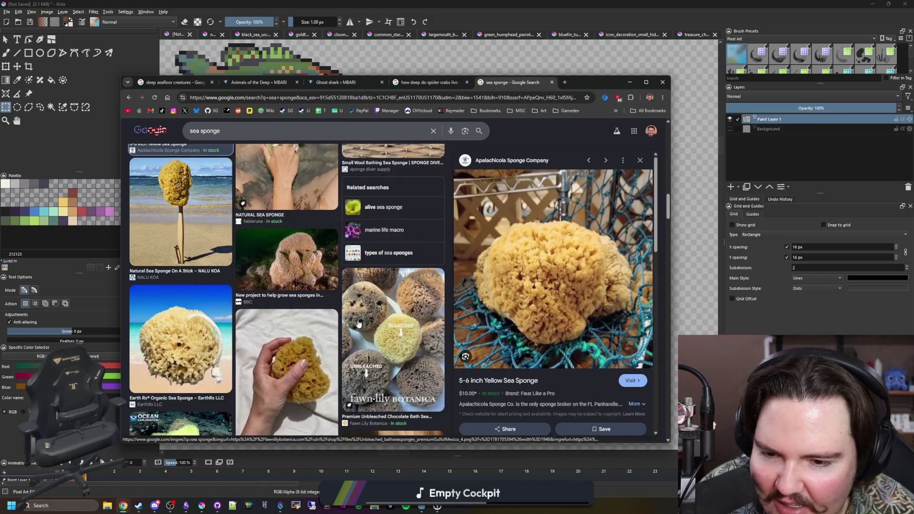
click(191, 326)
scroll(223, 307, down, 3)
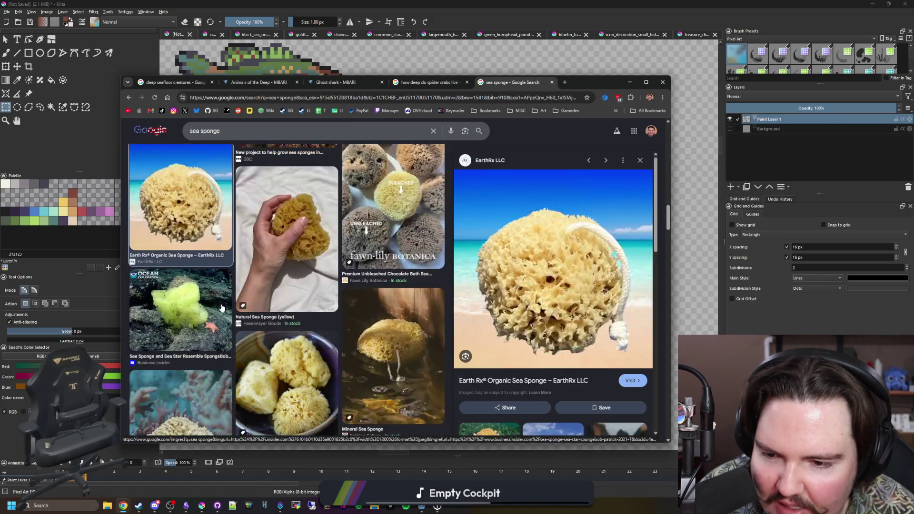
scroll(223, 307, down, 2)
scroll(276, 279, down, 1)
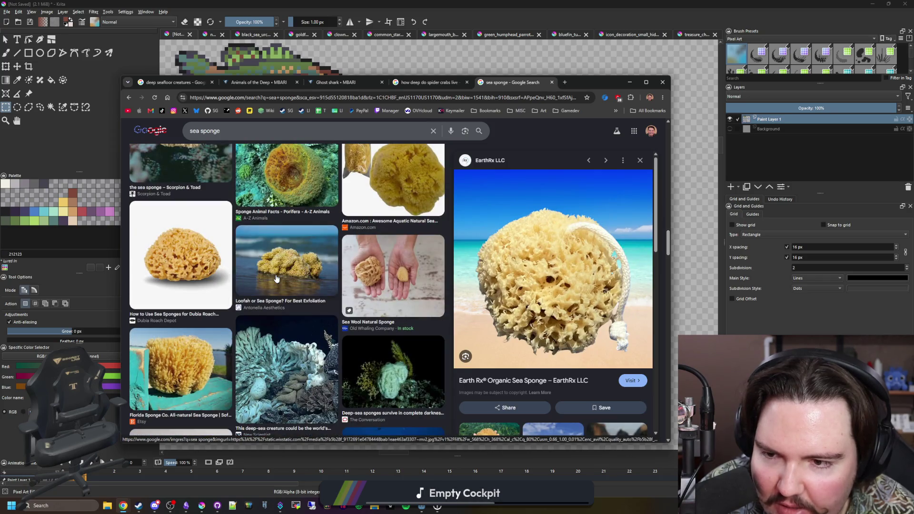
scroll(276, 279, down, 3)
scroll(276, 278, up, 3)
scroll(235, 257, up, 3)
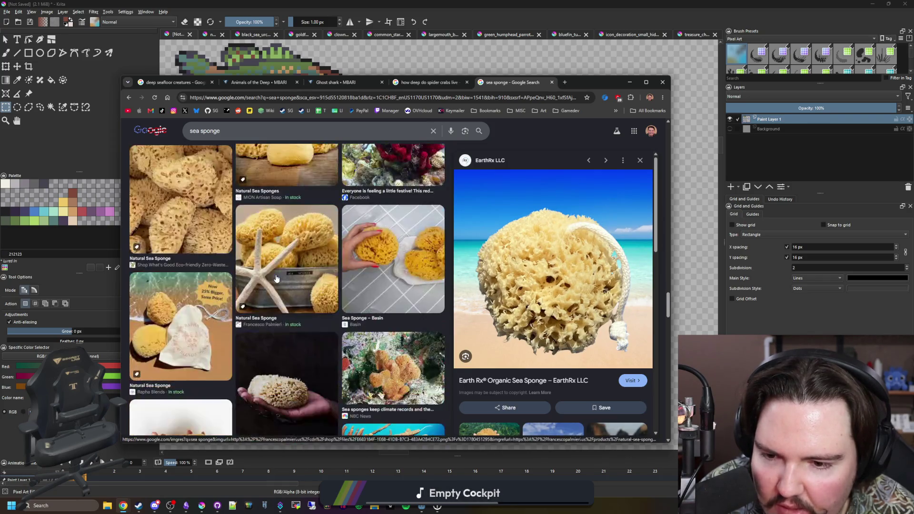
scroll(195, 238, up, 3)
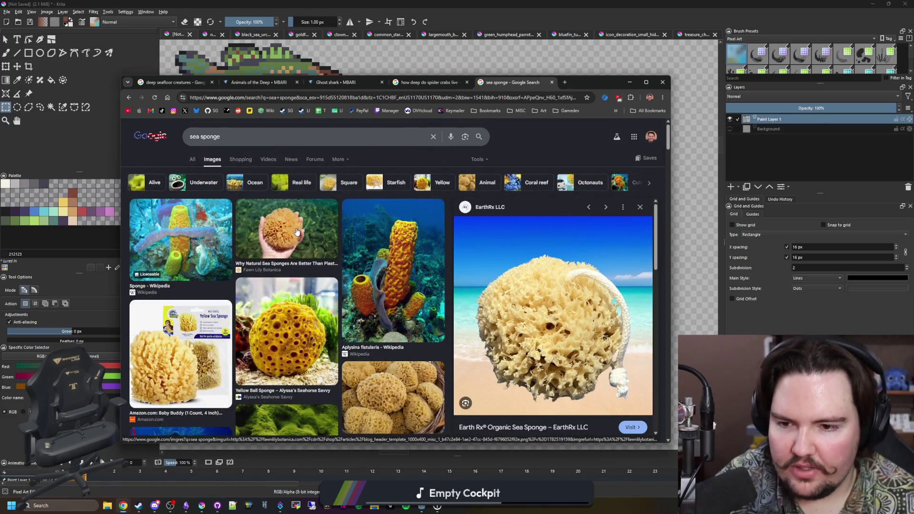
click(284, 236)
click(278, 368)
Search 'ball sponge', show its image results, and start a new tab
click(331, 98)
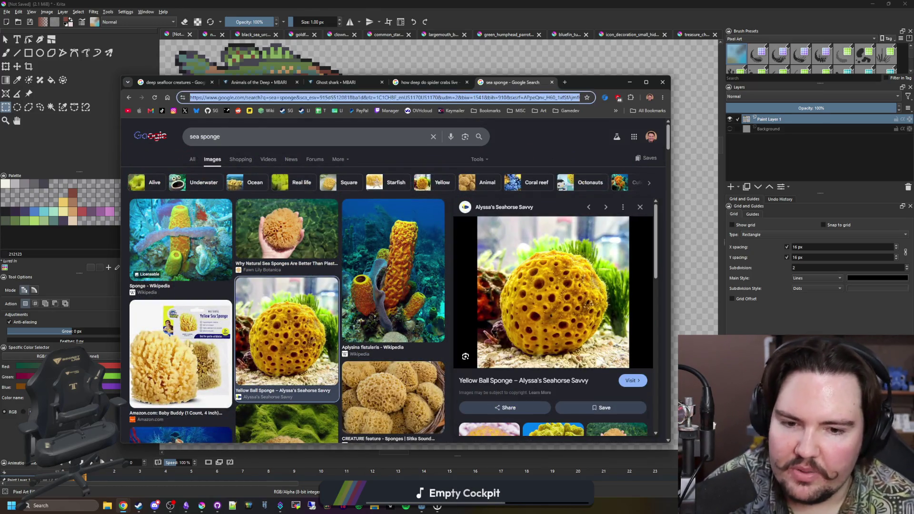
text(ball sponge)
key(Return)
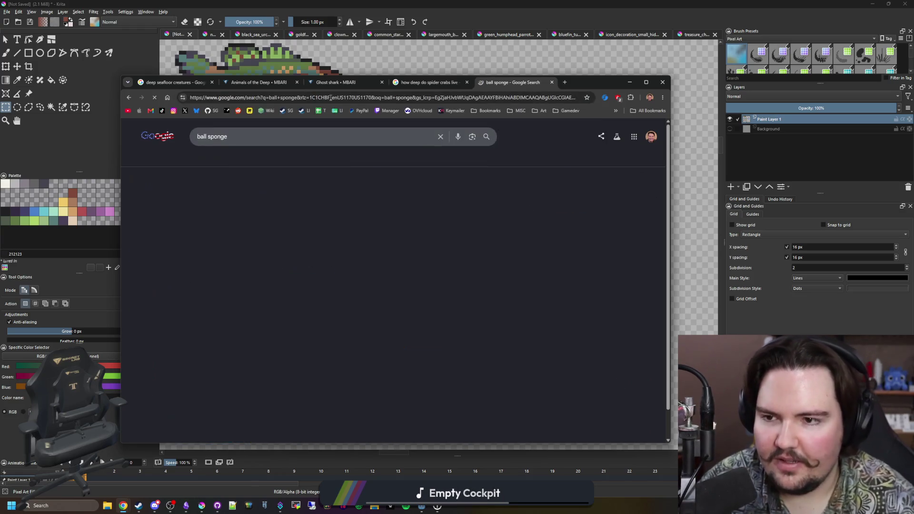
click(220, 159)
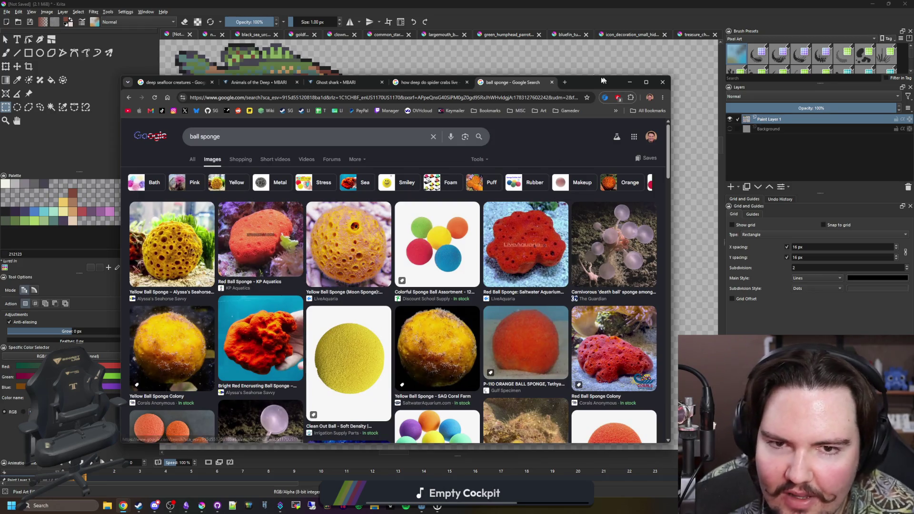
click(565, 81)
text(boring sponge)
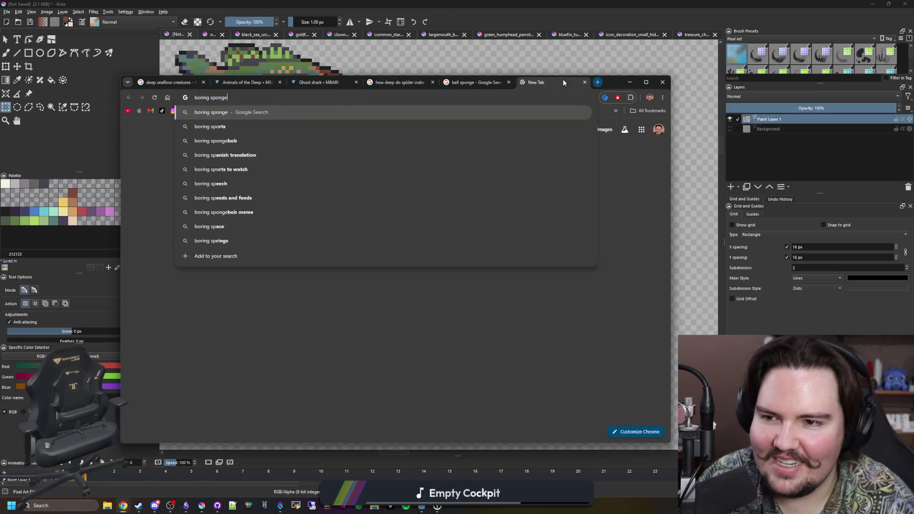
Run the 'boring sponge' search, read its Overview text, then show the image results
key(Return)
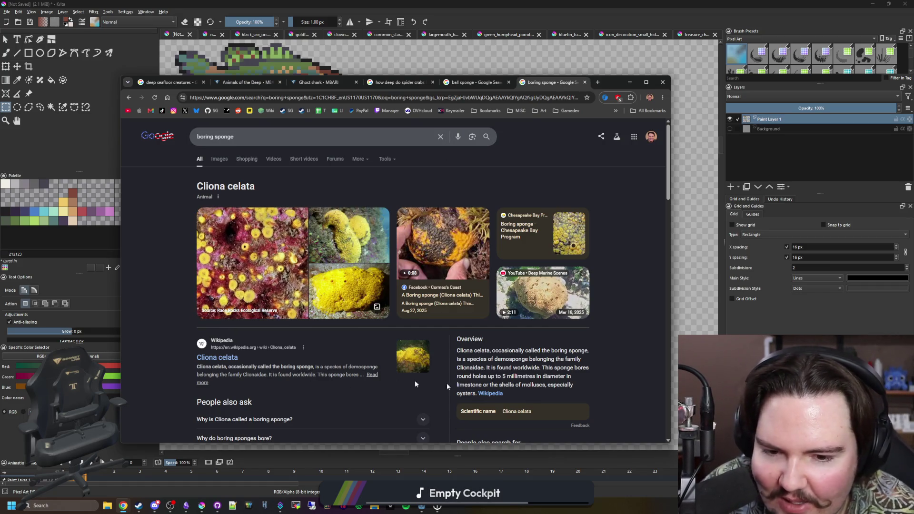
mouse_move(525, 350)
mouse_down()
mouse_move(571, 366)
mouse_move(497, 368)
mouse_up()
drag(572, 368, 575, 374)
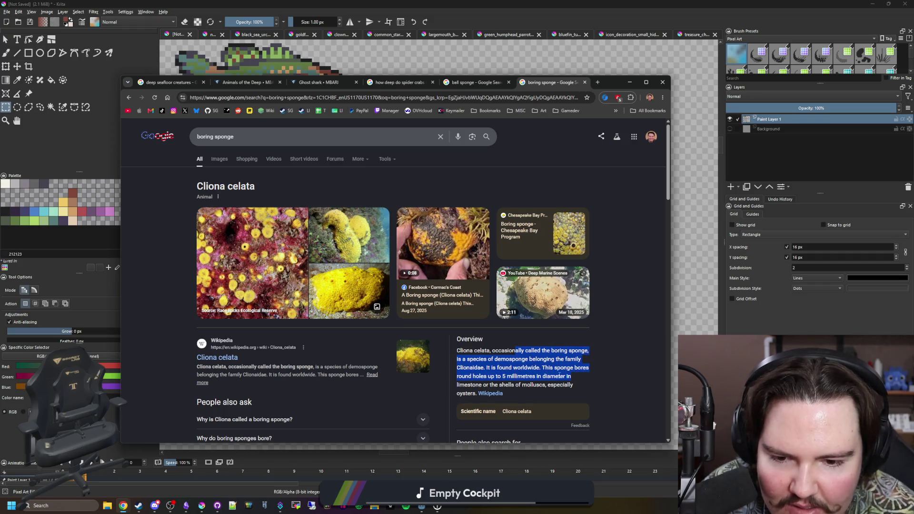
click(519, 376)
scroll(517, 377, down, 3)
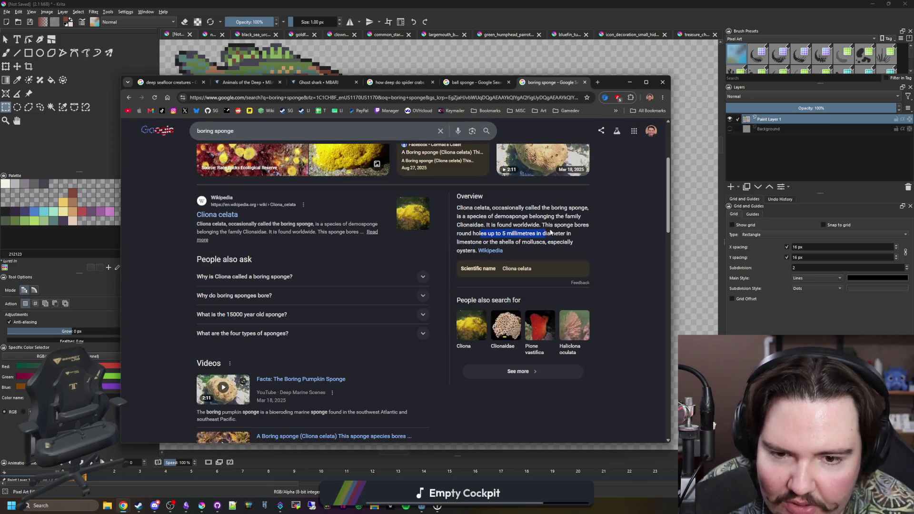
drag(480, 233, 571, 245)
click(569, 243)
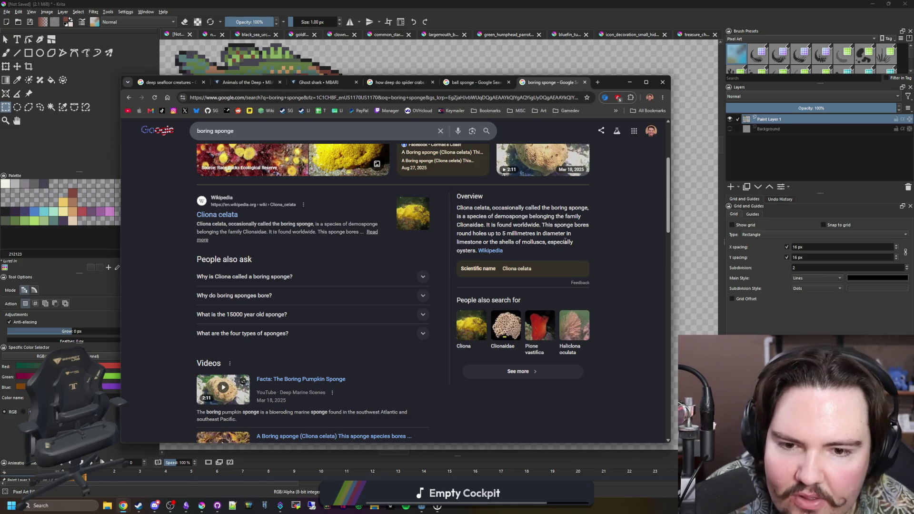
scroll(349, 260, up, 1)
scroll(328, 266, down, 3)
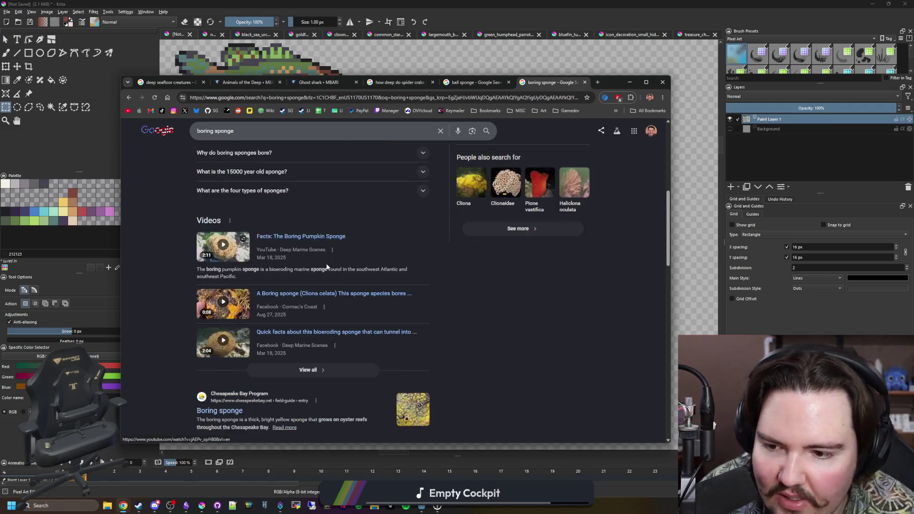
scroll(327, 266, up, 5)
click(214, 160)
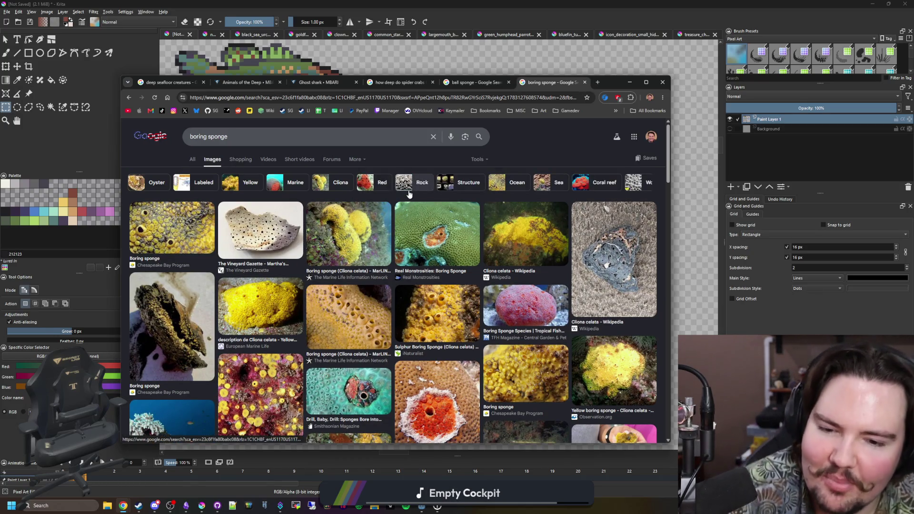
Preview boring sponge photos (Vineyard Gazette, Cliona celata, Minden, Real Monstrosities), then return to the ball sponge tab
click(197, 236)
click(283, 214)
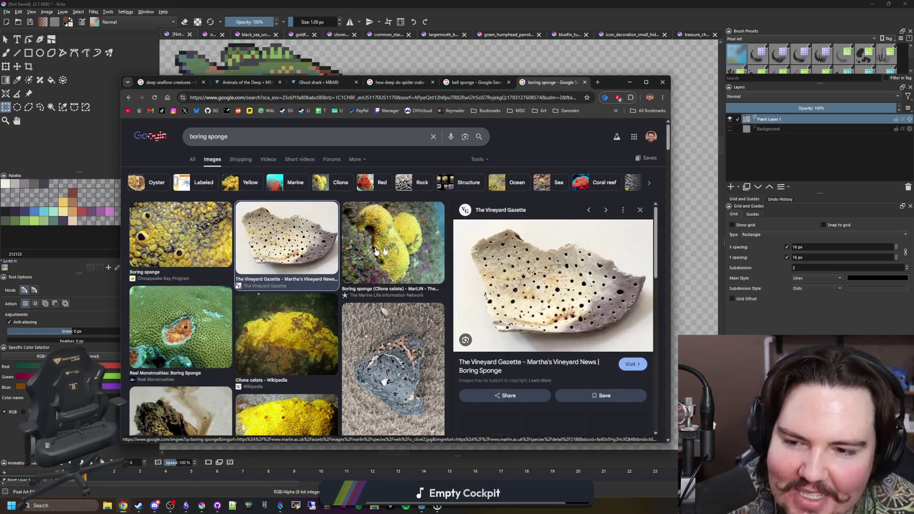
click(384, 251)
scroll(336, 240, down, 2)
scroll(337, 240, down, 5)
scroll(318, 255, down, 3)
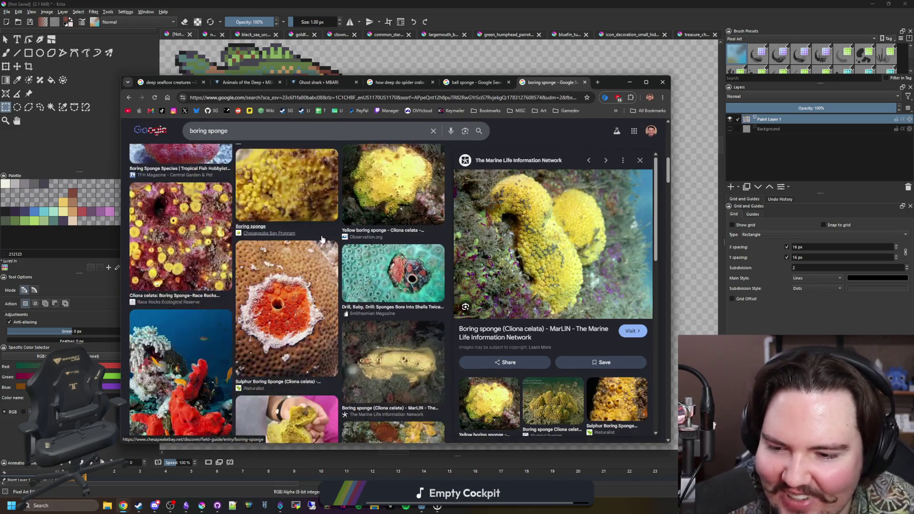
scroll(322, 240, down, 3)
scroll(321, 240, down, 2)
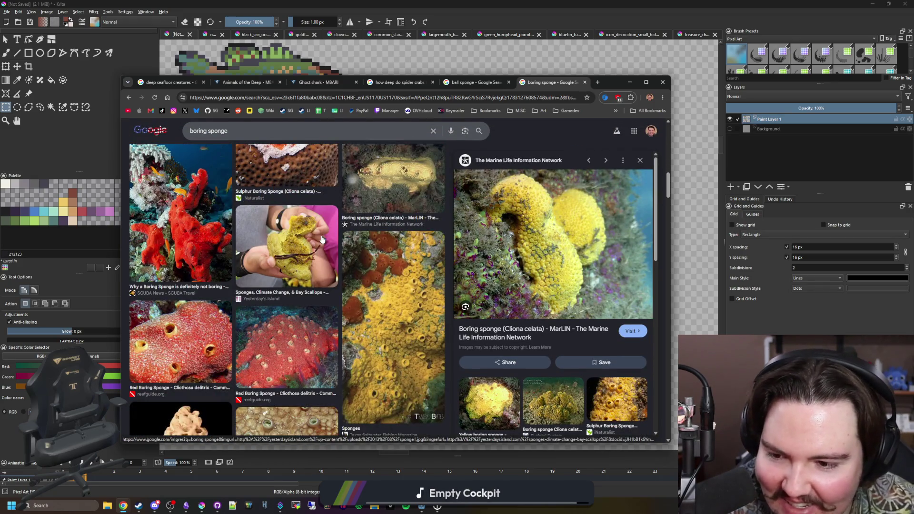
click(378, 309)
scroll(365, 319, down, 3)
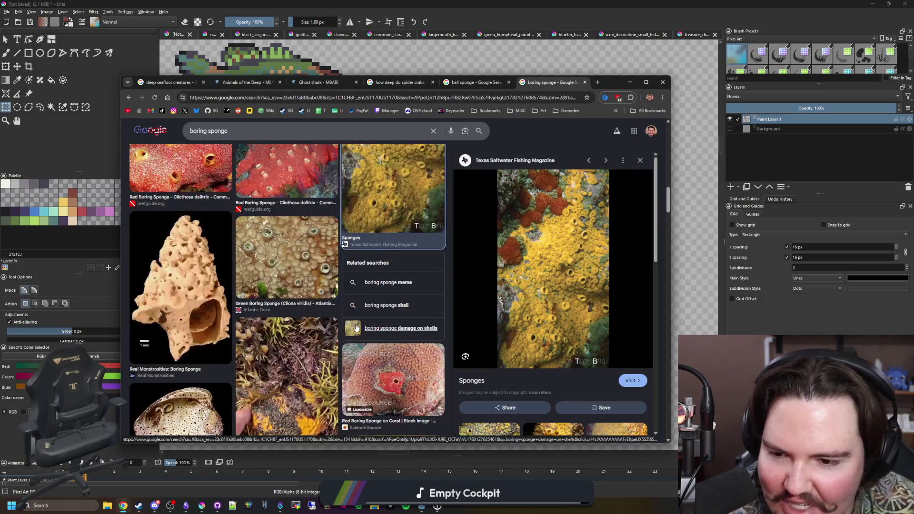
scroll(357, 321, down, 3)
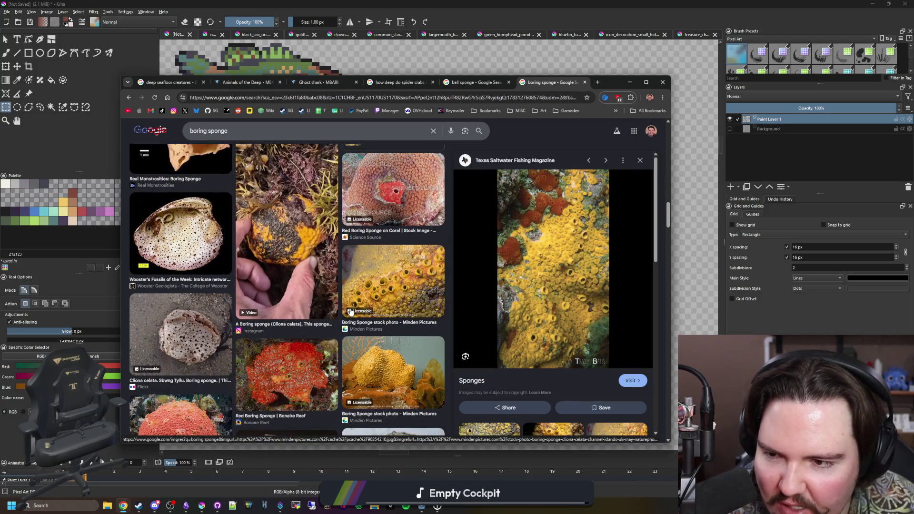
click(393, 280)
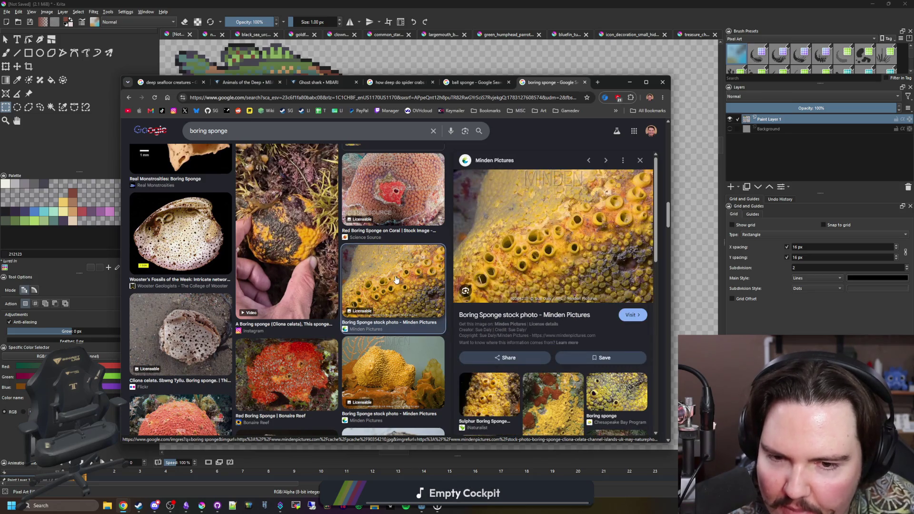
scroll(397, 281, down, 3)
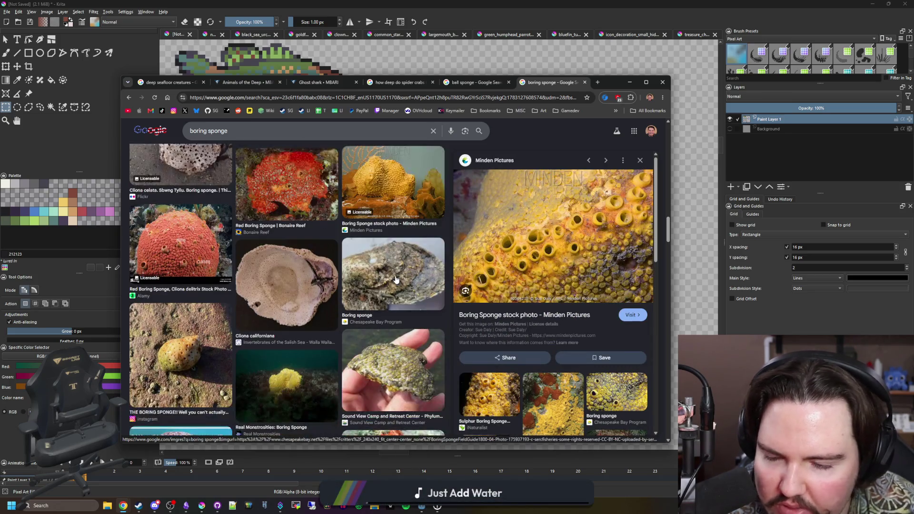
scroll(396, 281, down, 3)
click(334, 214)
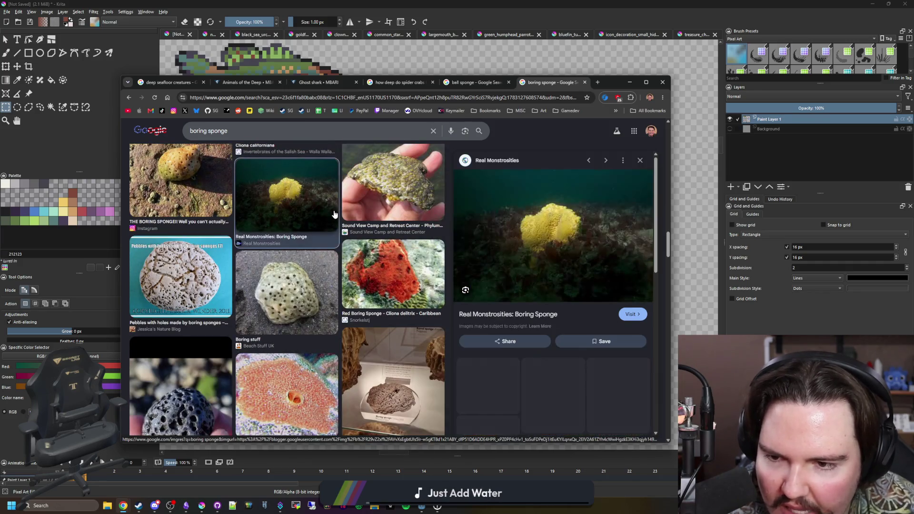
scroll(334, 215, down, 3)
scroll(333, 214, down, 3)
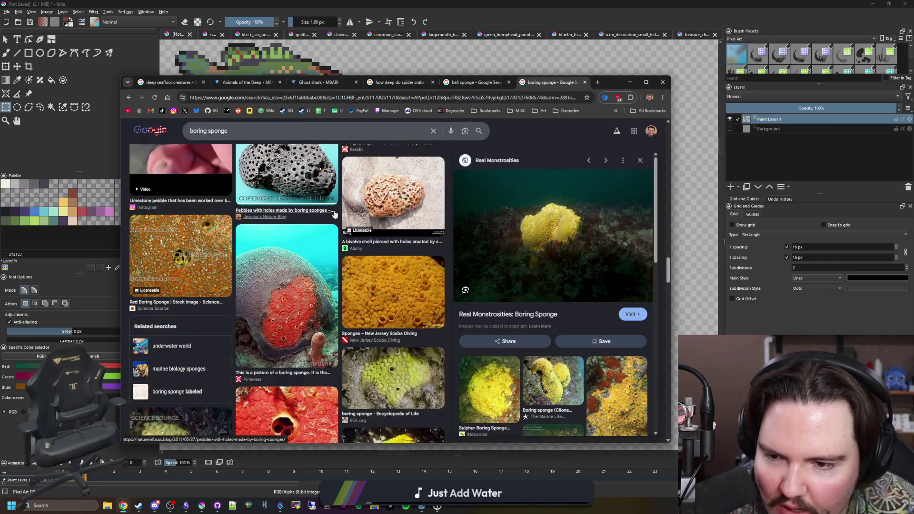
scroll(333, 214, down, 3)
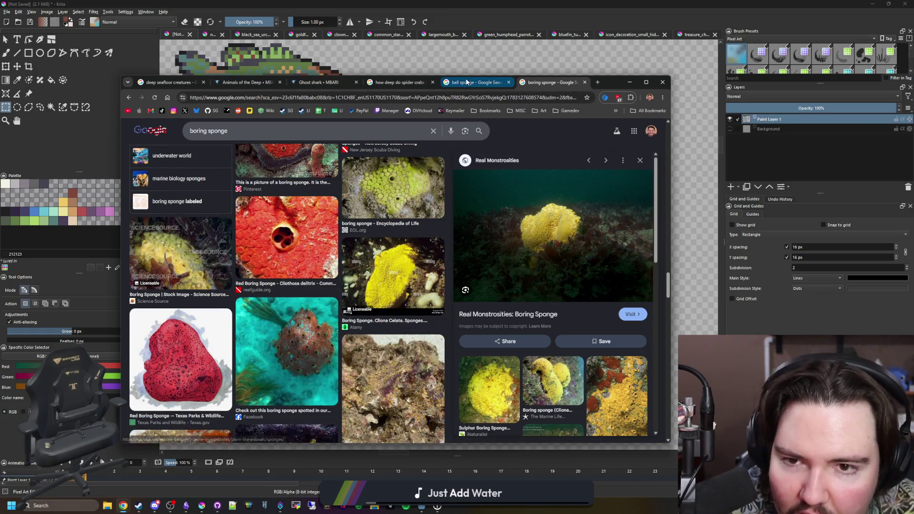
key(ctrl+shift+Tab)
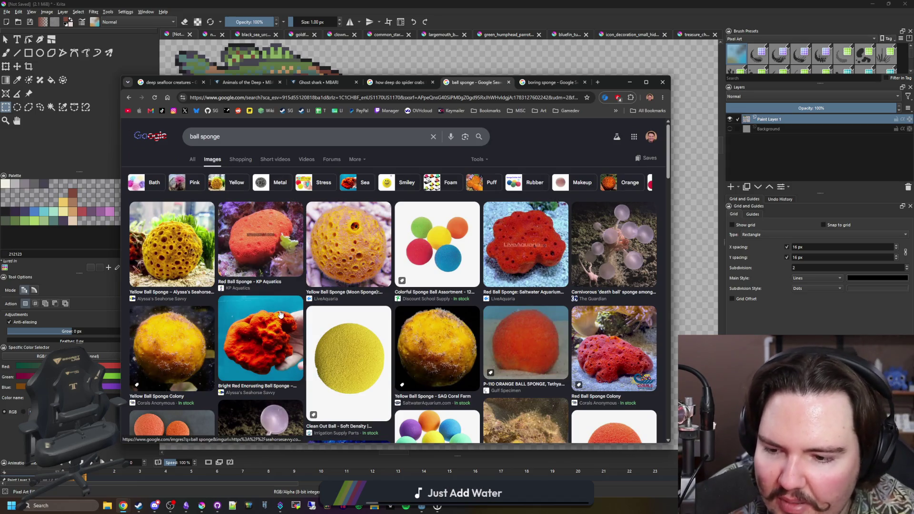
Preview the red encrusting and Yellow Ball Sponge photos and flip between the sponge tabs
click(283, 306)
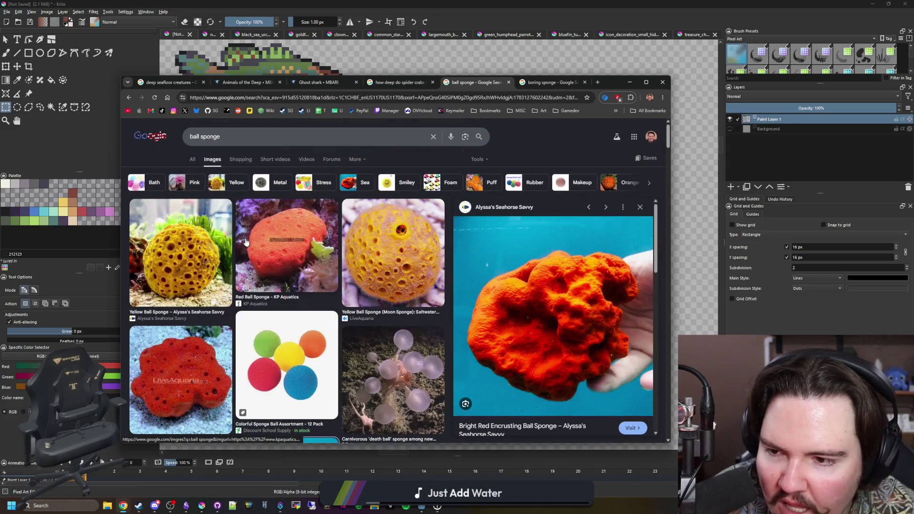
click(212, 243)
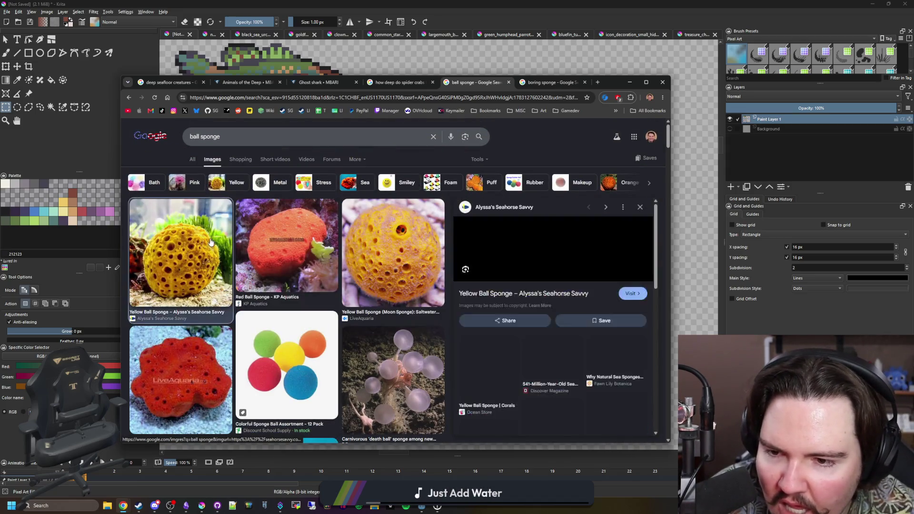
click(532, 83)
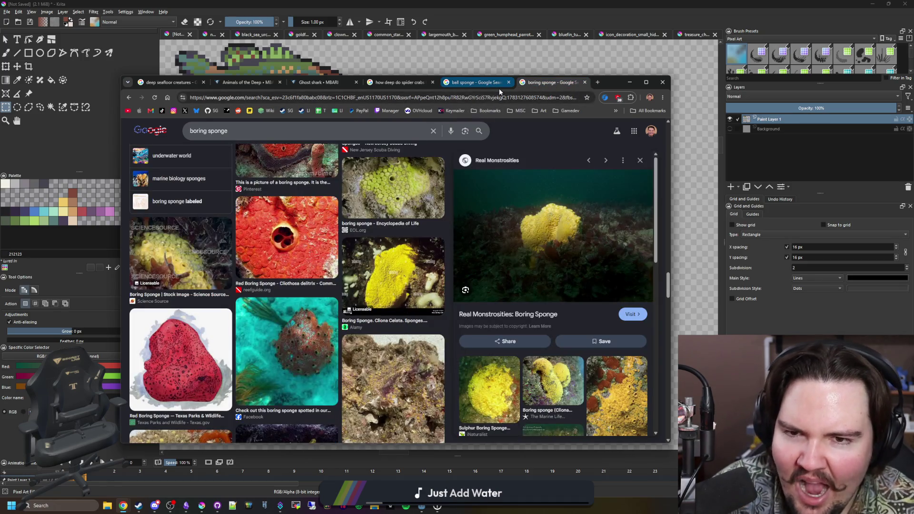
click(486, 83)
Show all web results for ball sponge and open the Tethya aurantium article in a background tab
click(195, 152)
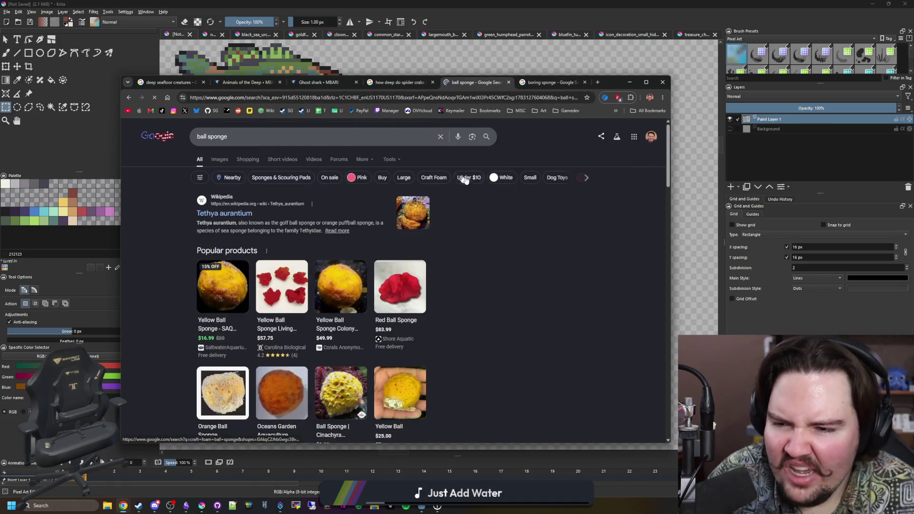
middle_click(224, 213)
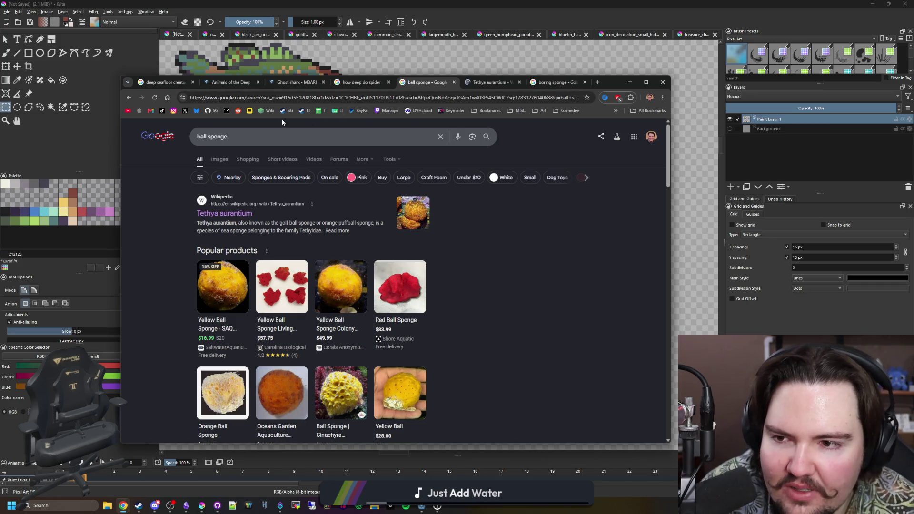
click(221, 135)
text(sponge)
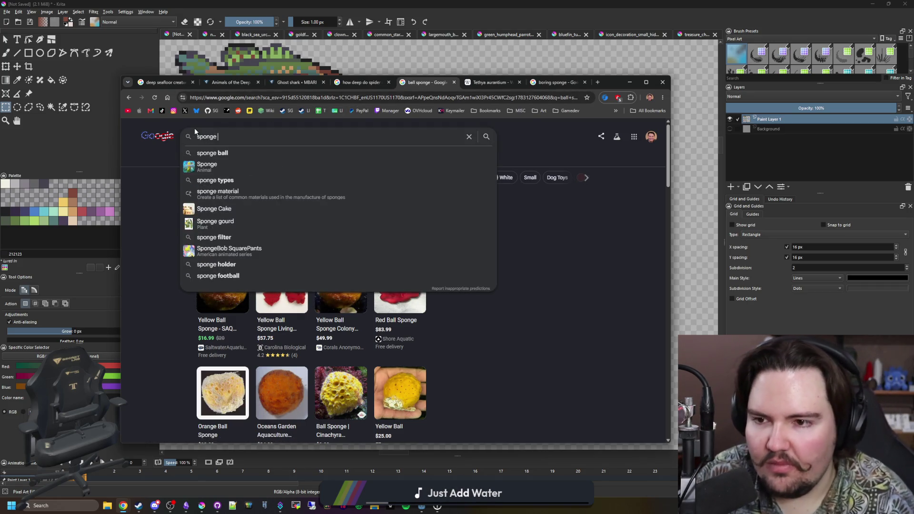
text( anatomy)
Search 'sponge anatomy' images and preview the Sponge Structure, Porifera and Britannica diagrams
key(Return)
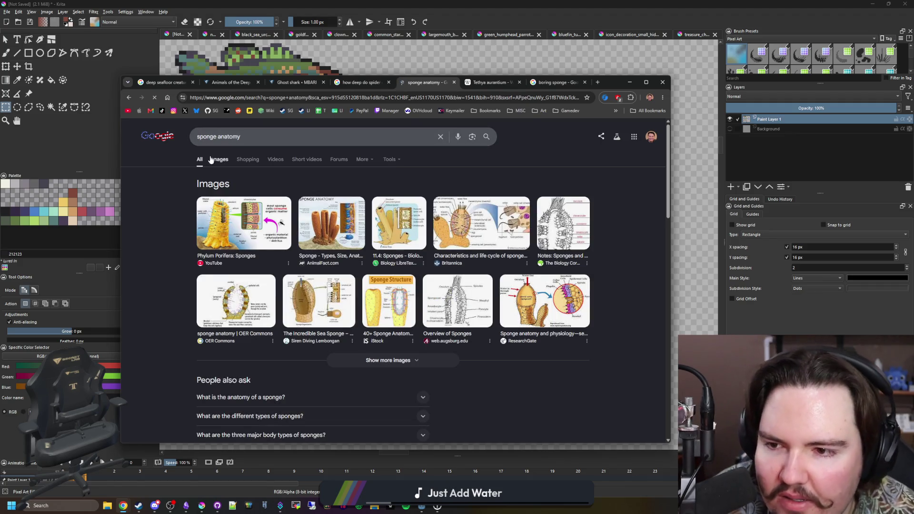
click(213, 159)
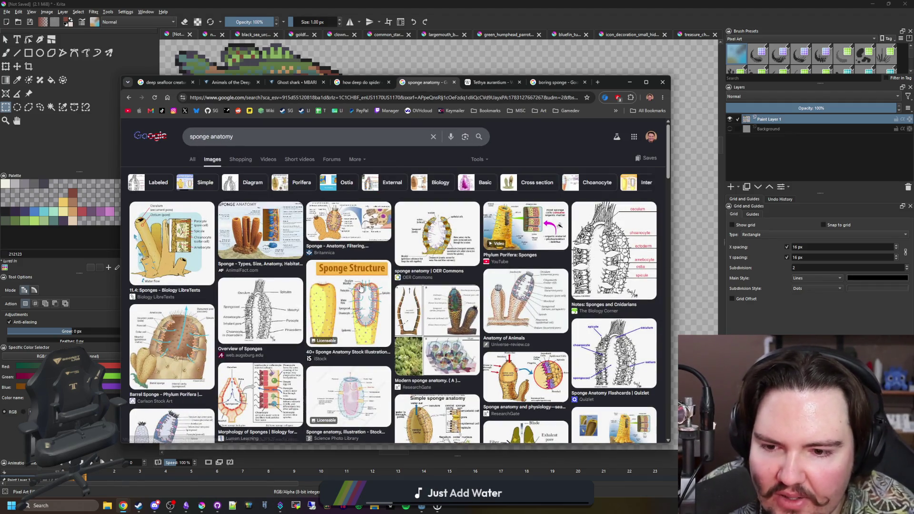
click(357, 290)
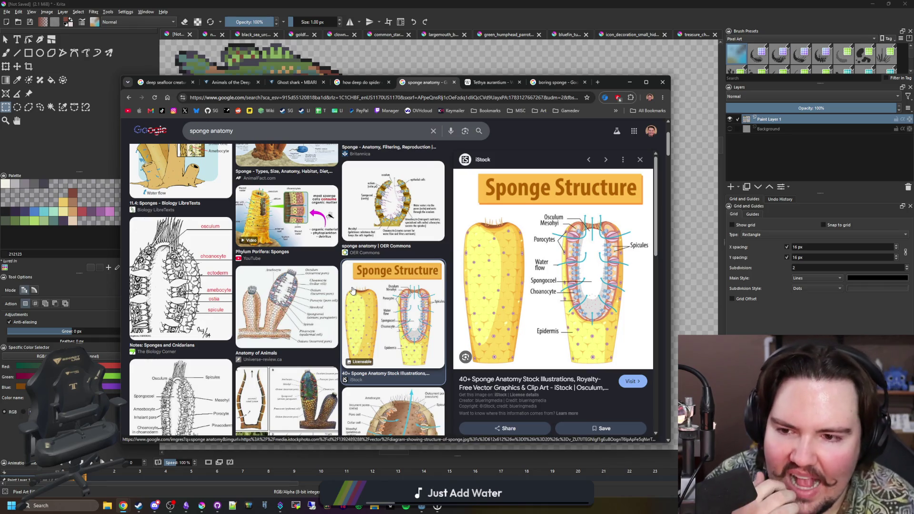
scroll(285, 304, up, 2)
click(284, 304)
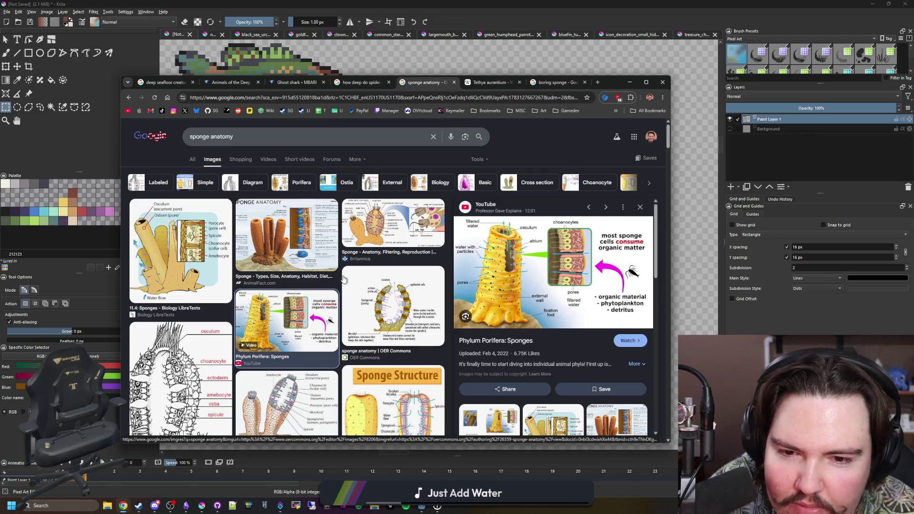
click(395, 243)
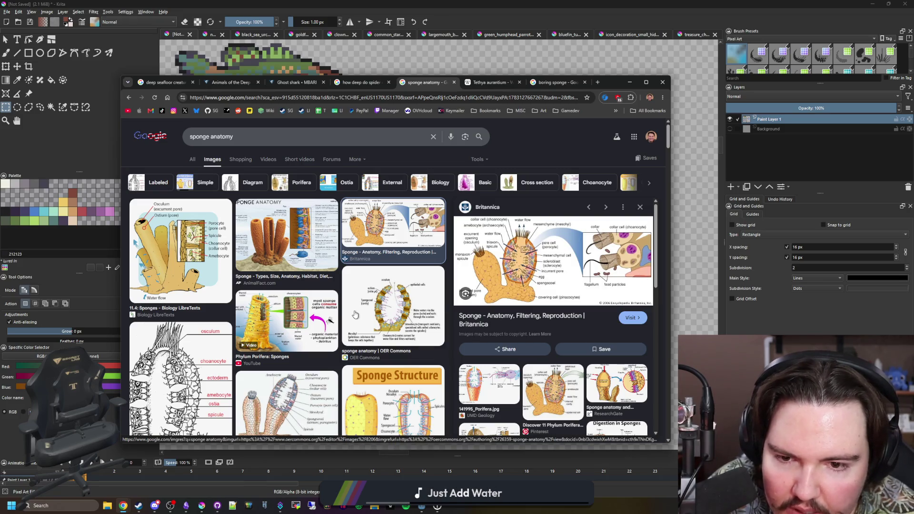
scroll(347, 304, down, 3)
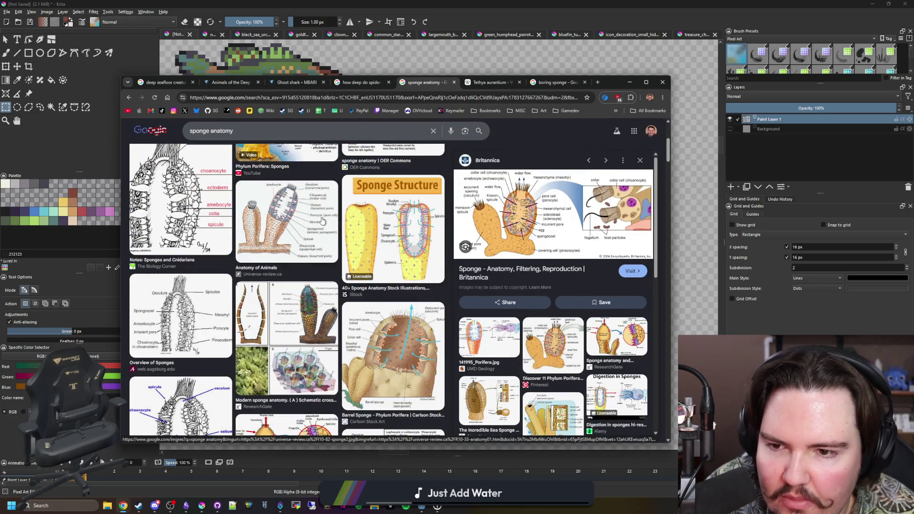
Preview the Anatomy of Animals, Barrel Sponge, Simple sponge and 12 Sponges diagrams, then start a fresh tab
click(322, 221)
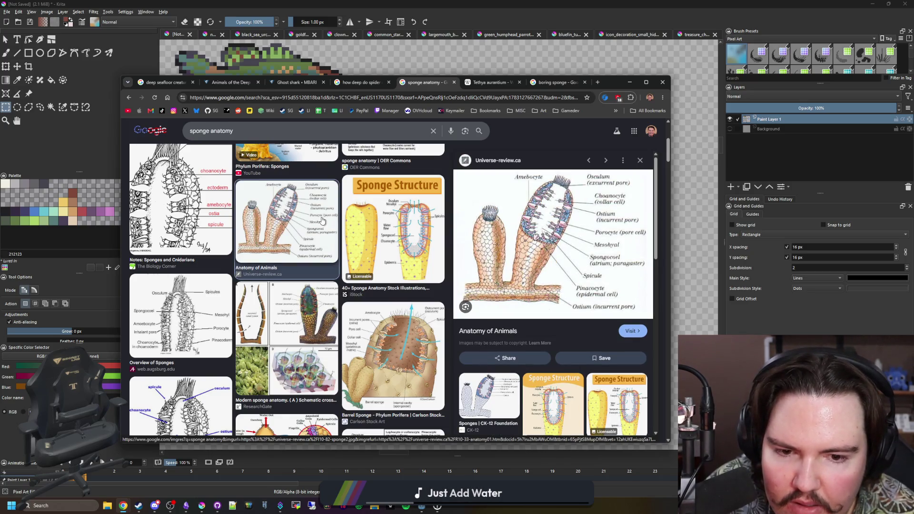
scroll(323, 220, down, 2)
click(405, 246)
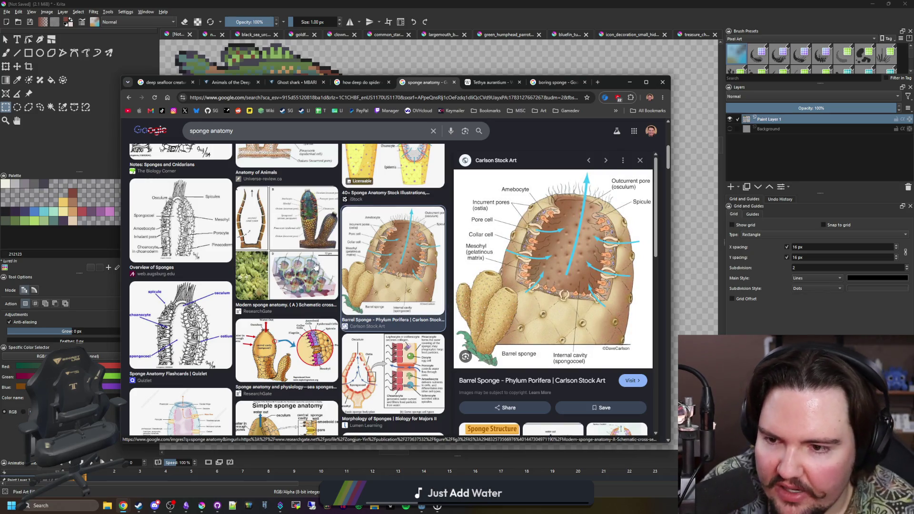
scroll(404, 246, down, 2)
scroll(301, 264, down, 2)
click(309, 280)
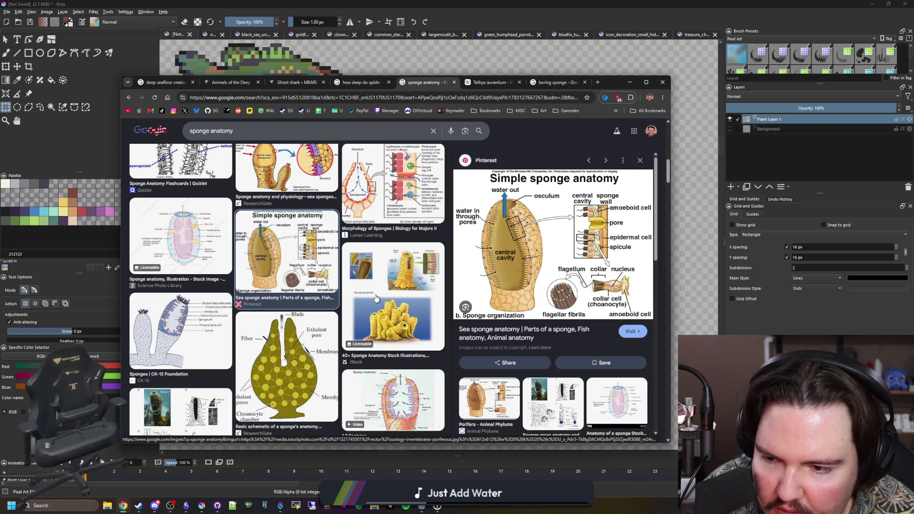
scroll(182, 324, down, 2)
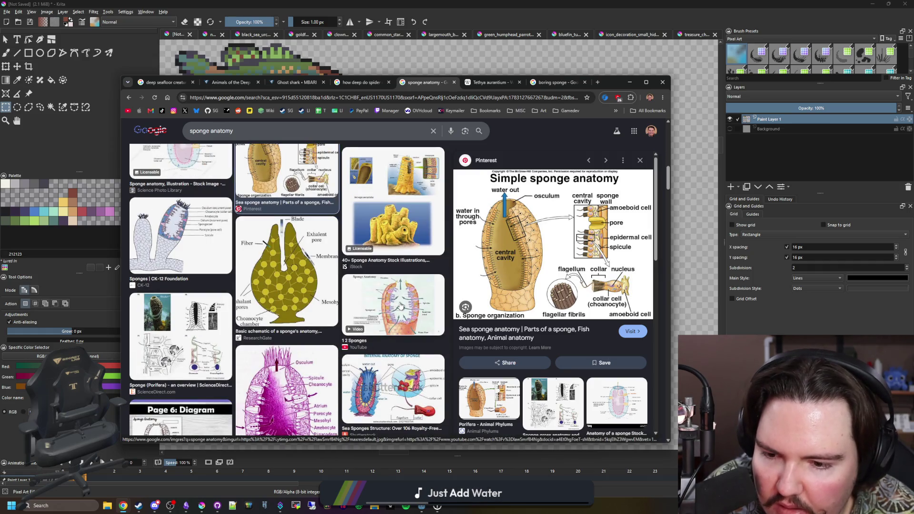
click(393, 303)
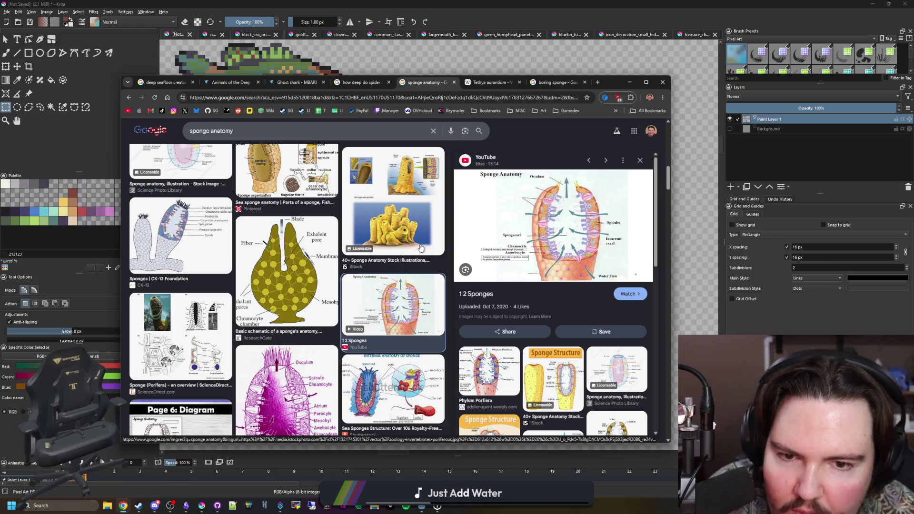
scroll(422, 248, down, 2)
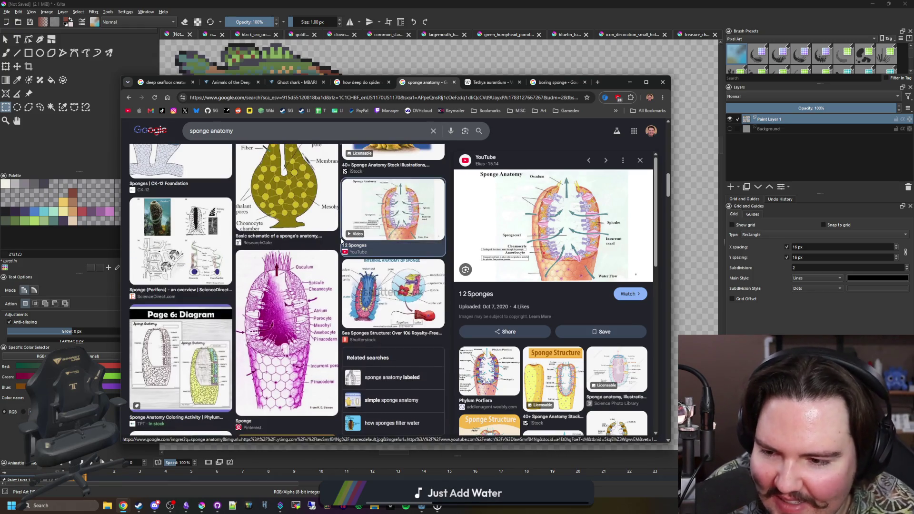
scroll(347, 237, down, 3)
scroll(348, 238, down, 3)
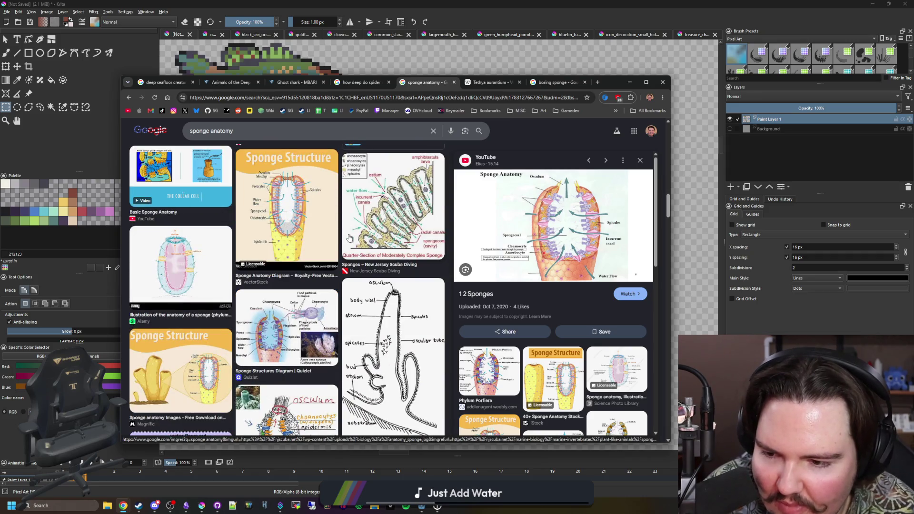
scroll(350, 238, down, 2)
scroll(322, 254, down, 2)
scroll(286, 272, down, 2)
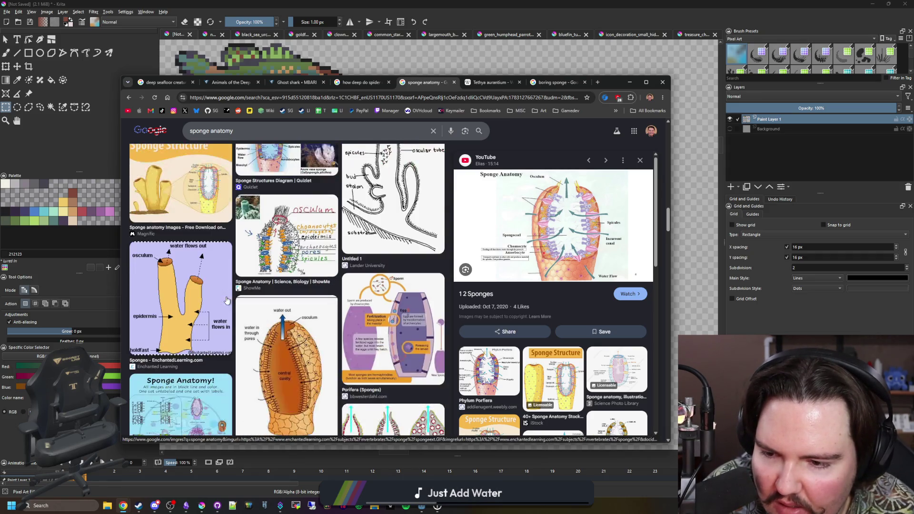
scroll(227, 300, down, 2)
scroll(236, 289, down, 2)
scroll(250, 275, down, 2)
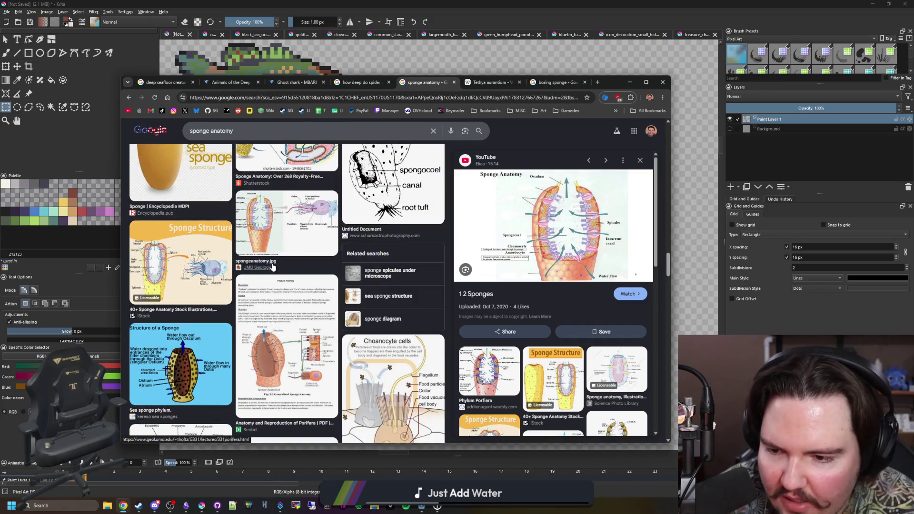
scroll(272, 254, down, 2)
click(598, 83)
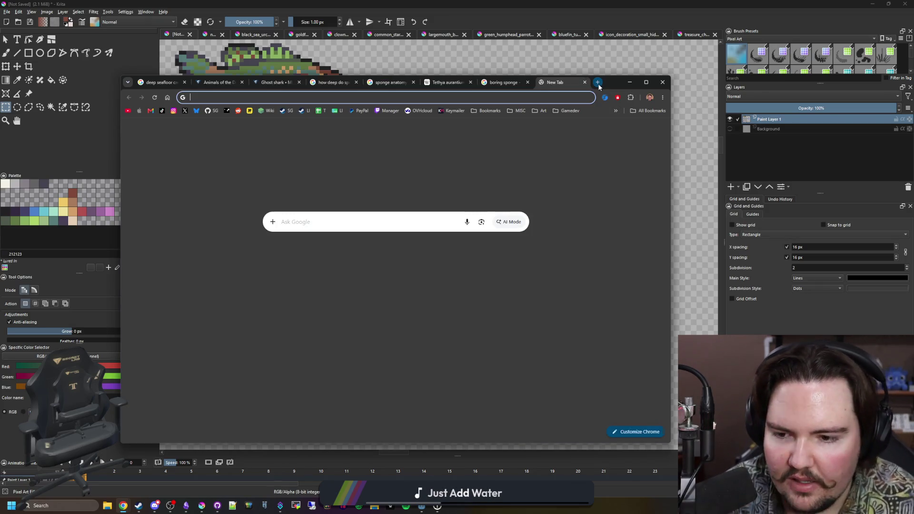
text(most simple animal)
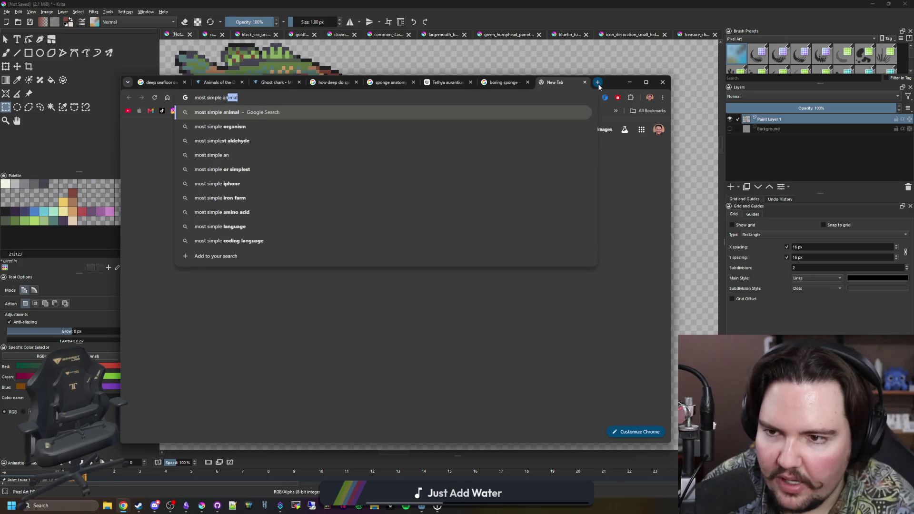
Search 'most simple animal', read the Placozoa Wikipedia anatomy section, then return to the search results
key(Return)
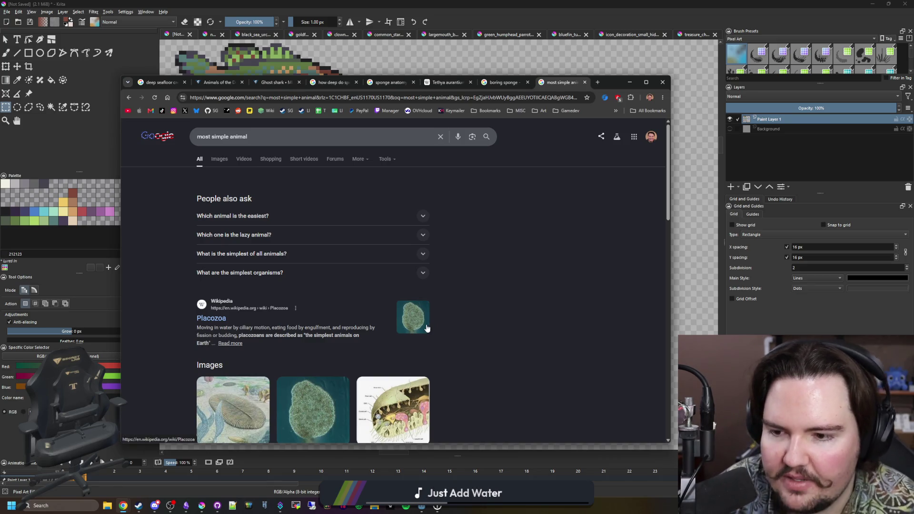
middle_click(209, 324)
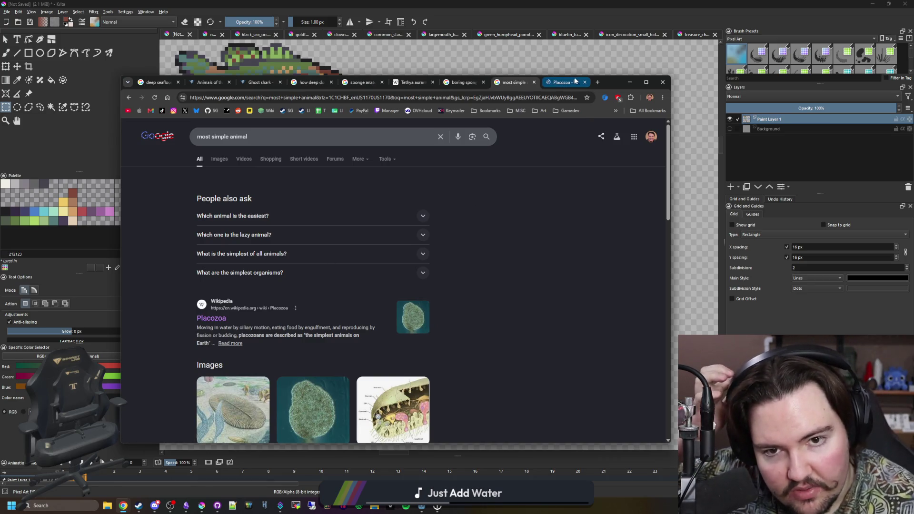
click(567, 83)
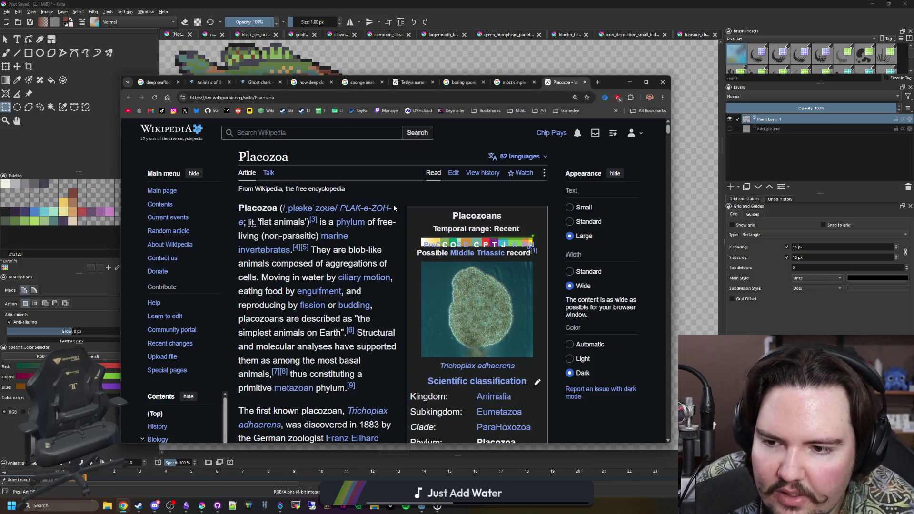
scroll(410, 202, down, 1)
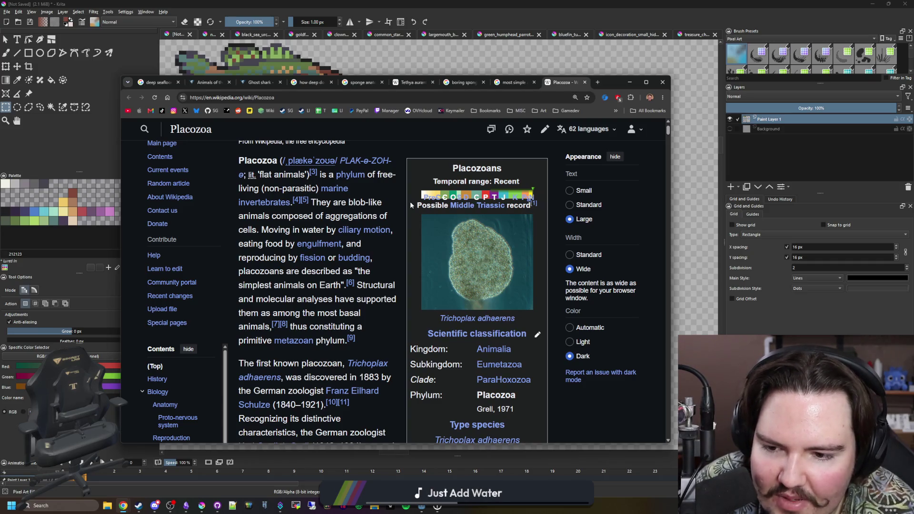
scroll(410, 206, down, 1)
scroll(401, 190, down, 1)
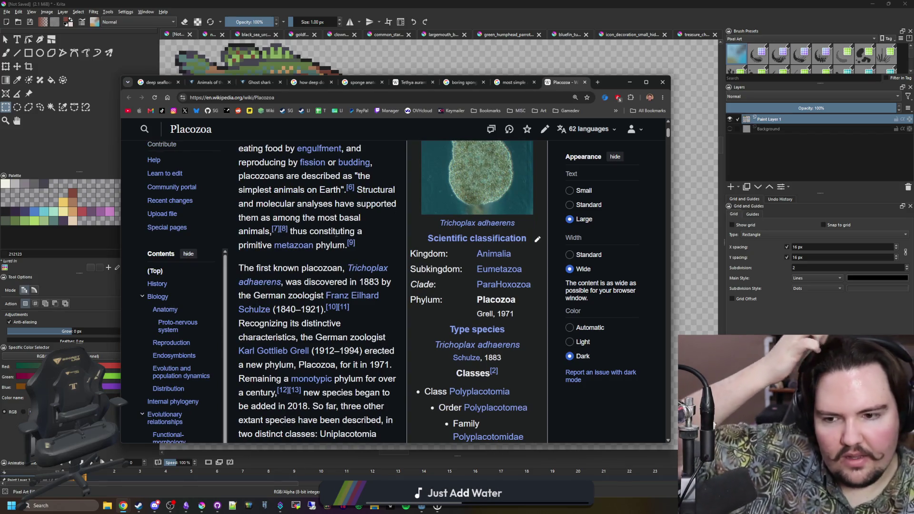
scroll(354, 236, down, 1)
scroll(354, 236, down, 1)
scroll(385, 198, down, 2)
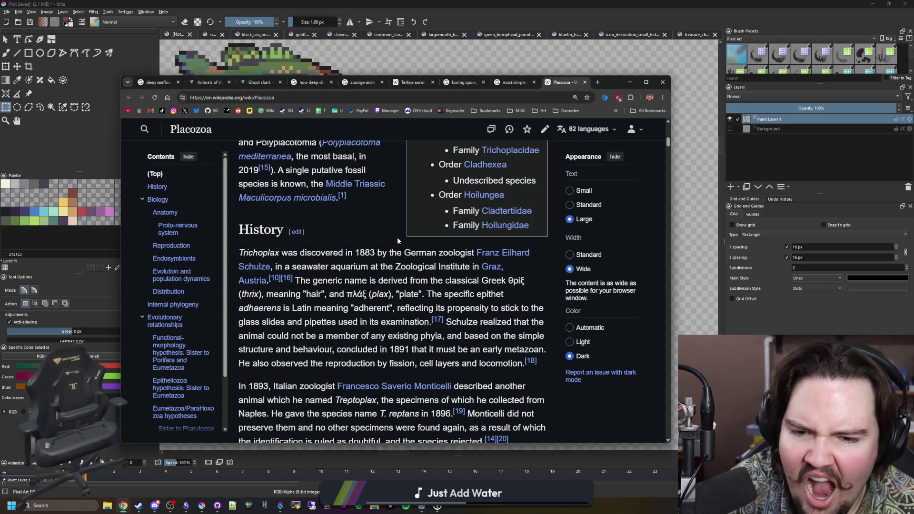
scroll(399, 241, down, 2)
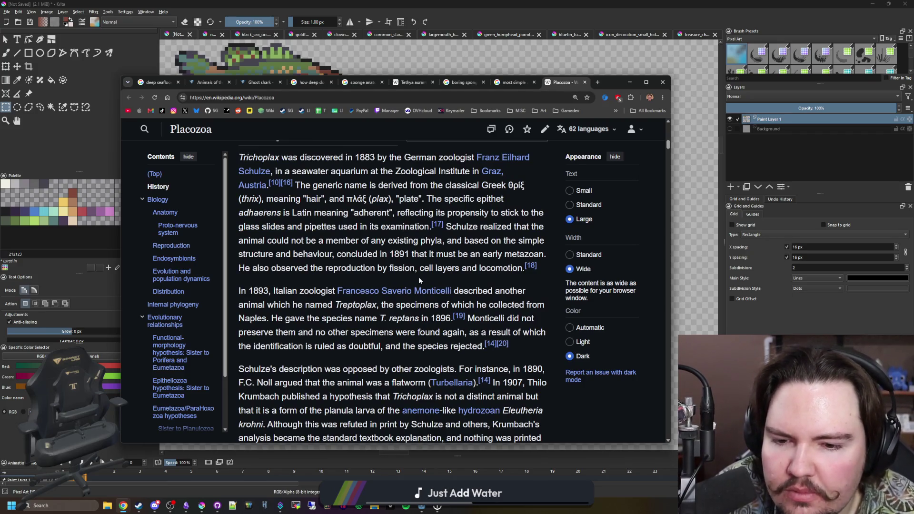
scroll(419, 281, down, 5)
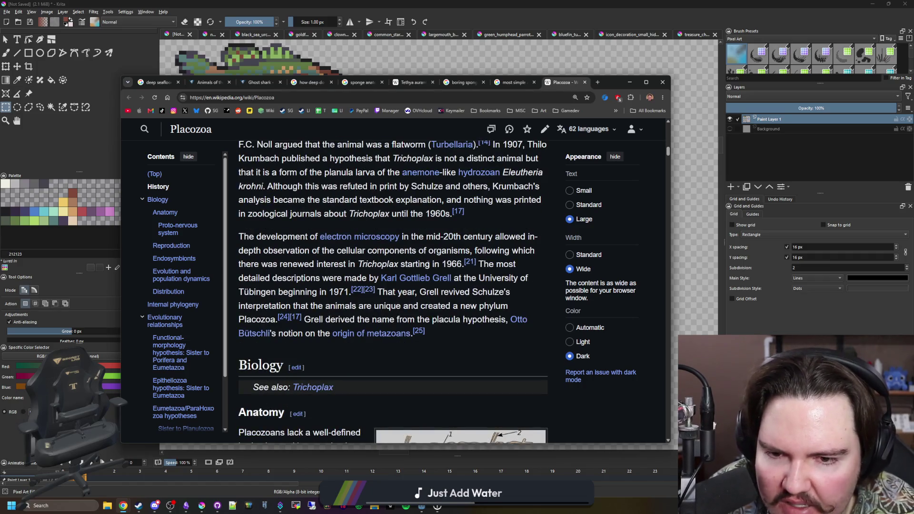
scroll(428, 263, down, 3)
scroll(427, 266, down, 1)
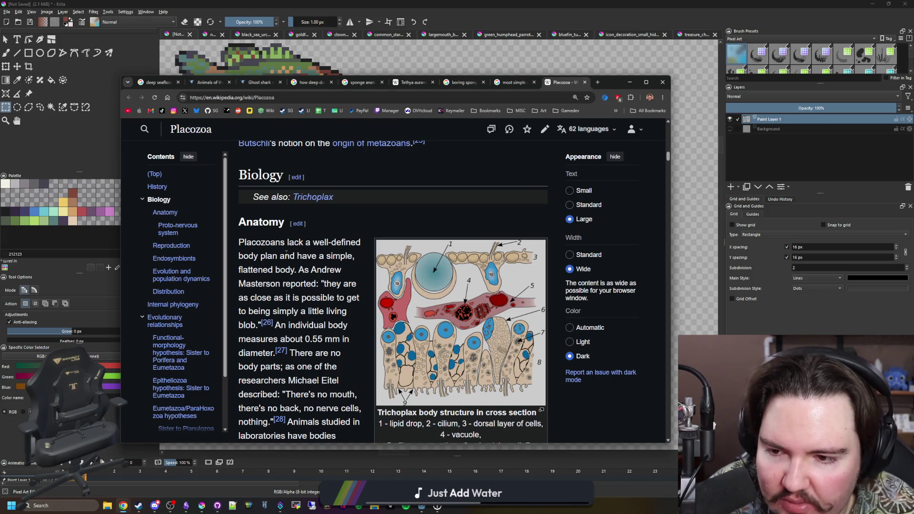
drag(250, 257, 345, 255)
click(345, 252)
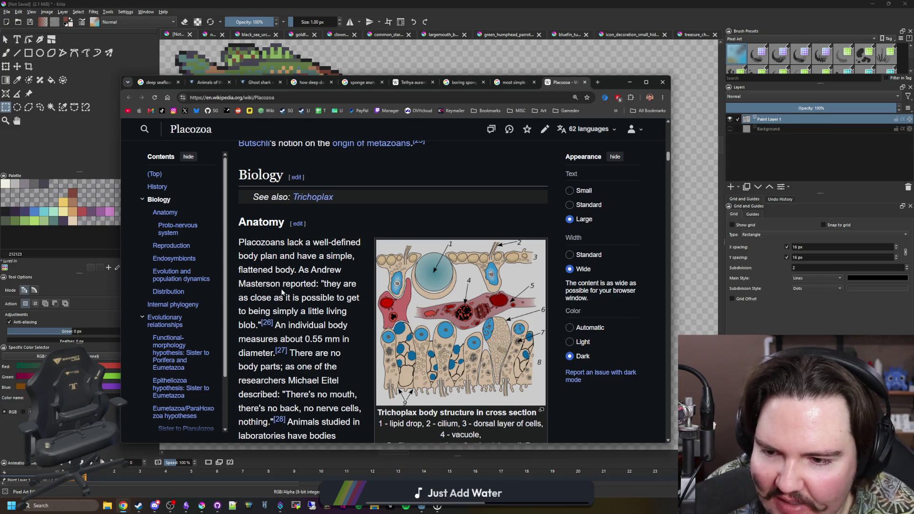
scroll(283, 292, down, 1)
scroll(350, 289, down, 2)
scroll(417, 286, down, 2)
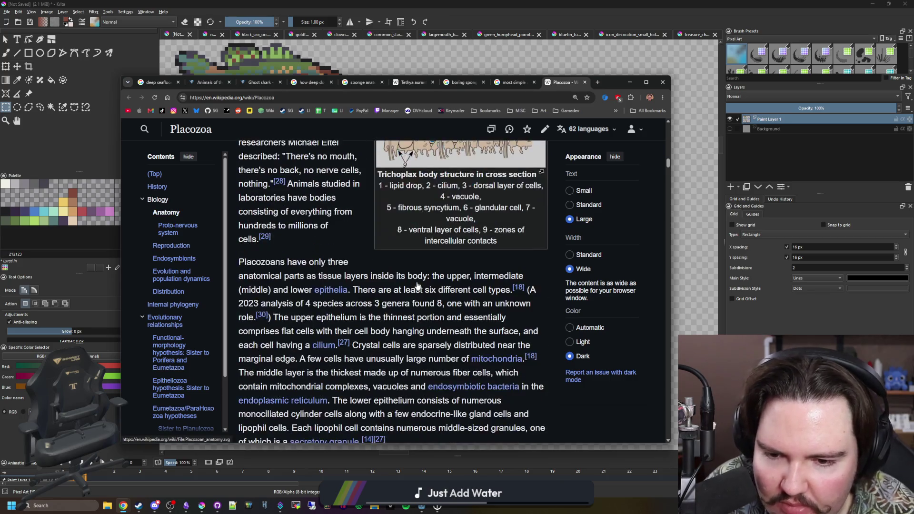
scroll(417, 286, down, 1)
scroll(417, 286, down, 2)
scroll(418, 283, up, 2)
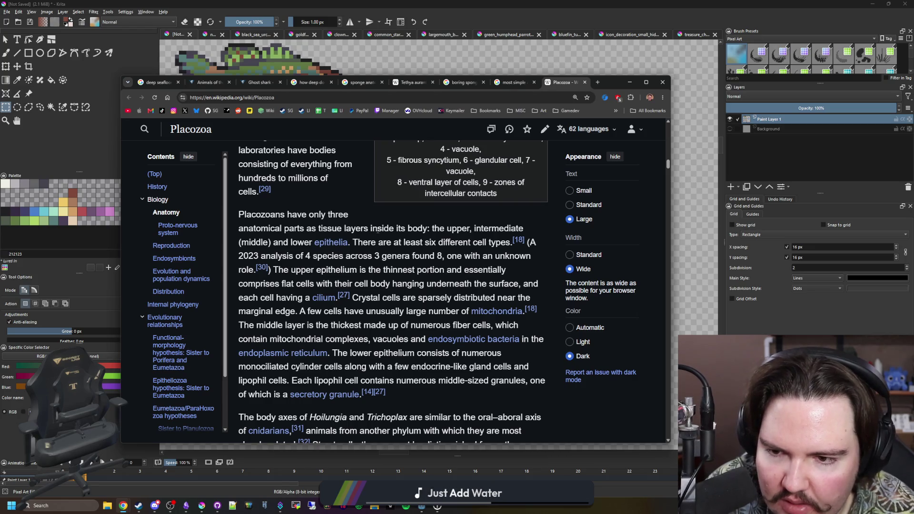
scroll(383, 230, up, 6)
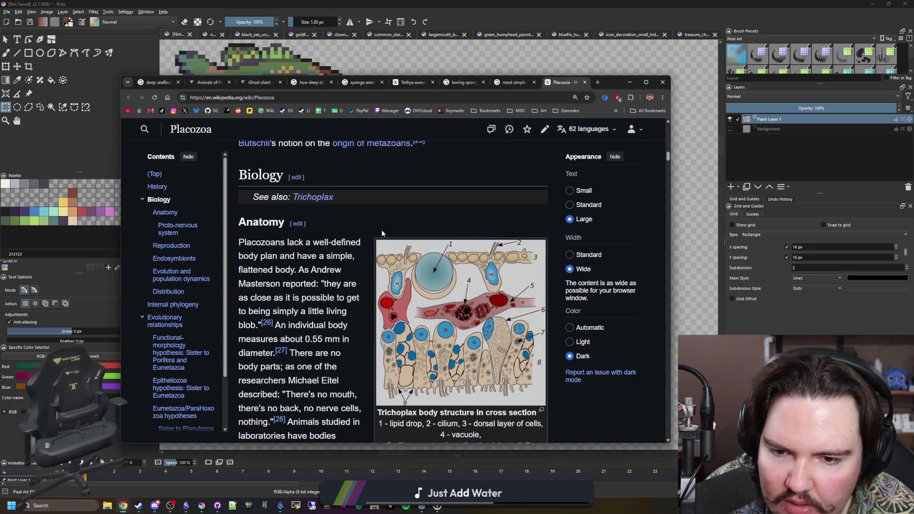
click(513, 82)
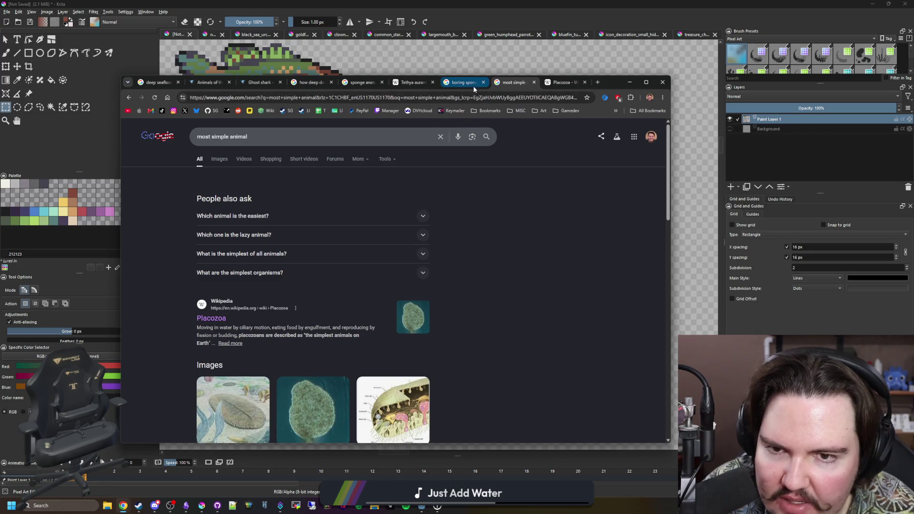
Replace the boring sponge query with 'ball sponge' and run the search
click(465, 84)
scroll(311, 254, up, 5)
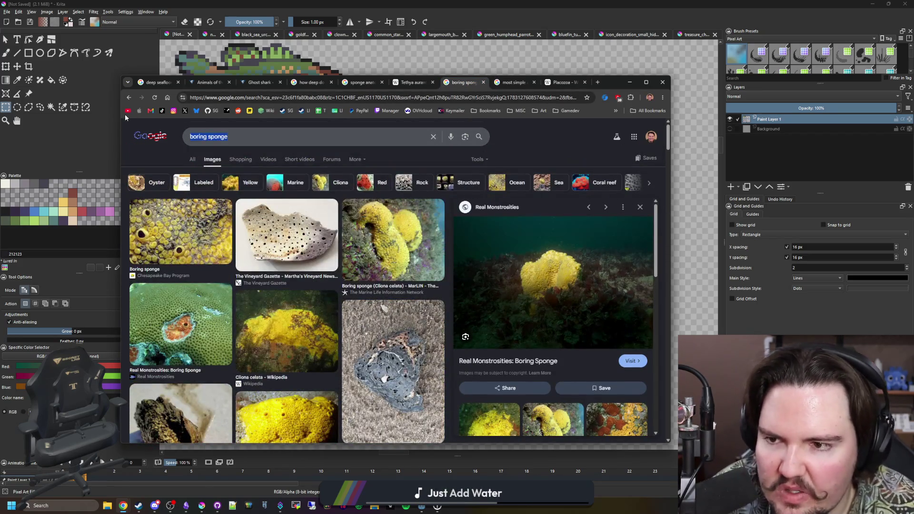
triple_click(330, 129)
text(ball sponge)
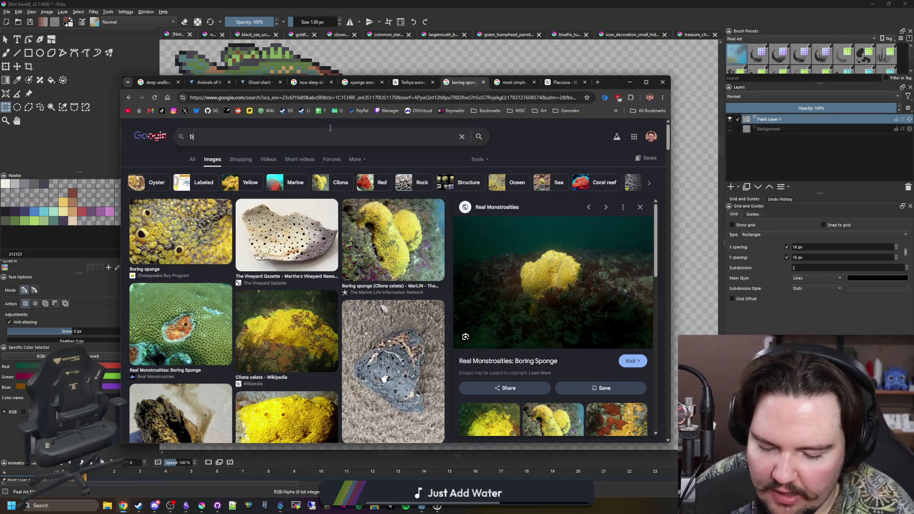
key(Return)
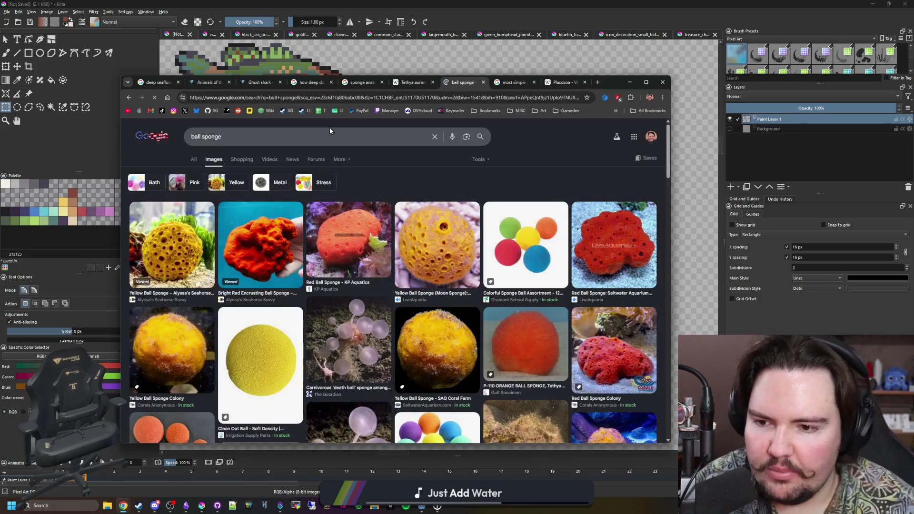
Preview the yellow ball and red encrusting sponge photos, then switch to web results
click(175, 242)
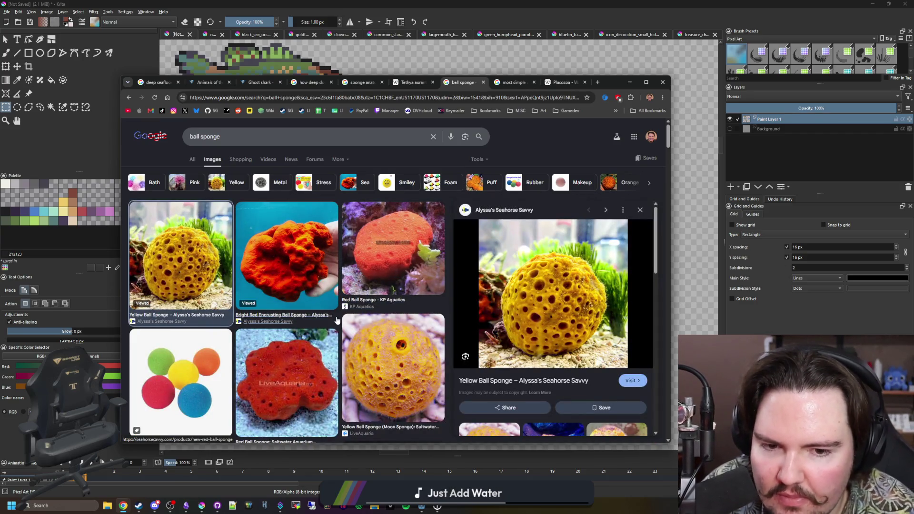
click(322, 296)
key(Left)
scroll(346, 330, down, 3)
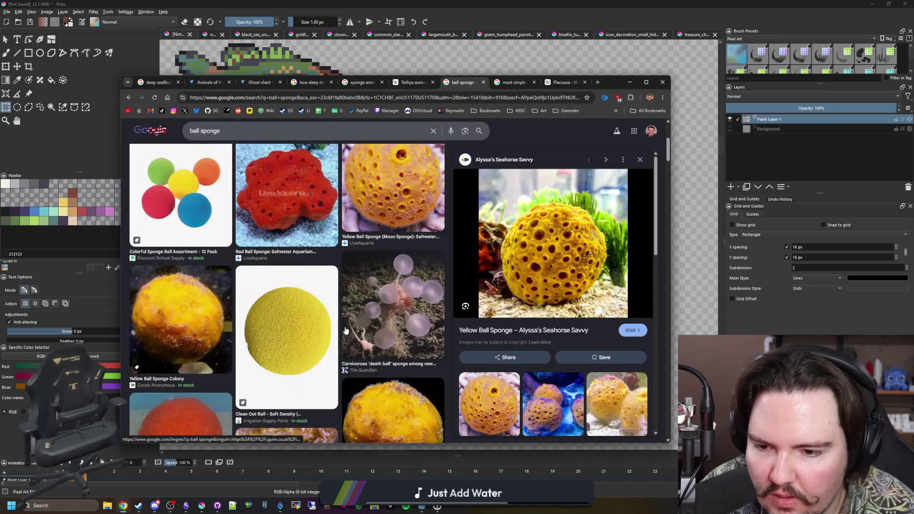
scroll(345, 330, down, 2)
scroll(345, 330, down, 1)
scroll(345, 330, down, 1)
scroll(345, 330, down, 3)
scroll(345, 330, down, 2)
scroll(345, 330, down, 3)
scroll(345, 330, down, 3)
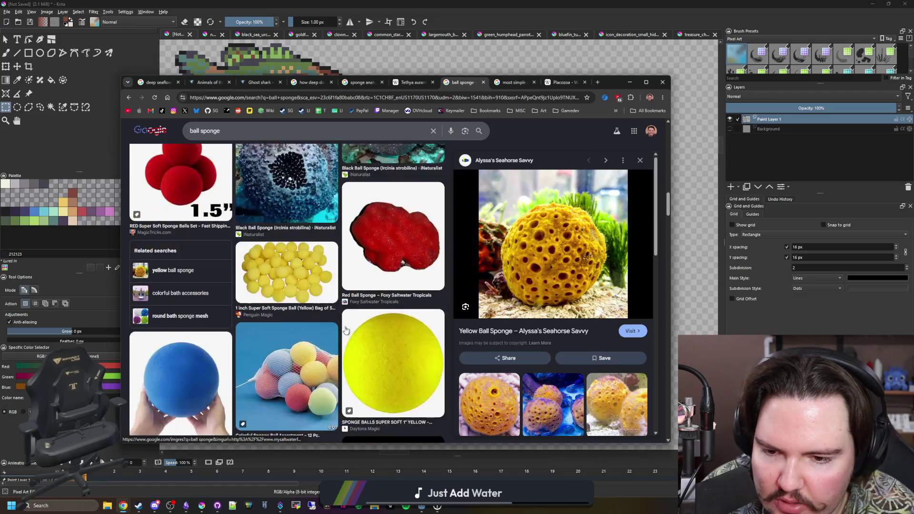
scroll(345, 331, down, 3)
scroll(279, 234, up, 15)
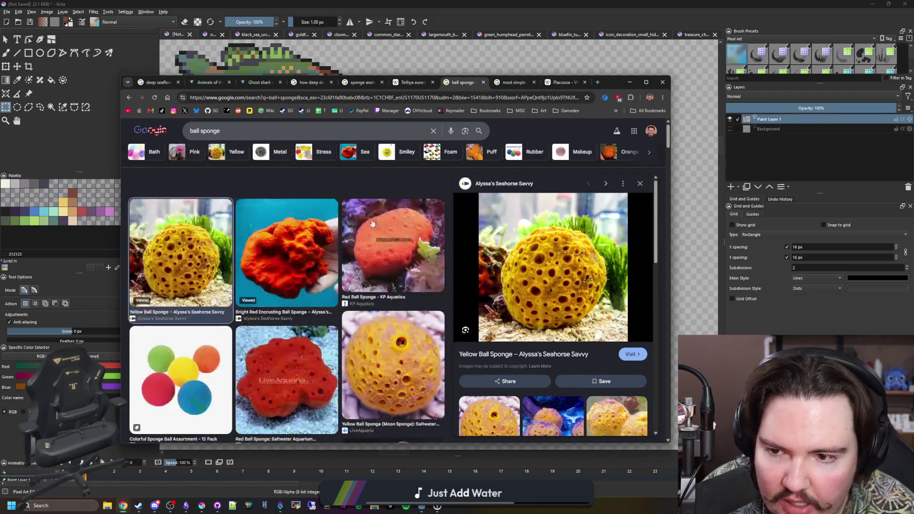
click(278, 234)
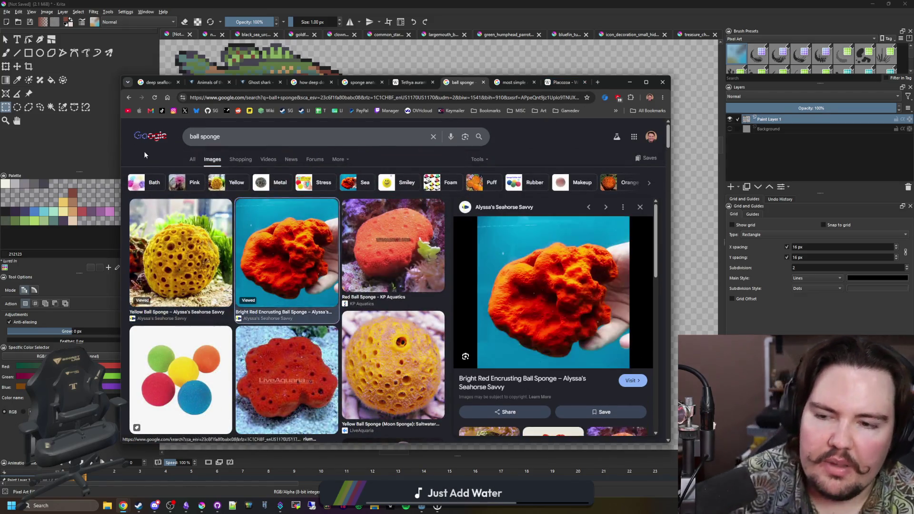
click(192, 158)
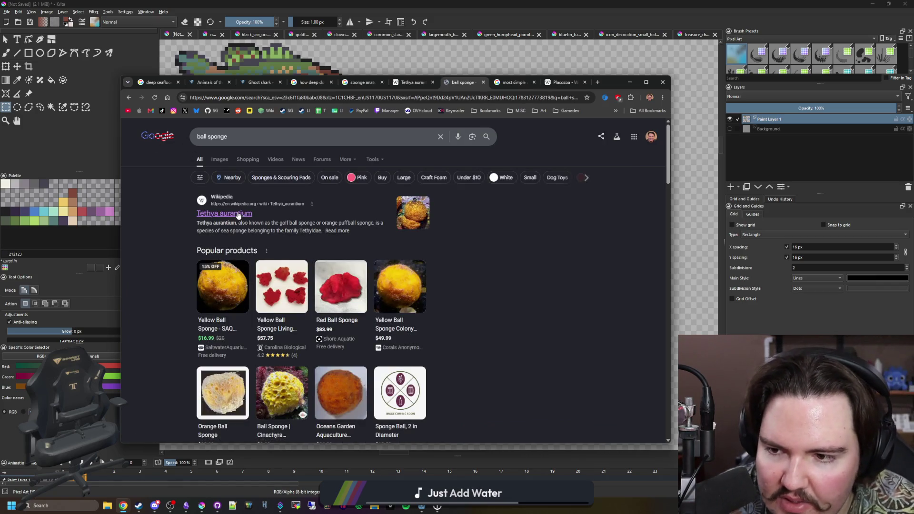
Visit the Tethya aurantium article, go back, and search 'yellow ball sponge' instead
click(237, 214)
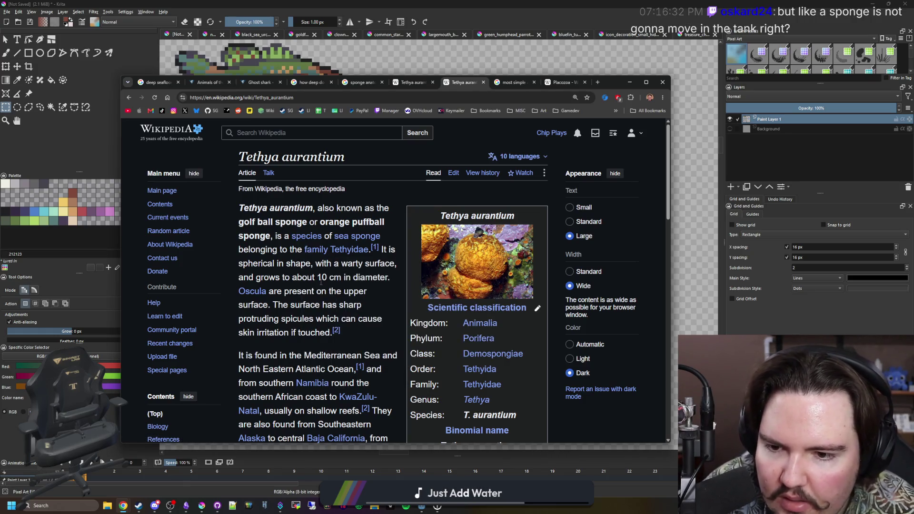
scroll(320, 280, down, 3)
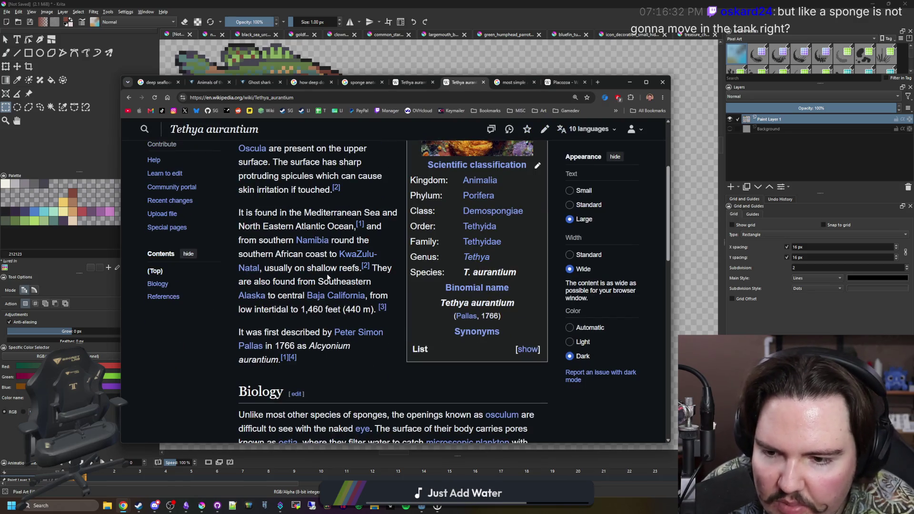
key(alt+Left)
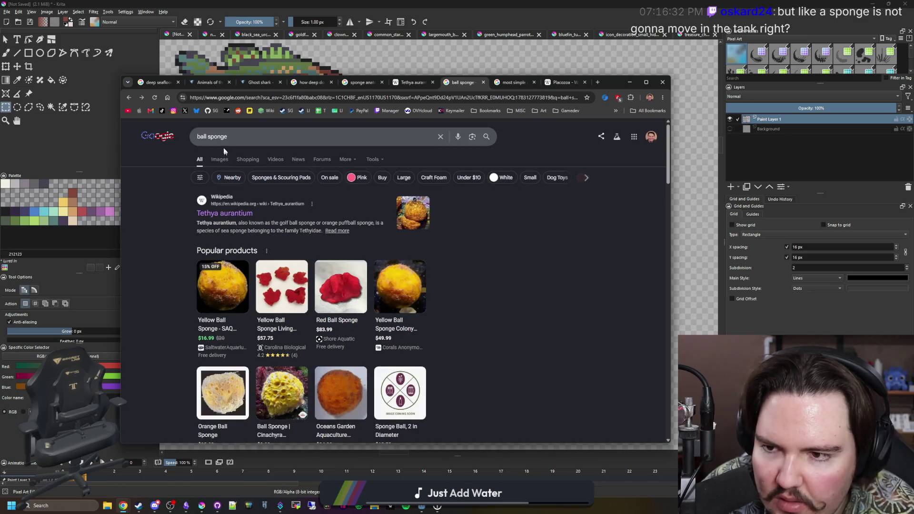
click(195, 137)
text(yellow)
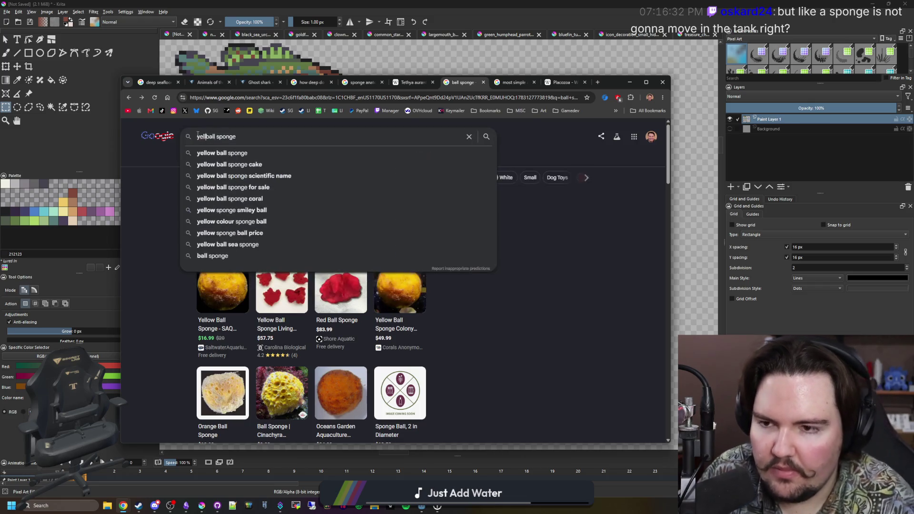
key(Return)
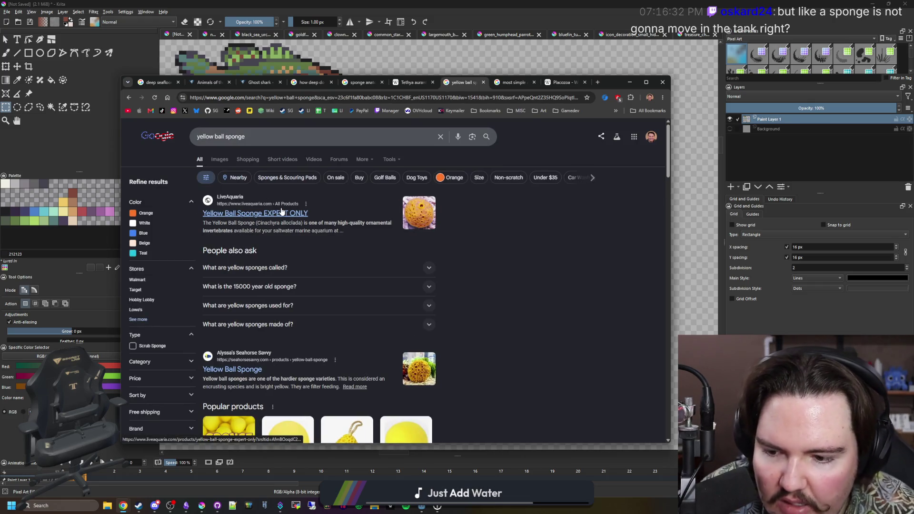
scroll(246, 279, down, 2)
scroll(245, 278, down, 3)
scroll(250, 275, down, 3)
scroll(264, 270, down, 3)
scroll(283, 264, down, 3)
scroll(283, 264, down, 1)
scroll(283, 263, down, 2)
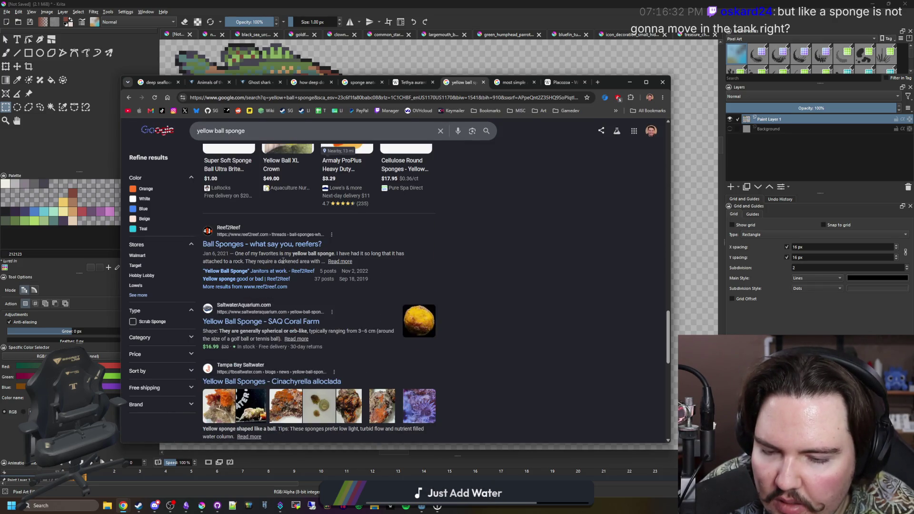
scroll(283, 261, down, 3)
scroll(282, 263, down, 2)
scroll(282, 262, up, 1)
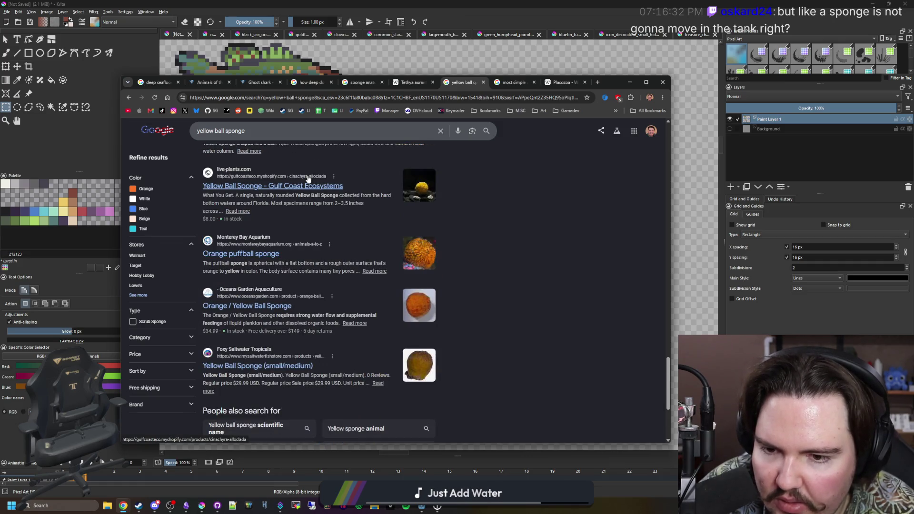
scroll(257, 151, up, 5)
scroll(236, 154, up, 5)
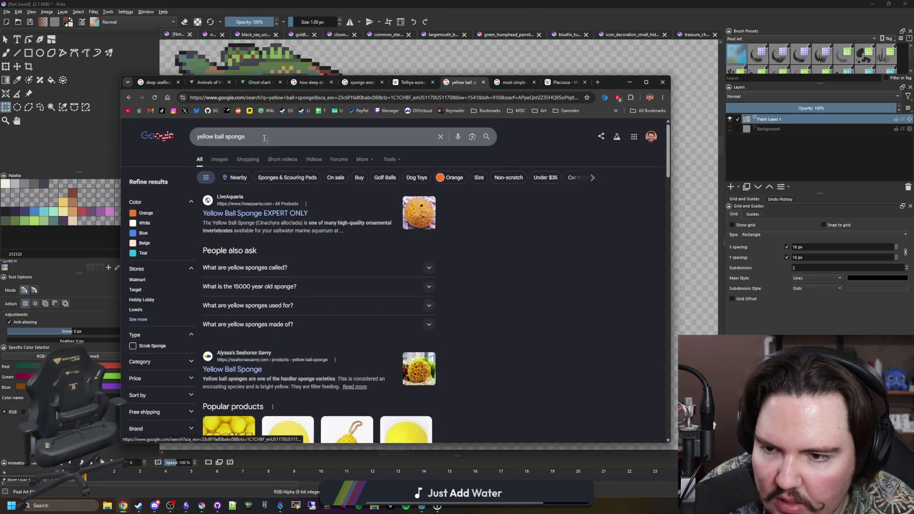
Show yellow ball sponge images and preview the Seahorse Savvy, LiveAquaria moon and Colony photos
click(219, 158)
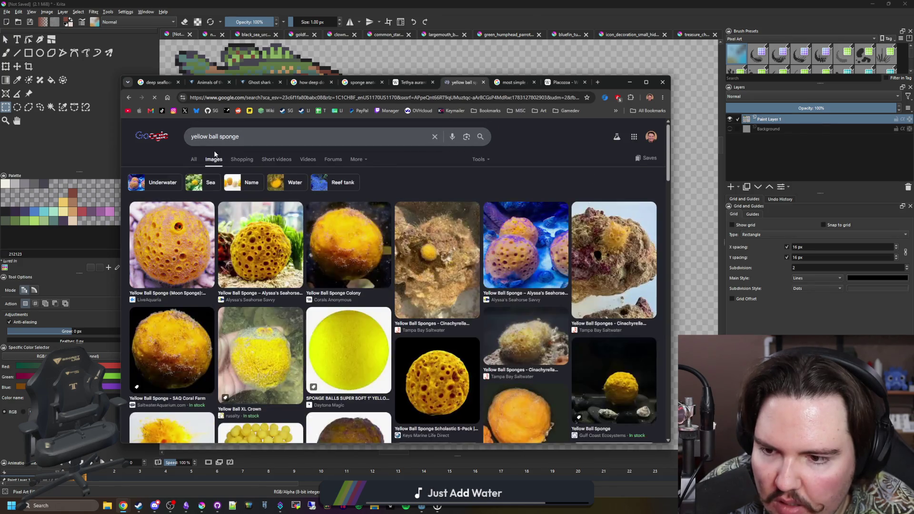
click(258, 248)
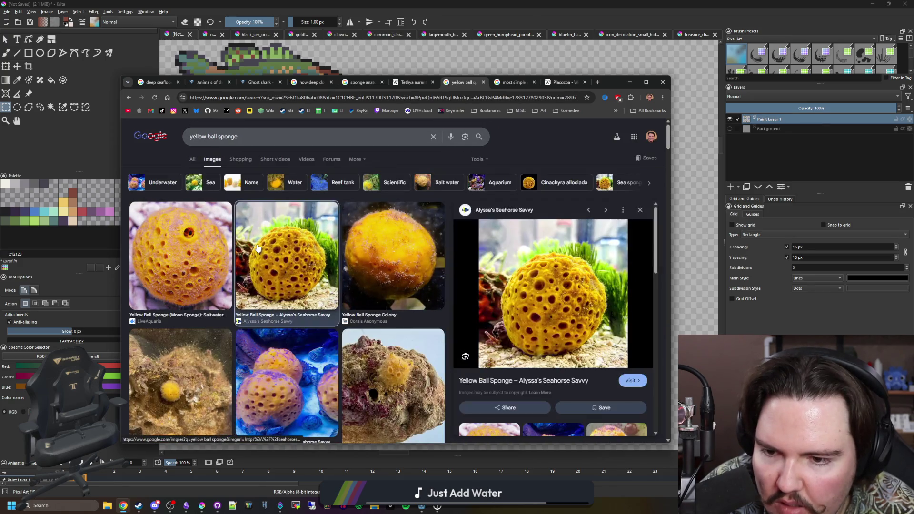
click(211, 249)
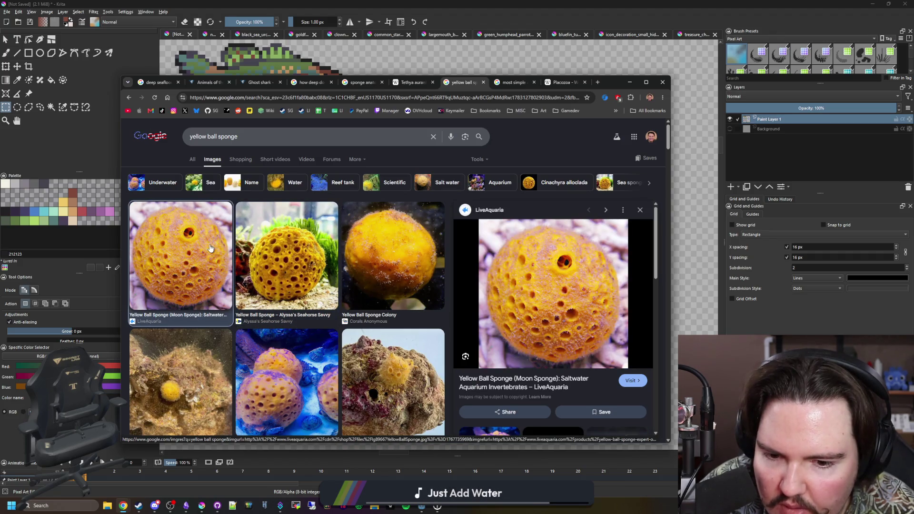
click(372, 256)
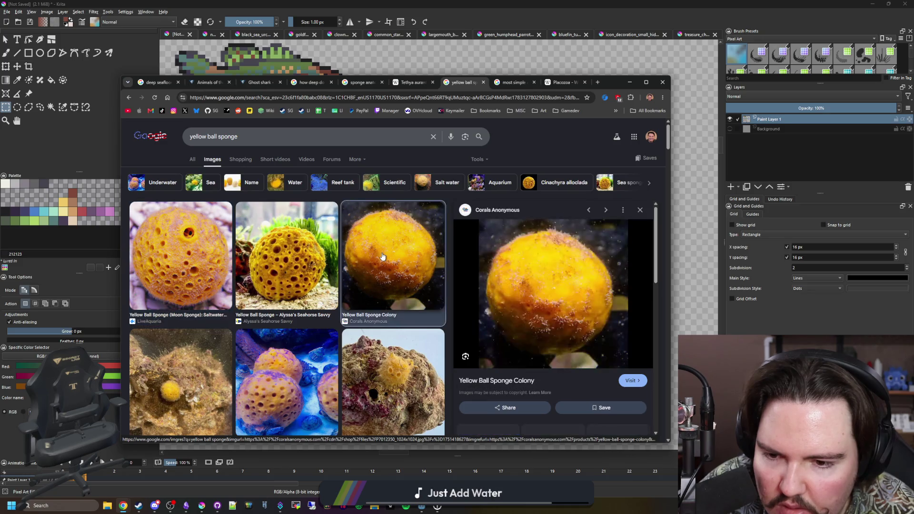
scroll(297, 249, down, 2)
click(297, 249)
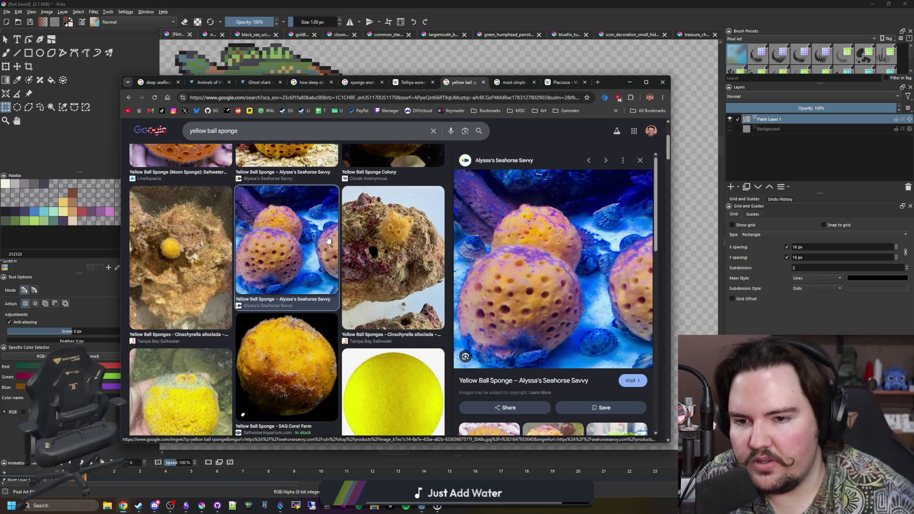
scroll(328, 243, down, 1)
scroll(313, 244, down, 2)
scroll(286, 257, down, 2)
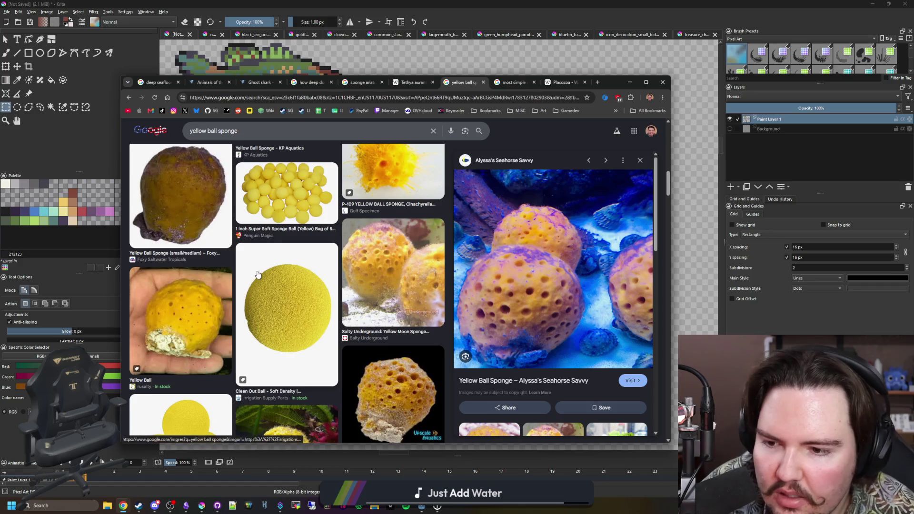
scroll(243, 264, down, 2)
Preview hand-held, reef, spiky and pitted yellow sponge photos, then return to the Krita sprite sheet
click(210, 248)
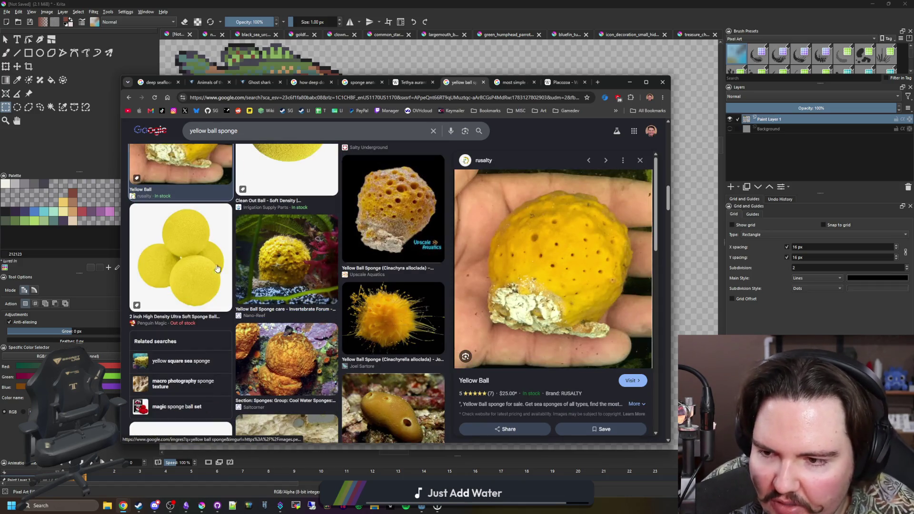
click(323, 277)
click(386, 312)
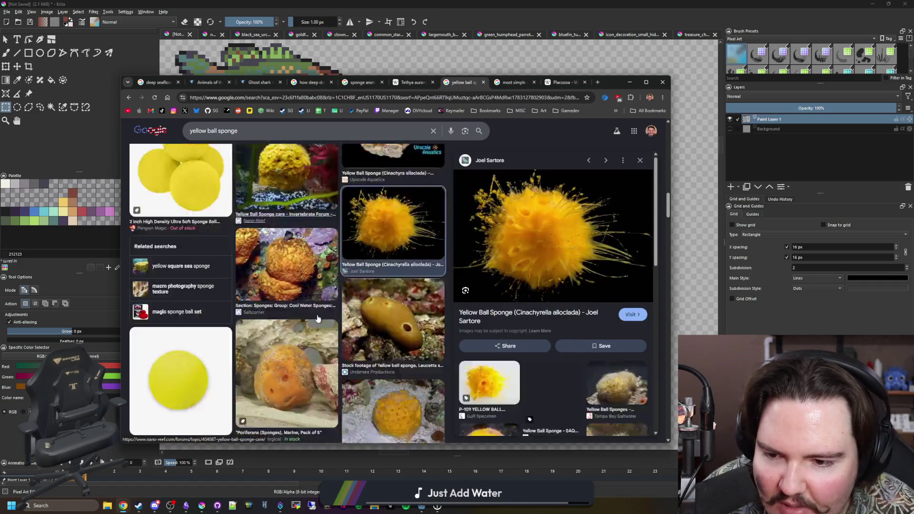
scroll(358, 315, down, 2)
scroll(336, 317, down, 2)
scroll(318, 319, down, 2)
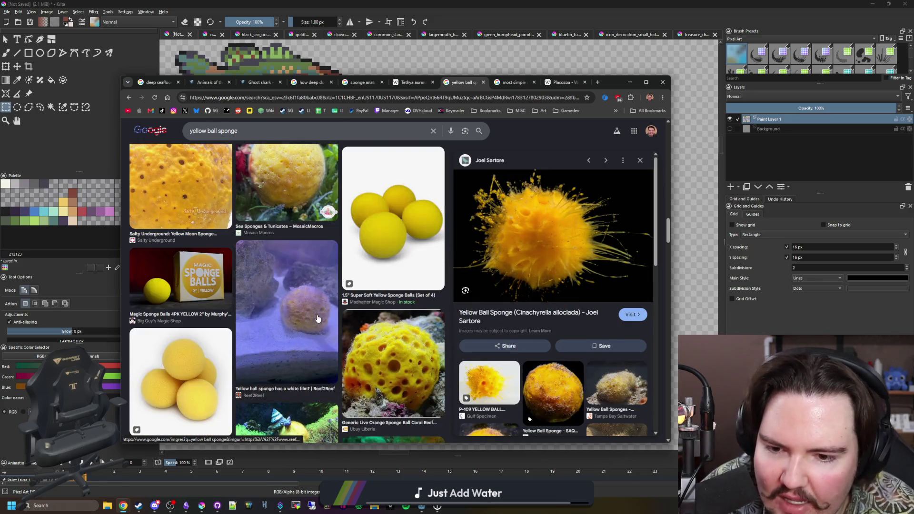
scroll(318, 319, up, 5)
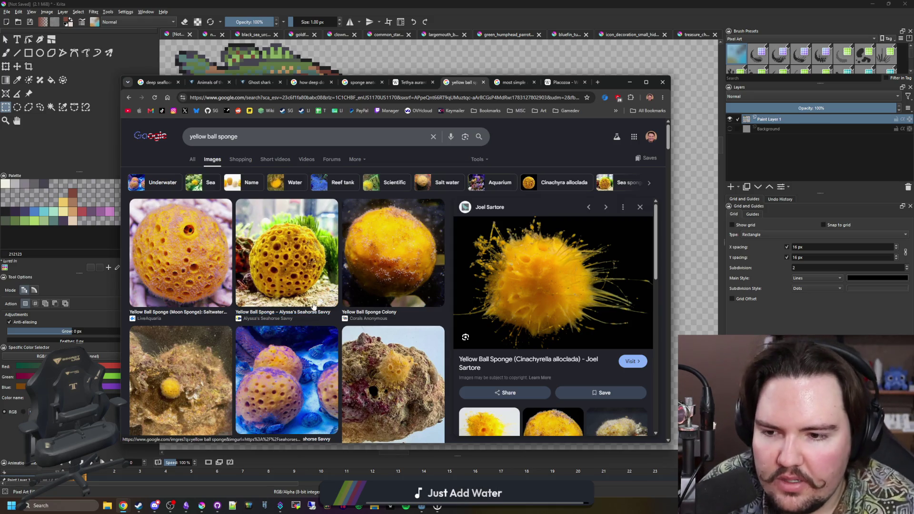
click(275, 264)
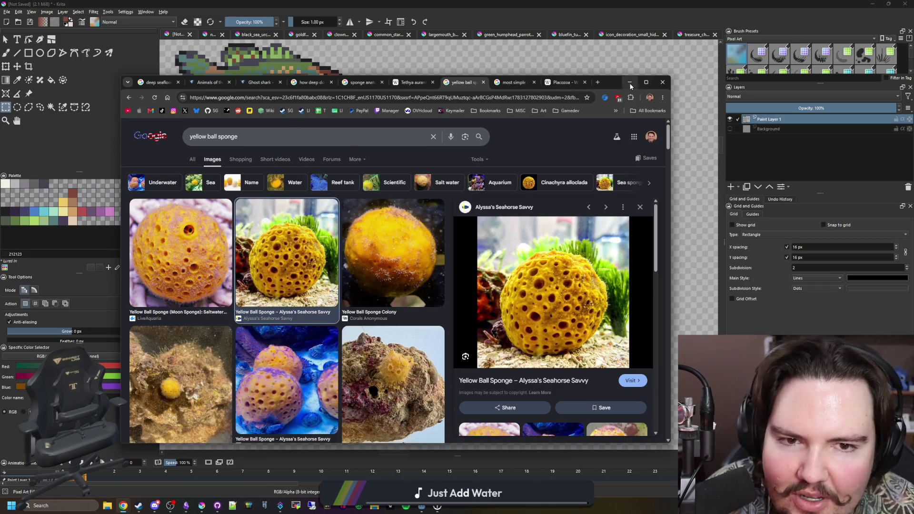
key(alt+Tab)
scroll(313, 269, down, 1)
scroll(312, 269, up, 3)
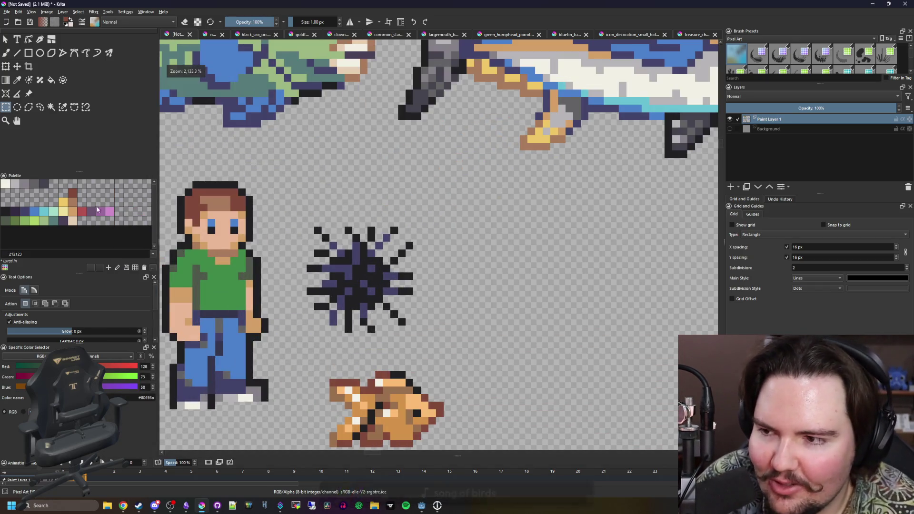
Draw a yellow ellipse below the starfish with the yellow palette colour
click(61, 200)
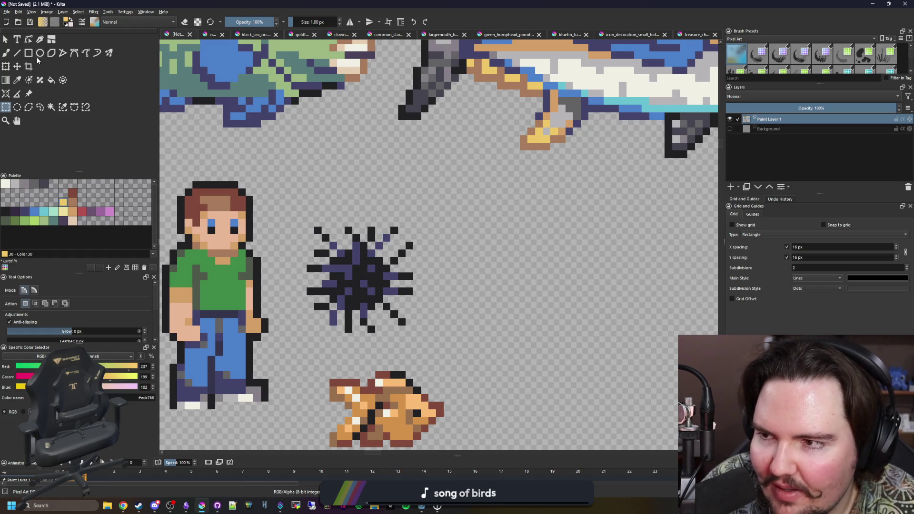
click(40, 52)
drag(215, 286, 504, 183)
drag(330, 260, 432, 362)
scroll(386, 307, down, 2)
scroll(385, 276, up, 3)
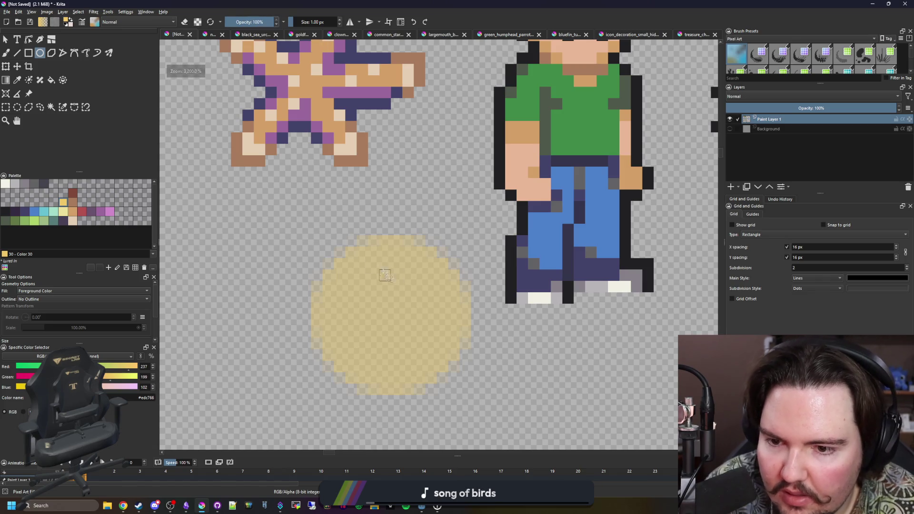
With the Freehand Brush resized to about 14 px, stamp a round yellow dab below the starfish
key(b)
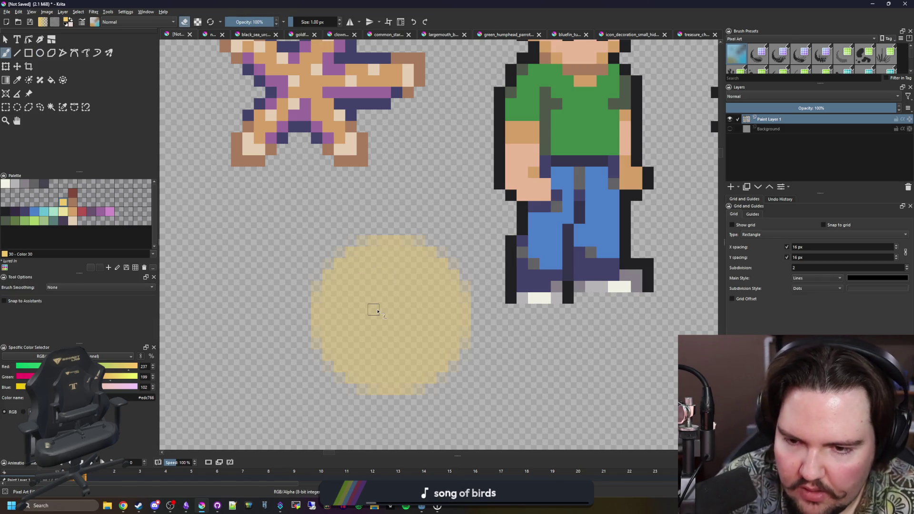
key(bracketright)
key(bracketright)
key(bracketright)
key(bracketright)
key(bracketright)
key(bracketright)
key(ctrl+z)
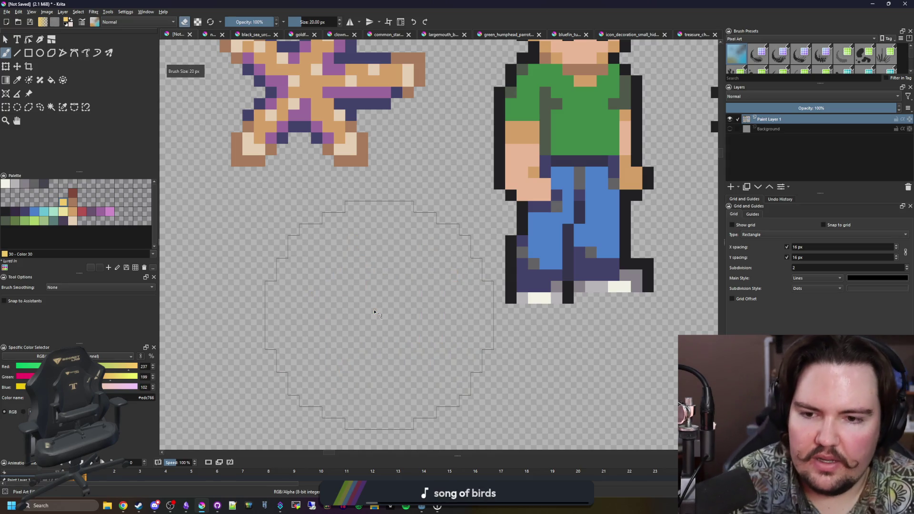
key(bracketleft)
key(bracketleft)
key(bracketleft)
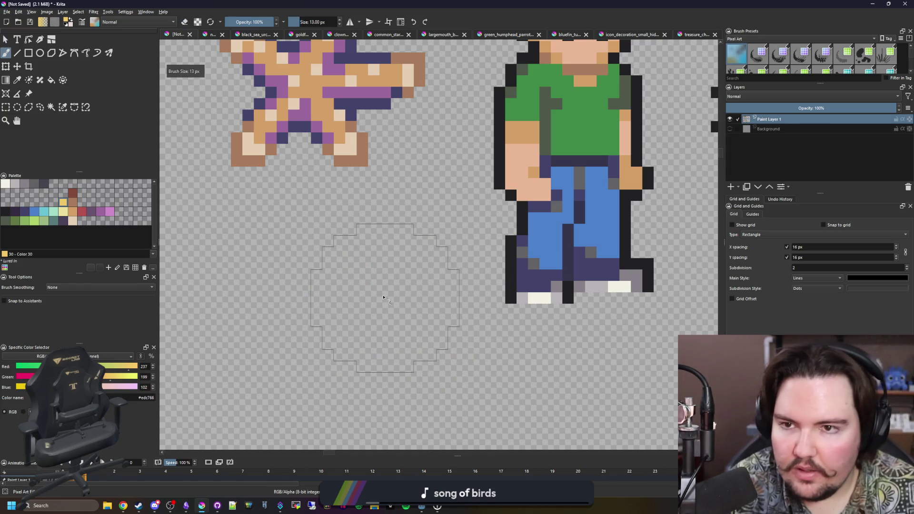
click(398, 292)
scroll(398, 292, down, 2)
scroll(390, 301, down, 1)
key(bracketleft)
key(ctrl+z)
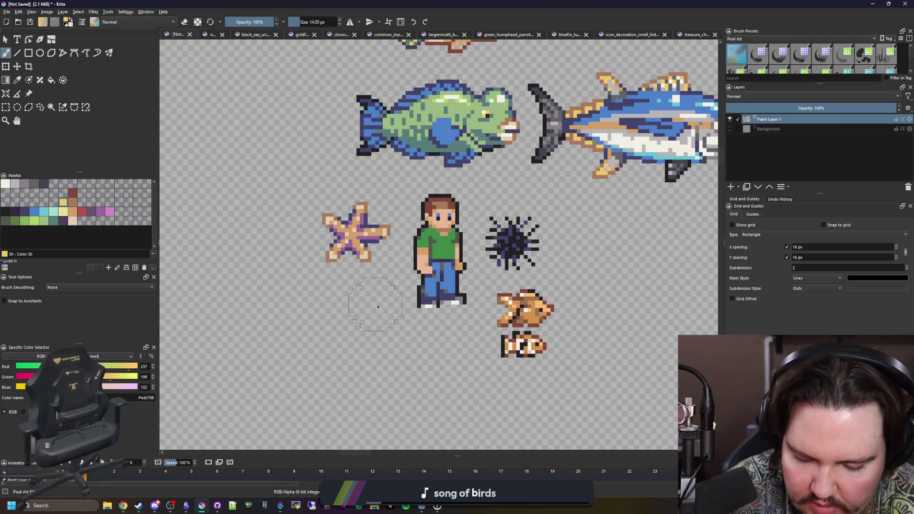
scroll(377, 308, up, 3)
click(378, 308)
scroll(386, 304, down, 1)
scroll(392, 302, down, 2)
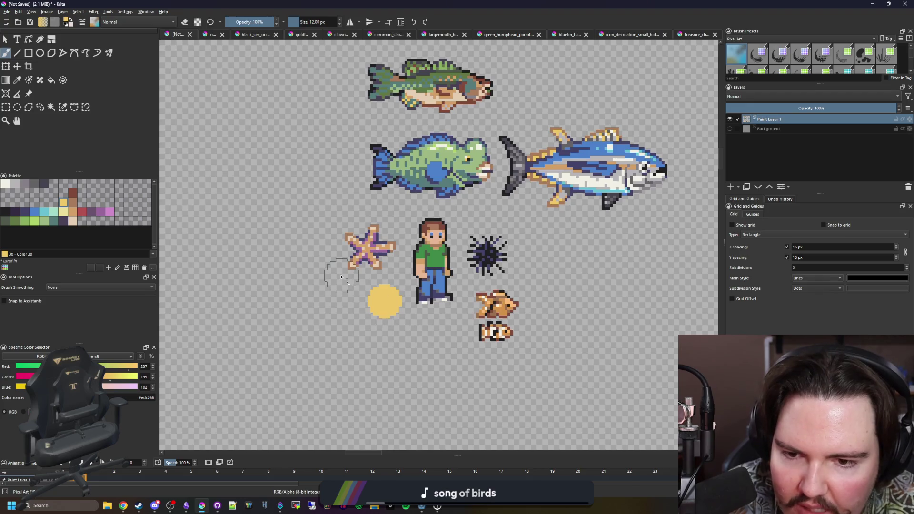
scroll(342, 278, down, 1)
scroll(370, 295, up, 3)
scroll(370, 295, up, 2)
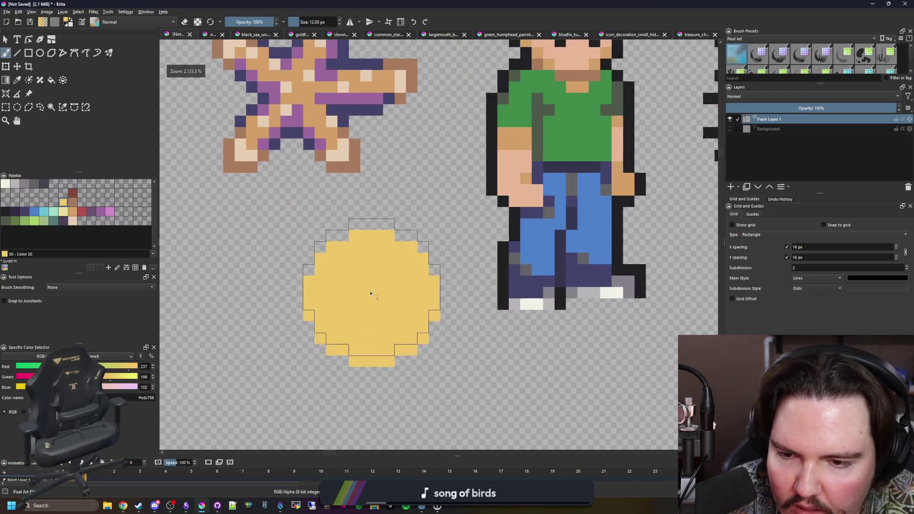
Redo the dab smaller at 11 px and extend its top row by one pixel
key(ctrl+z)
key(bracketleft)
click(370, 300)
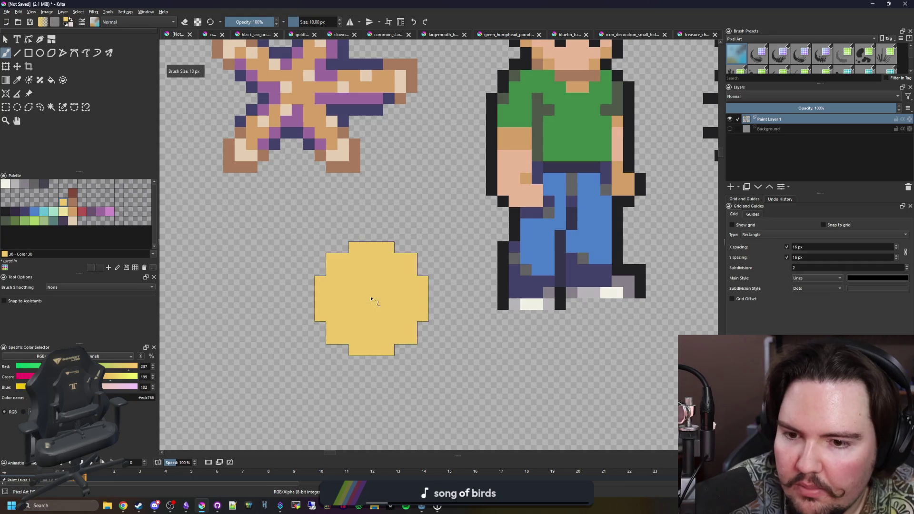
scroll(371, 300, down, 3)
scroll(351, 316, up, 4)
key(bracketleft)
key(bracketleft)
key(bracketleft)
key(bracketleft)
key(bracketleft)
key(bracketleft)
key(bracketleft)
key(bracketleft)
key(bracketleft)
scroll(343, 267, up, 1)
click(350, 164)
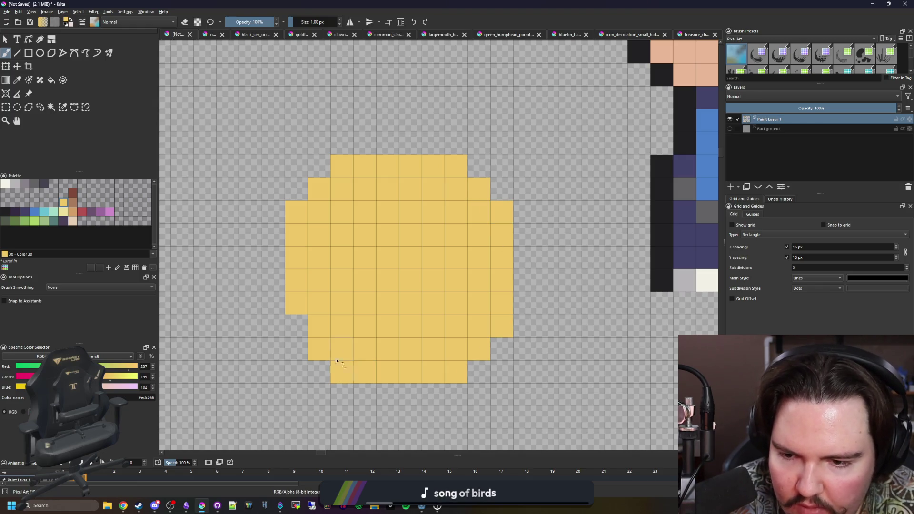
Paint a 1 px near-black (212123) outline around the yellow circle's edges
click(296, 325)
click(9, 210)
mouse_move(276, 212)
mouse_down()
mouse_move(277, 322)
mouse_move(525, 258)
mouse_move(319, 167)
mouse_move(294, 187)
mouse_up()
key(ctrl+z)
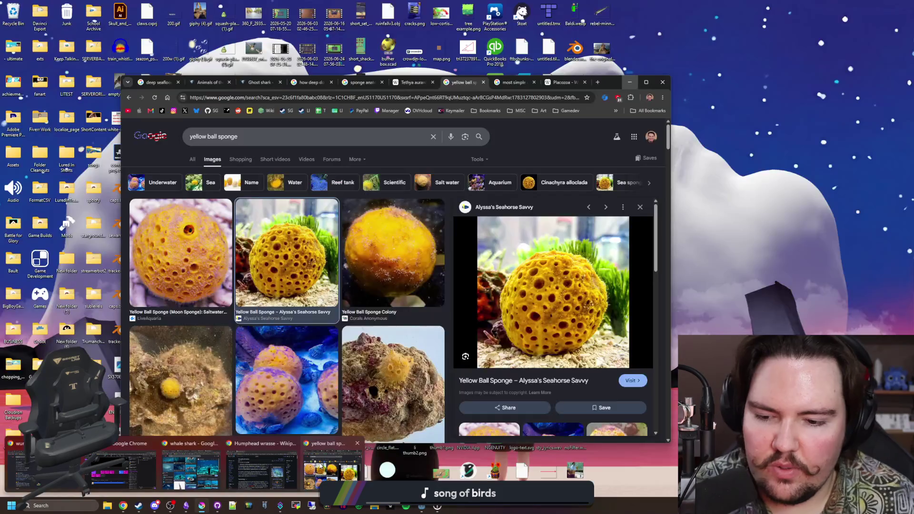
In Chrome, move the ball sponge tab to the end and search images for 'square sponge' in a new tab
click(333, 465)
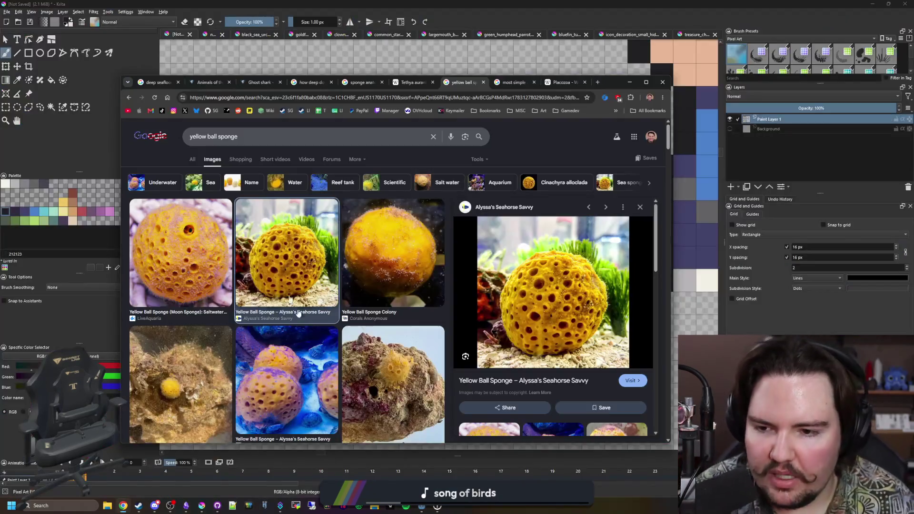
scroll(284, 292, down, 3)
scroll(285, 291, up, 3)
scroll(285, 288, up, 3)
scroll(285, 288, up, 3)
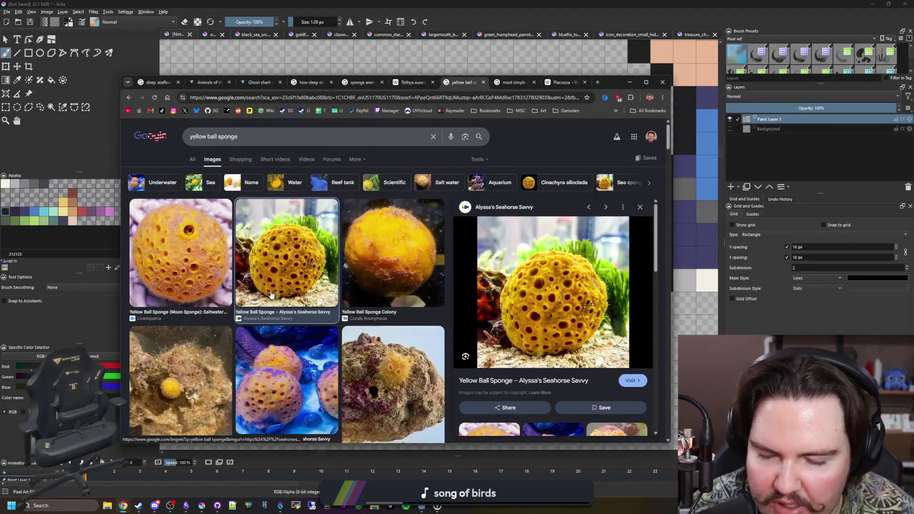
drag(463, 85, 594, 92)
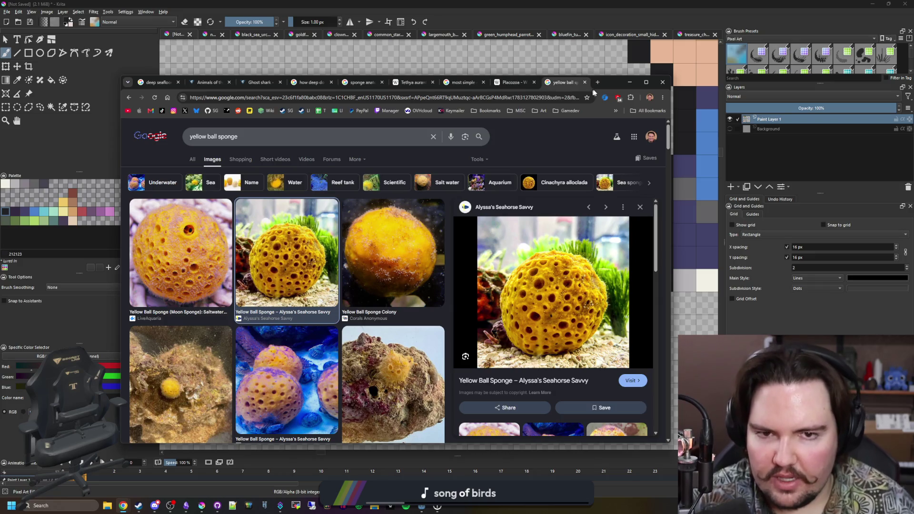
click(597, 82)
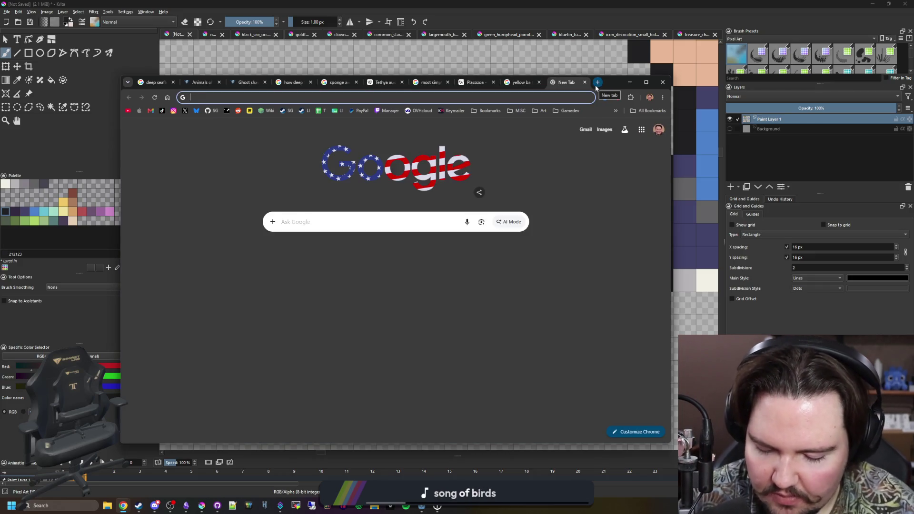
text(square sponge)
key(Return)
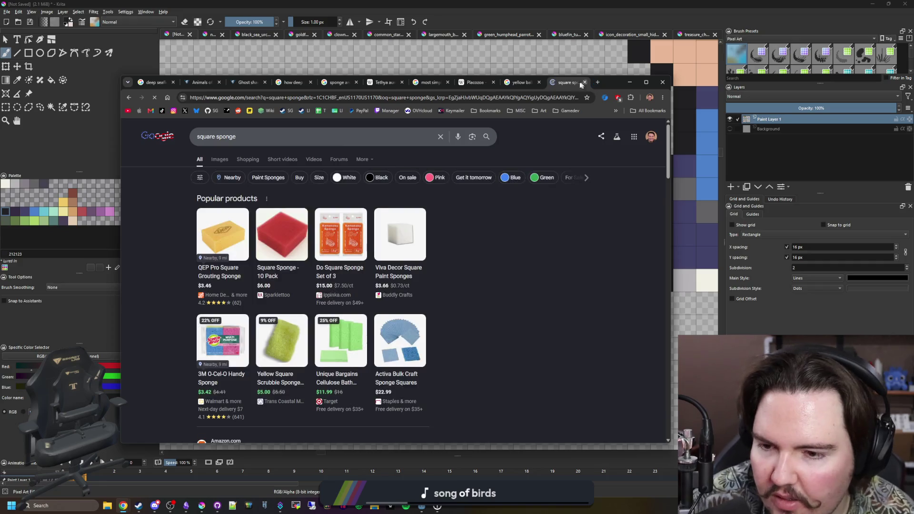
click(226, 159)
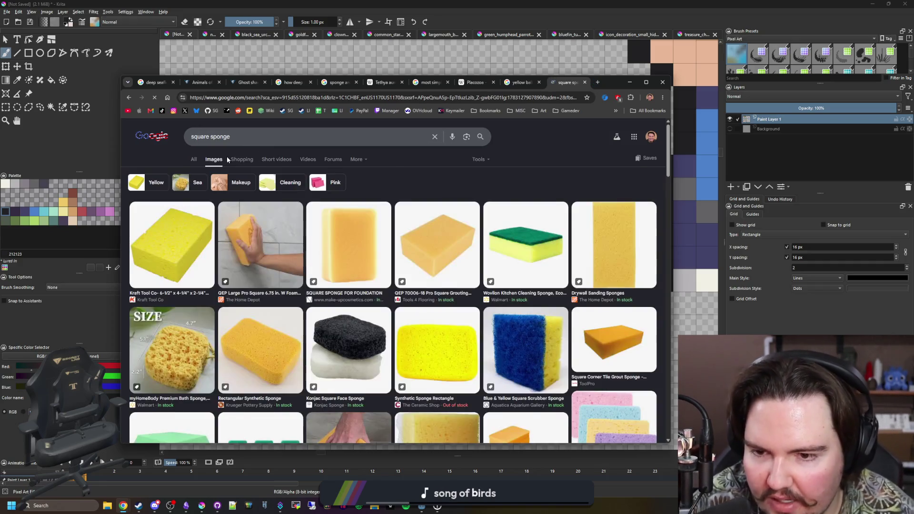
Preview a yellow bath sponge photo, then refine the query to 'square sea sponge'
click(187, 341)
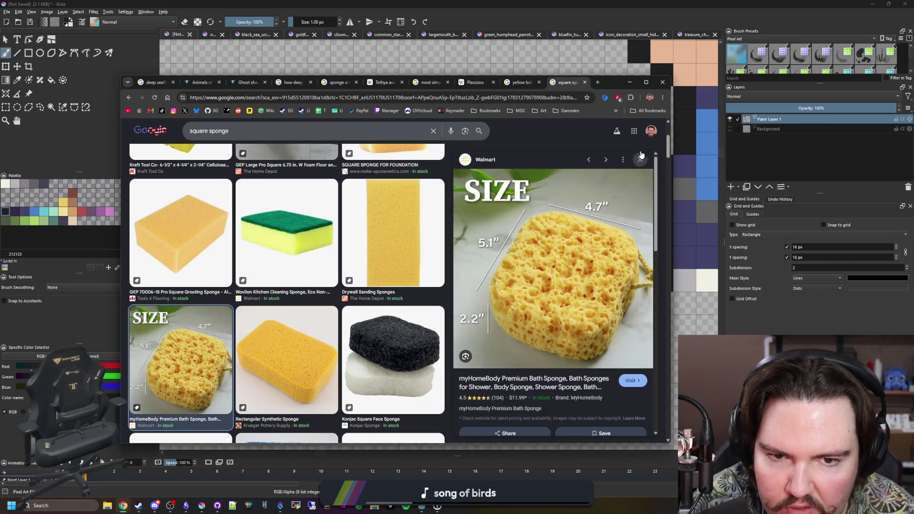
click(640, 158)
scroll(304, 240, down, 2)
scroll(303, 239, down, 2)
scroll(304, 239, down, 2)
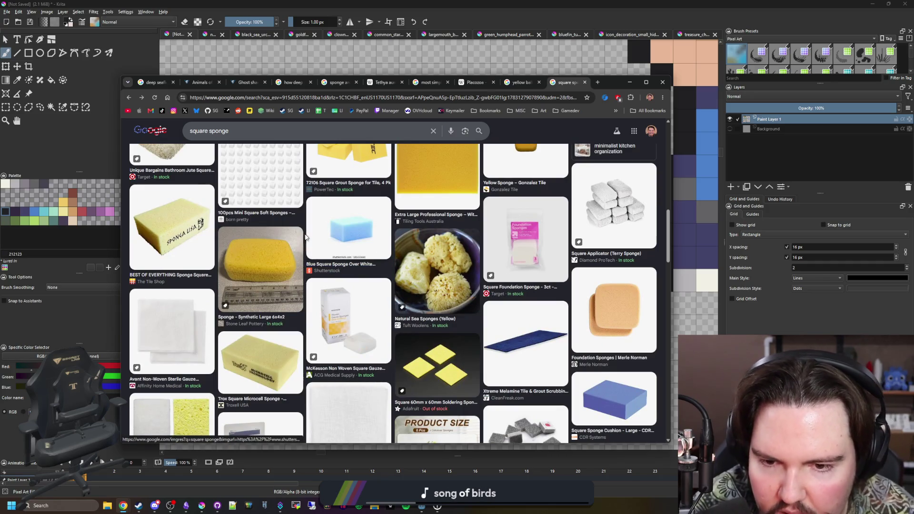
scroll(306, 237, up, 10)
click(250, 141)
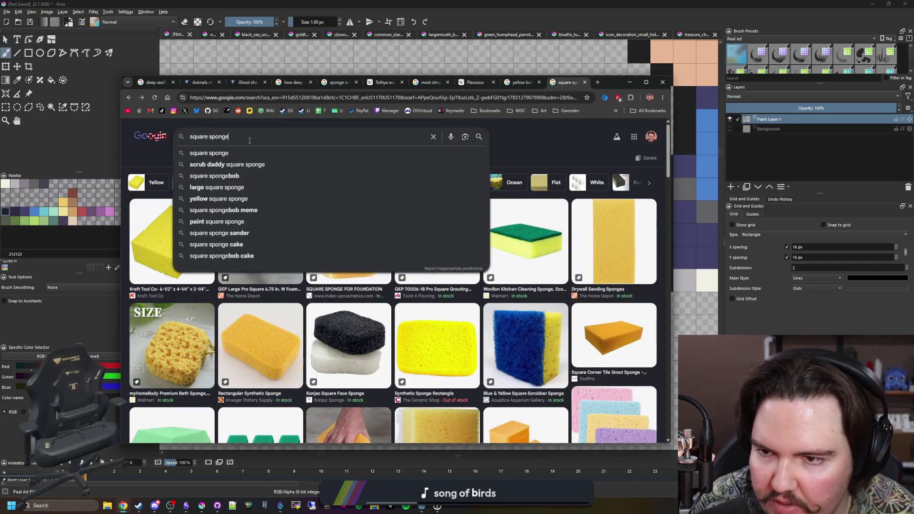
text(sea)
key(Return)
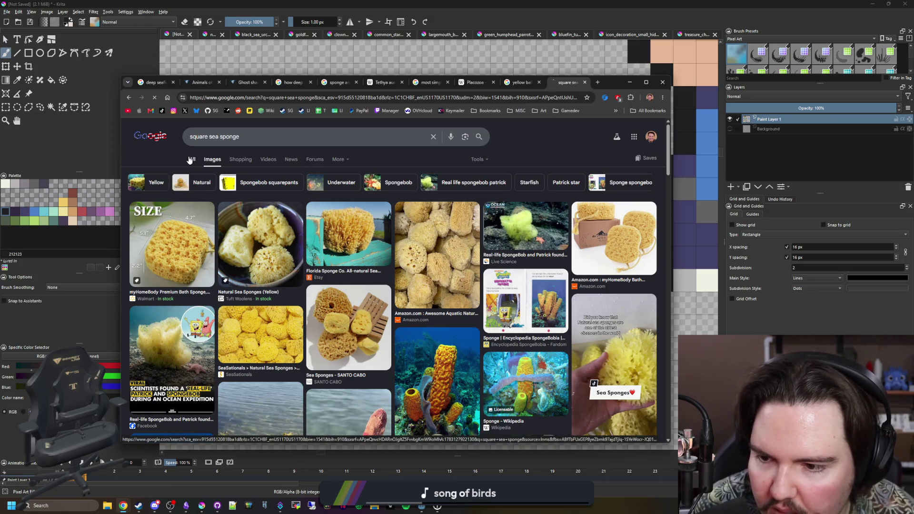
Check the sea sponge types answer, then preview SeaSationals and Yellow Square Sea Sponge photos
click(190, 159)
scroll(274, 288, down, 2)
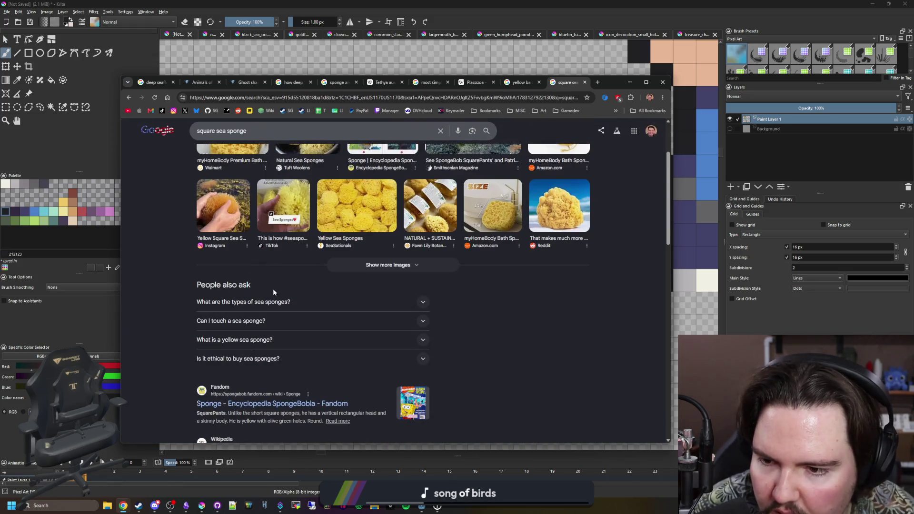
click(286, 307)
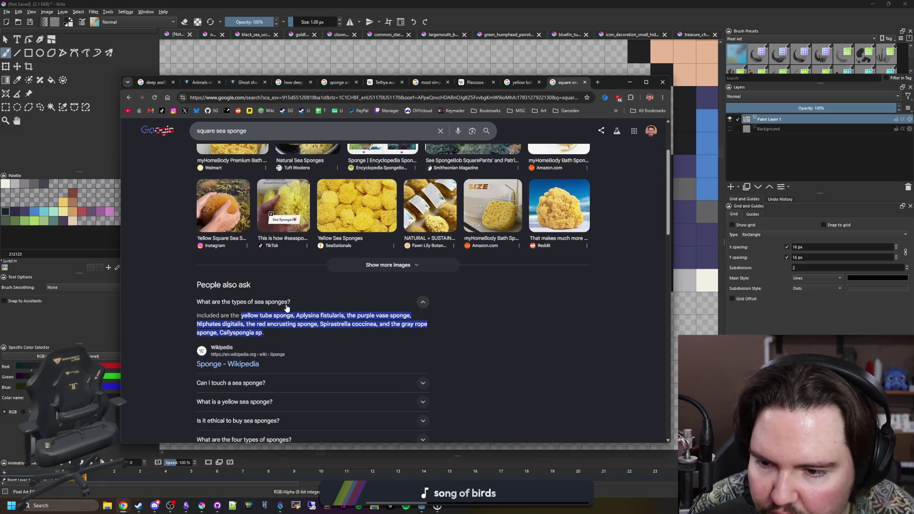
click(286, 303)
scroll(287, 303, down, 3)
scroll(286, 304, down, 3)
scroll(272, 278, down, 4)
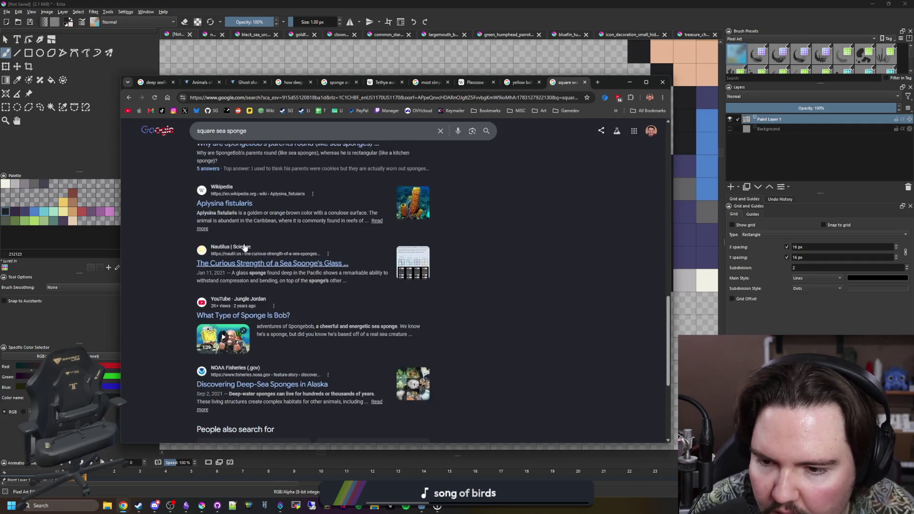
scroll(245, 246, up, 10)
click(218, 179)
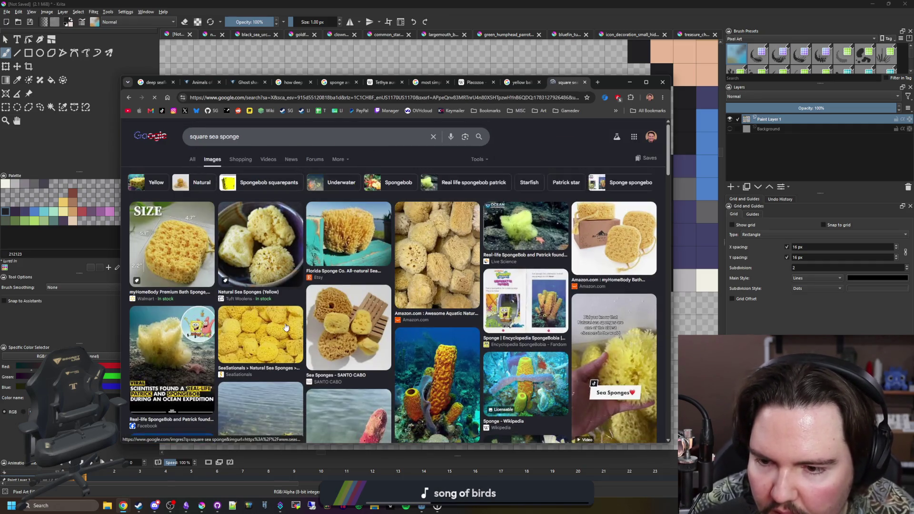
click(285, 328)
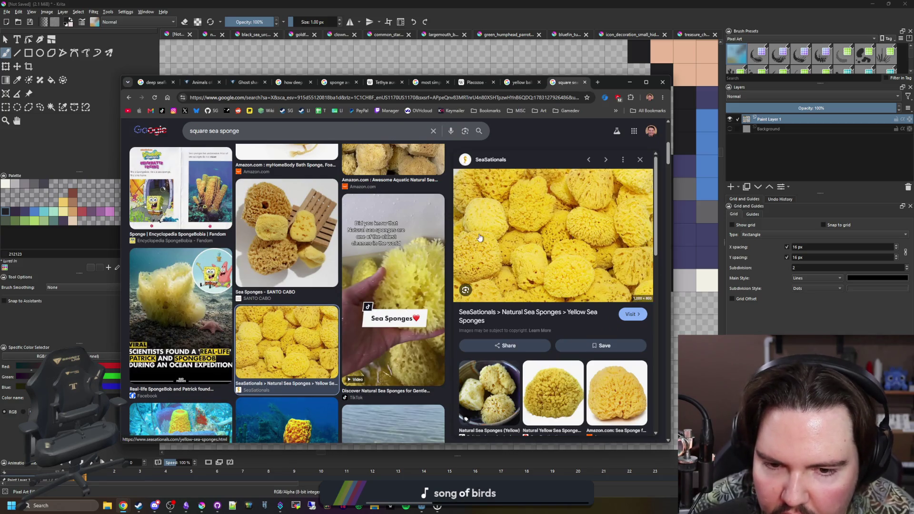
scroll(448, 235, down, 3)
click(410, 251)
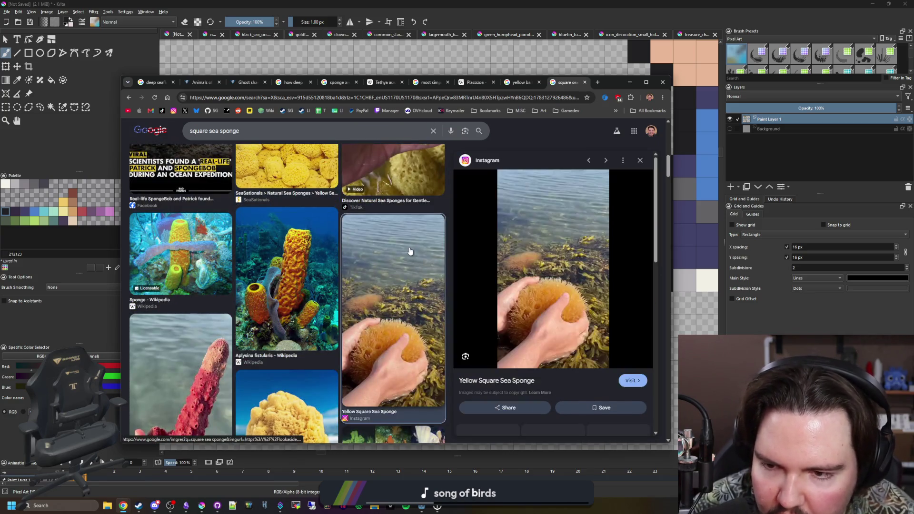
scroll(400, 257, down, 3)
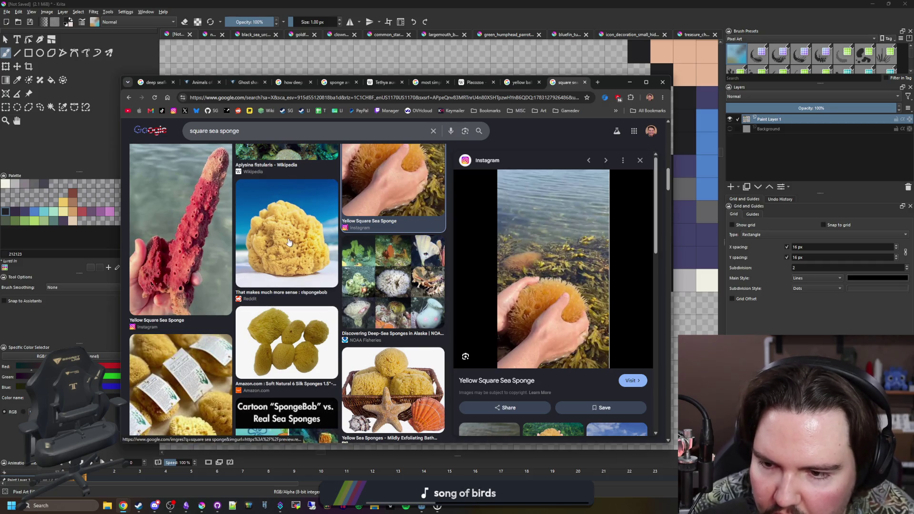
Preview several more natural sea sponge photos, then return to the yellow ball sponge results
click(290, 244)
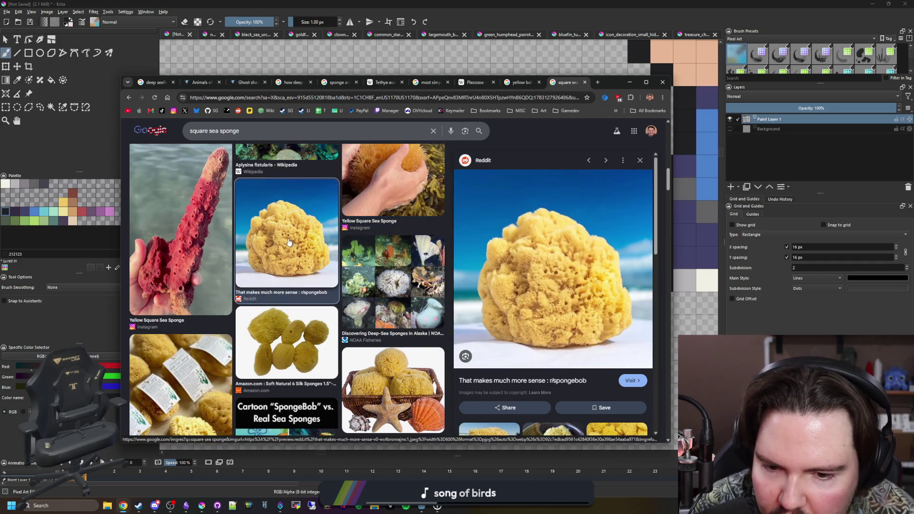
scroll(289, 243, down, 2)
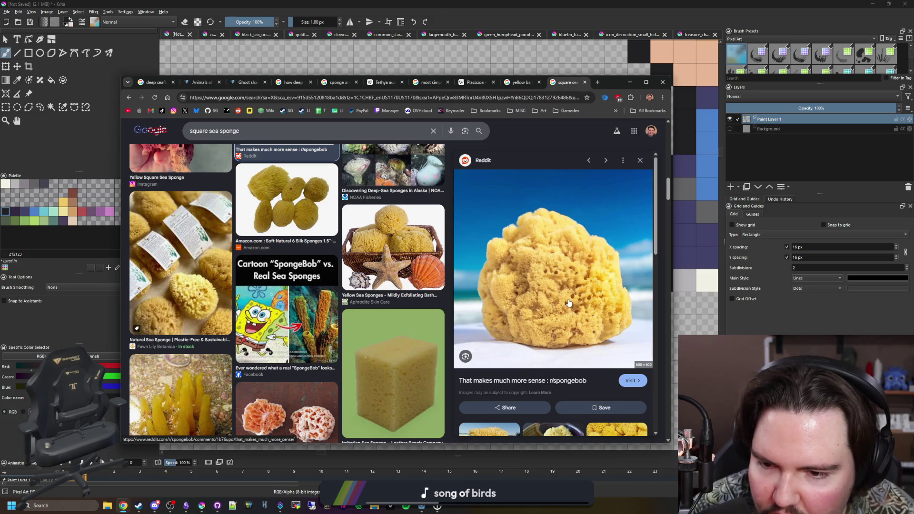
scroll(238, 310, down, 2)
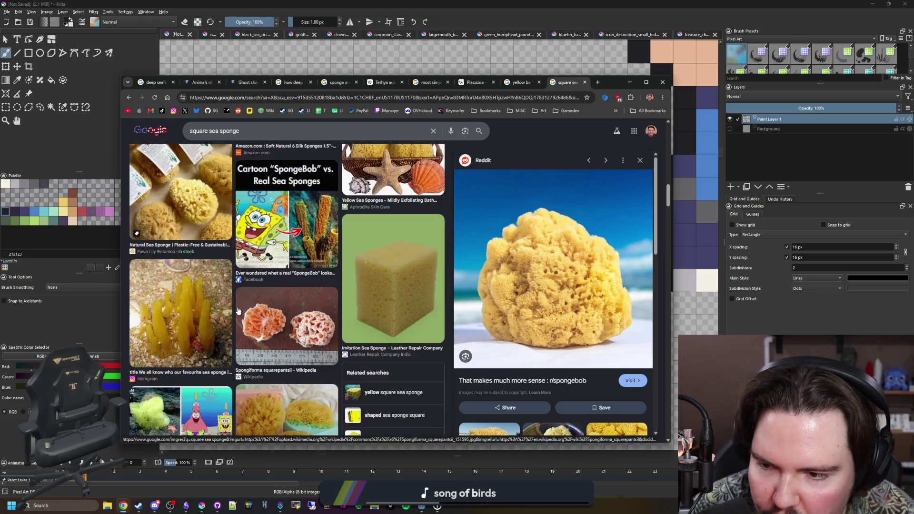
click(291, 248)
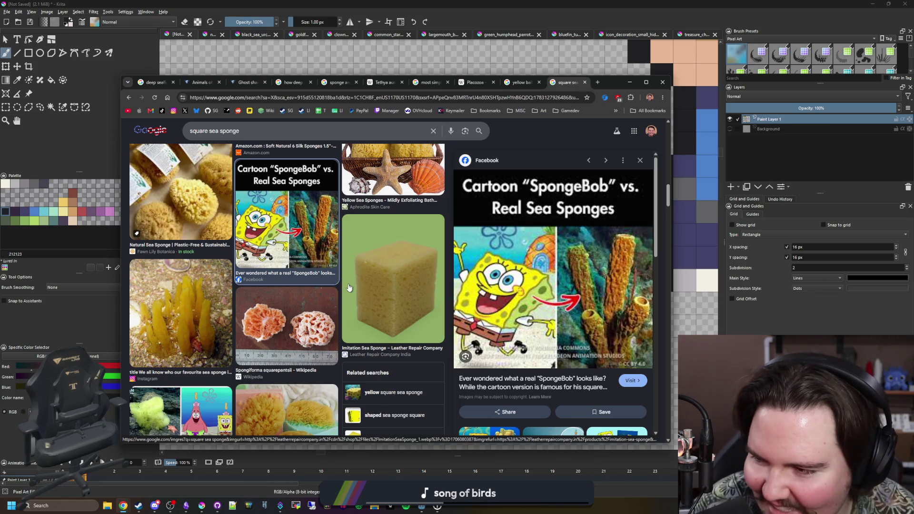
scroll(225, 248, down, 3)
scroll(226, 248, down, 3)
scroll(225, 248, down, 3)
click(222, 244)
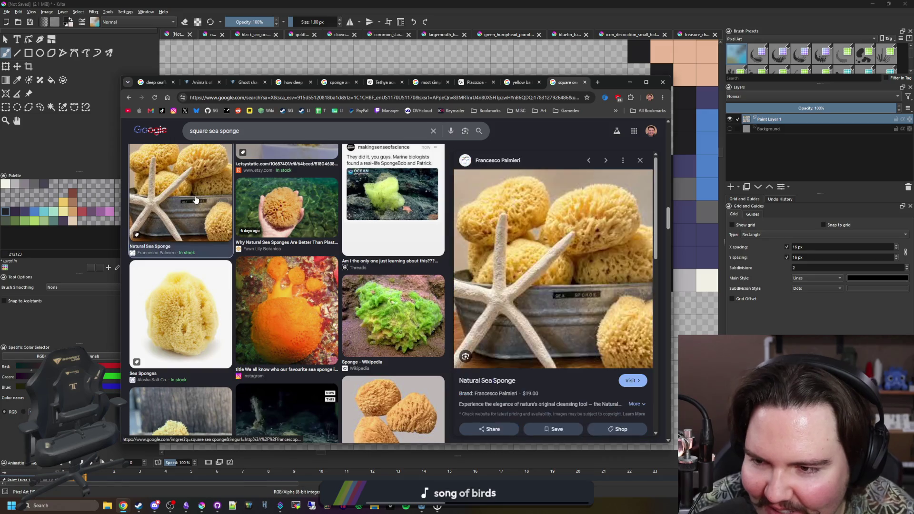
scroll(278, 300, down, 2)
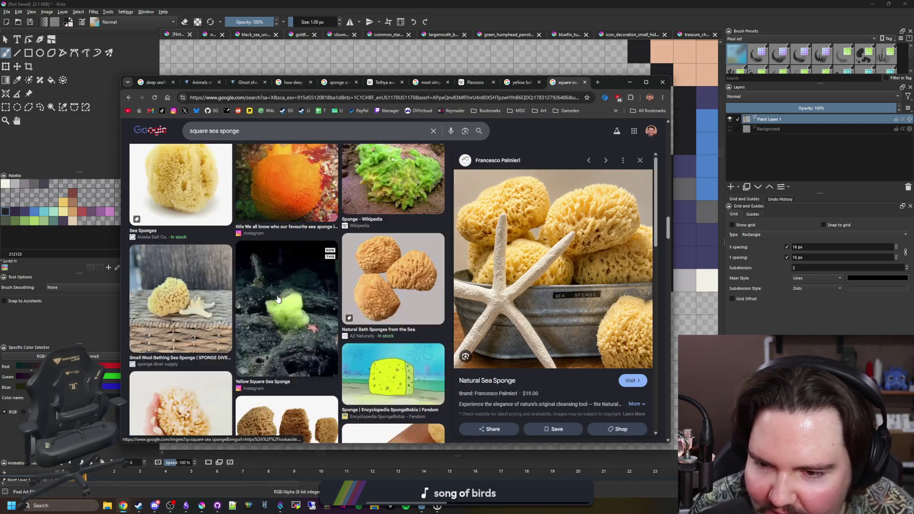
scroll(278, 299, down, 1)
scroll(278, 300, down, 2)
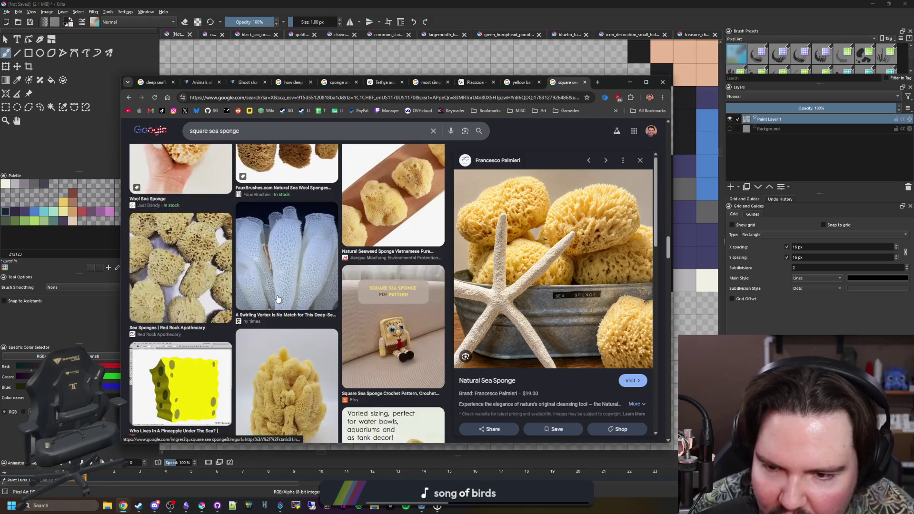
scroll(278, 299, down, 3)
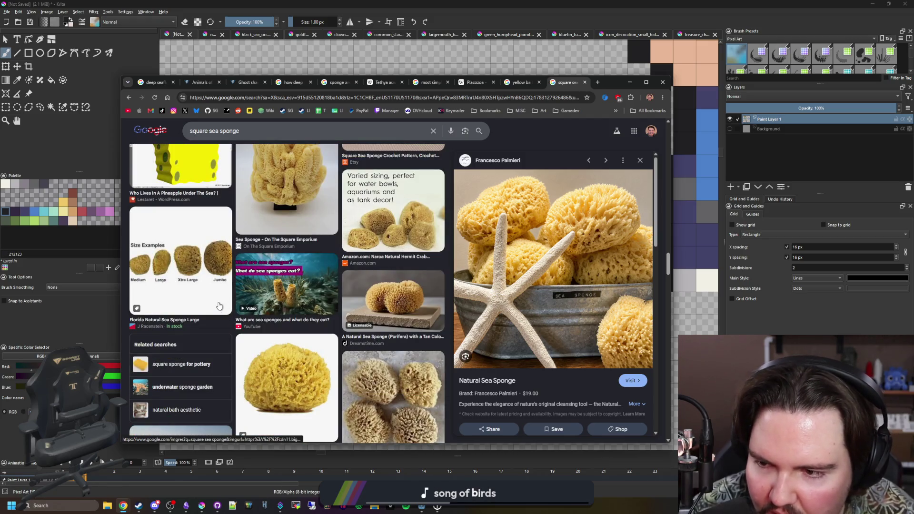
click(220, 307)
scroll(229, 308, down, 1)
click(286, 293)
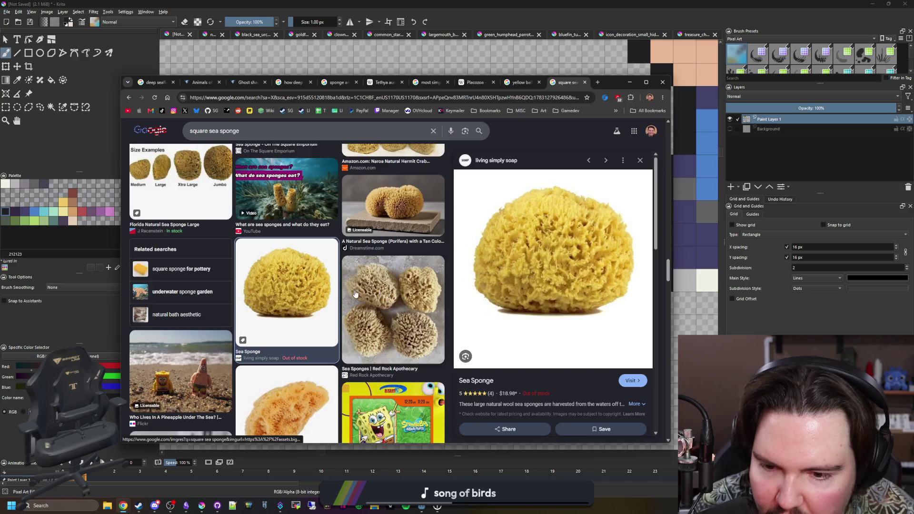
scroll(356, 295, up, 5)
click(517, 83)
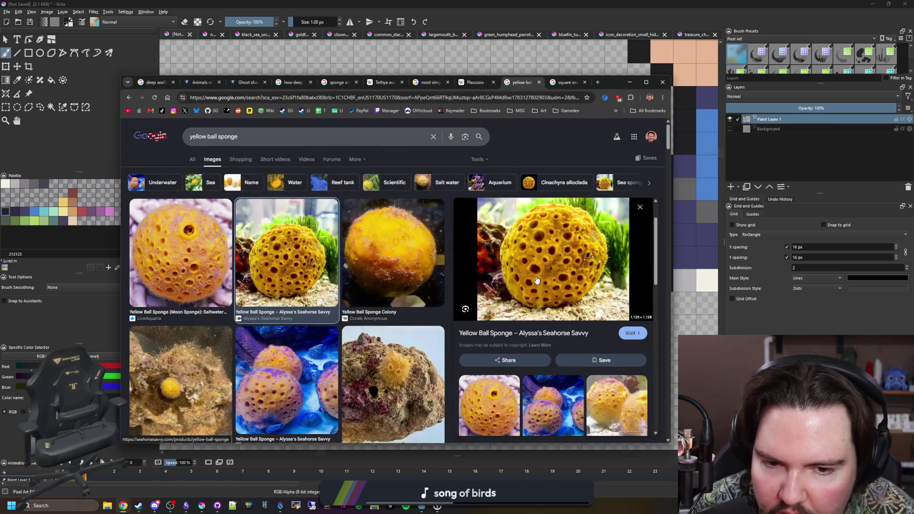
Open the previewed ball sponge photo in its own tab and minimize Chrome to return to Krita
right_click(562, 283)
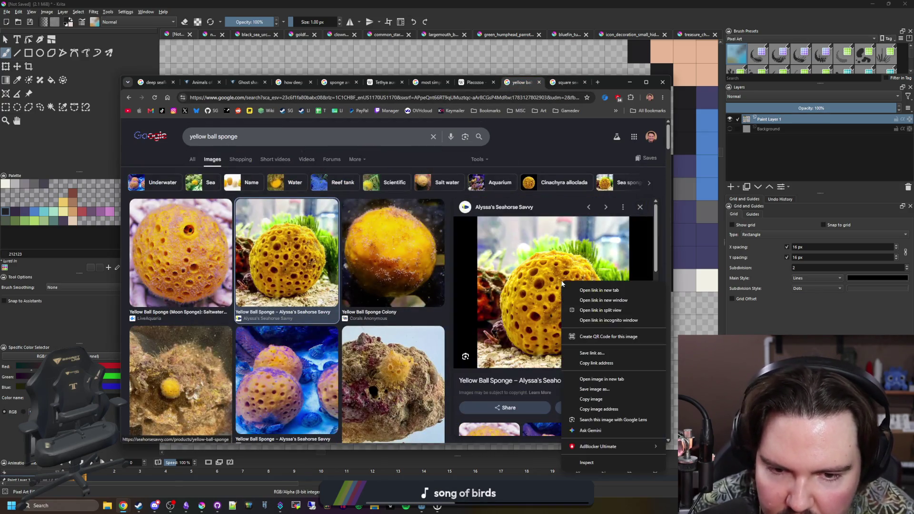
click(601, 380)
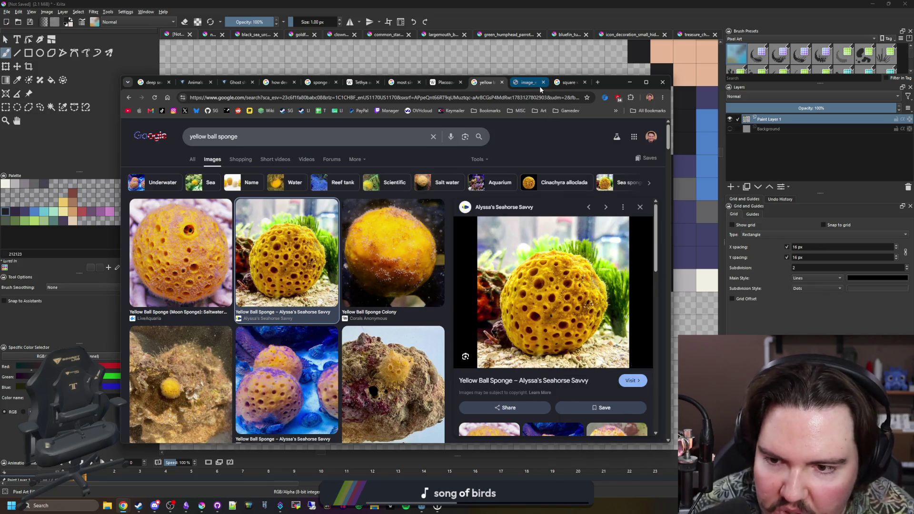
click(539, 85)
ctrl+scroll(494, 297, down, 2)
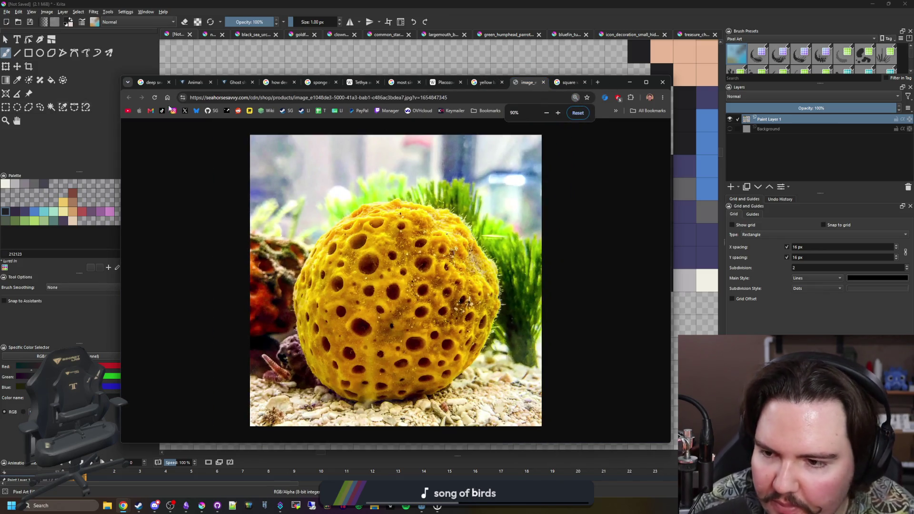
click(629, 81)
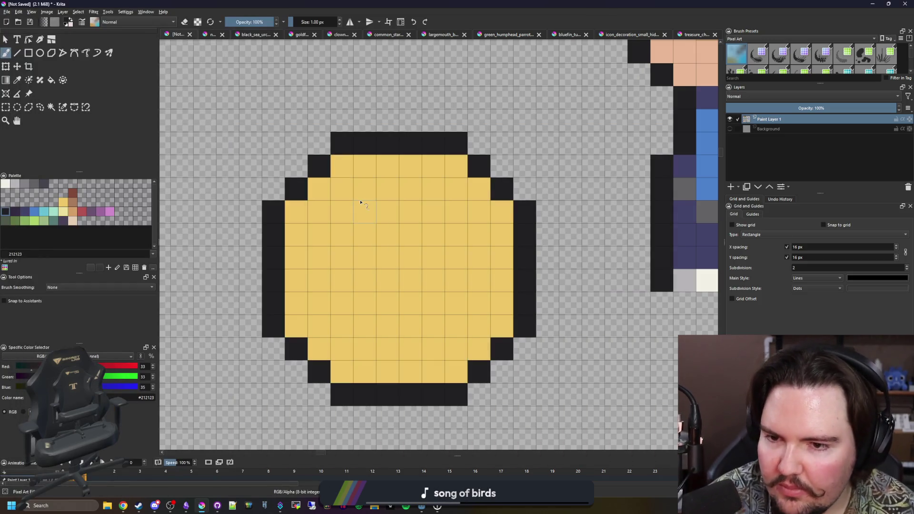
scroll(388, 217, down, 5)
scroll(388, 218, up, 2)
scroll(359, 268, up, 3)
scroll(360, 267, down, 3)
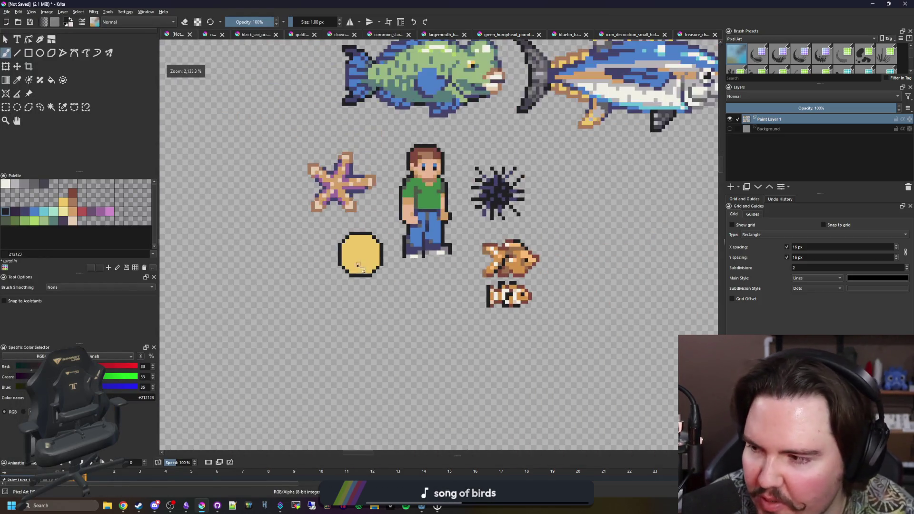
scroll(372, 237, up, 1)
scroll(343, 249, up, 1)
scroll(351, 276, down, 2)
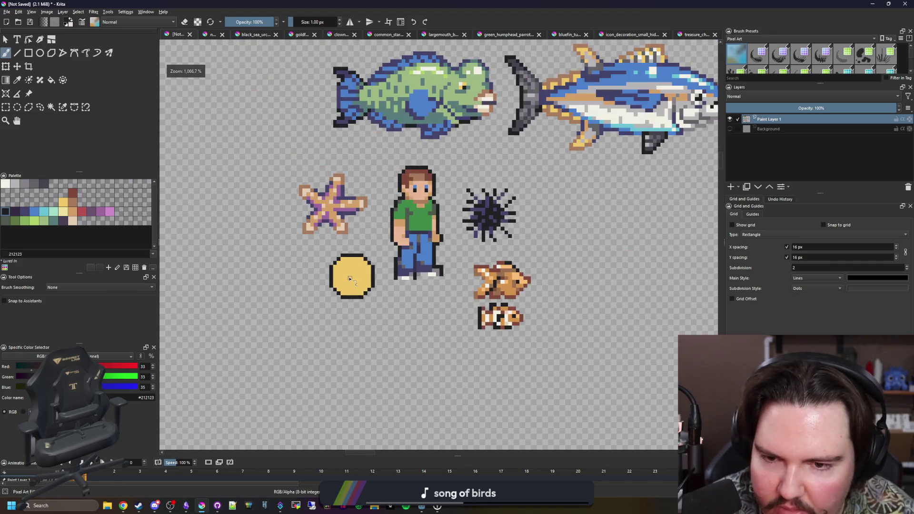
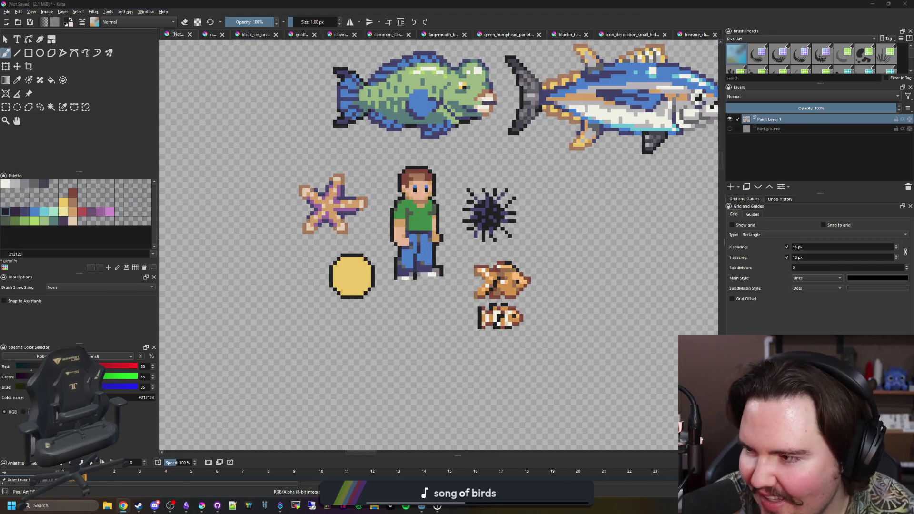
scroll(473, 279, up, 4)
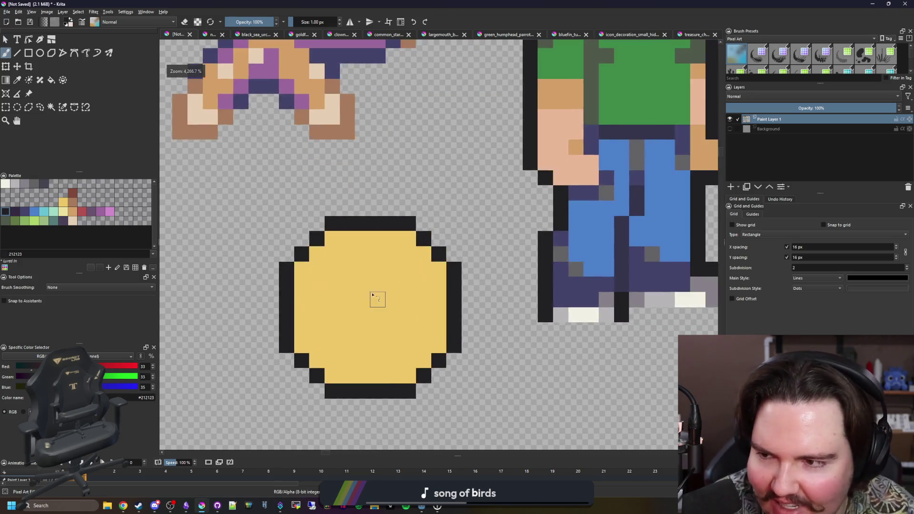
scroll(301, 265, up, 1)
Flood-fill the yellow circle with the tan palette colour inside its dark outline
click(62, 212)
key(f)
click(255, 255)
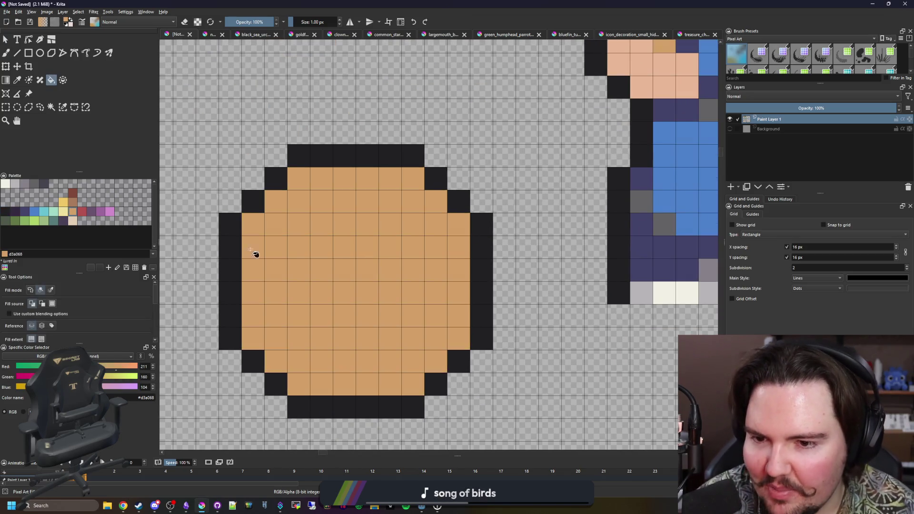
scroll(254, 256, down, 3)
key(ctrl+z)
click(325, 270)
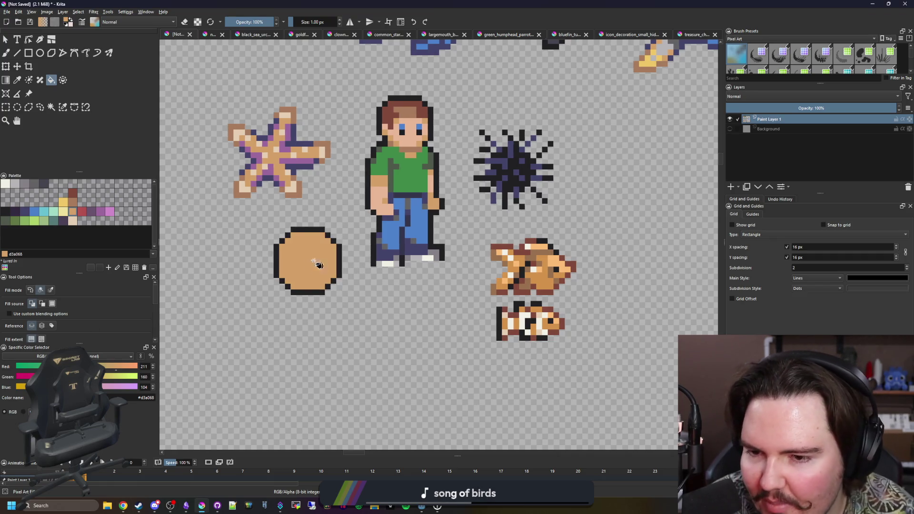
scroll(246, 247, up, 3)
Paint a light yellow patch across the circle's upper middle with an enlarged freehand brush
click(63, 207)
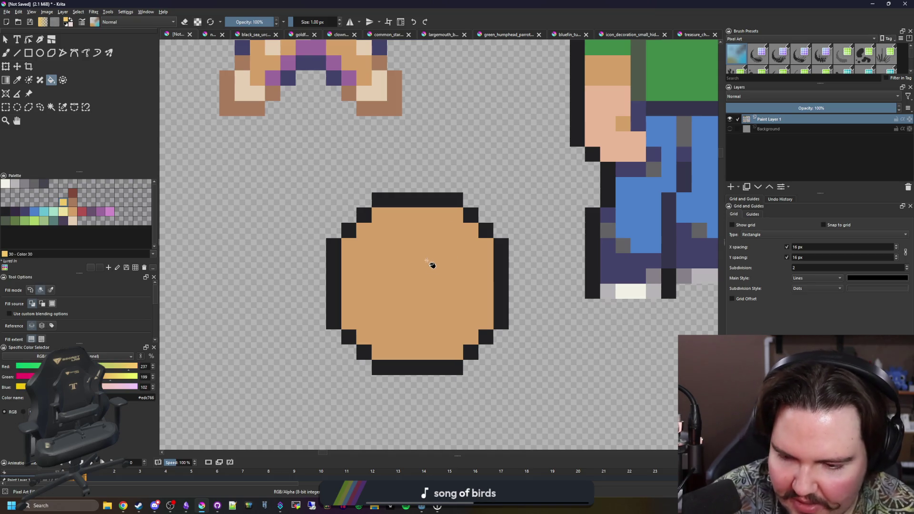
key(b)
key(bracketright)
key(bracketright)
key(bracketright)
key(bracketright)
key(bracketright)
key(bracketright)
drag(439, 269, 446, 318)
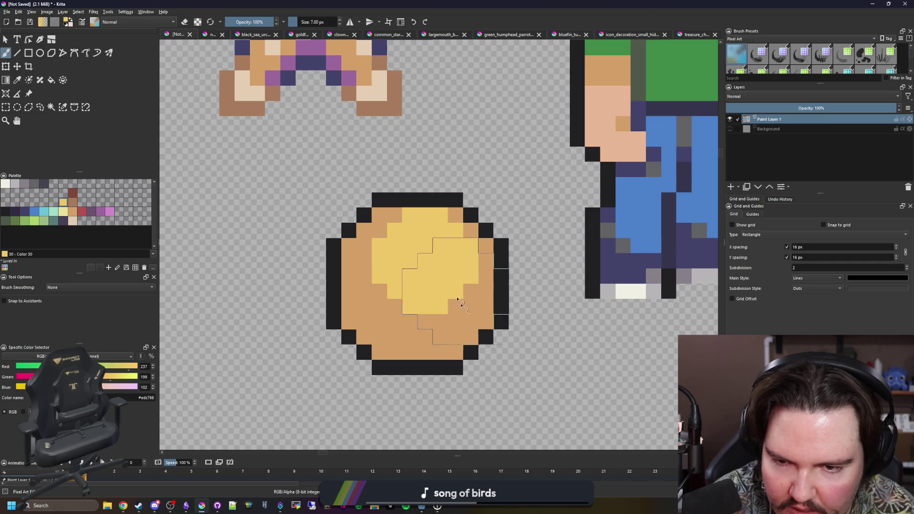
key(bracketleft)
key(bracketleft)
key(bracketleft)
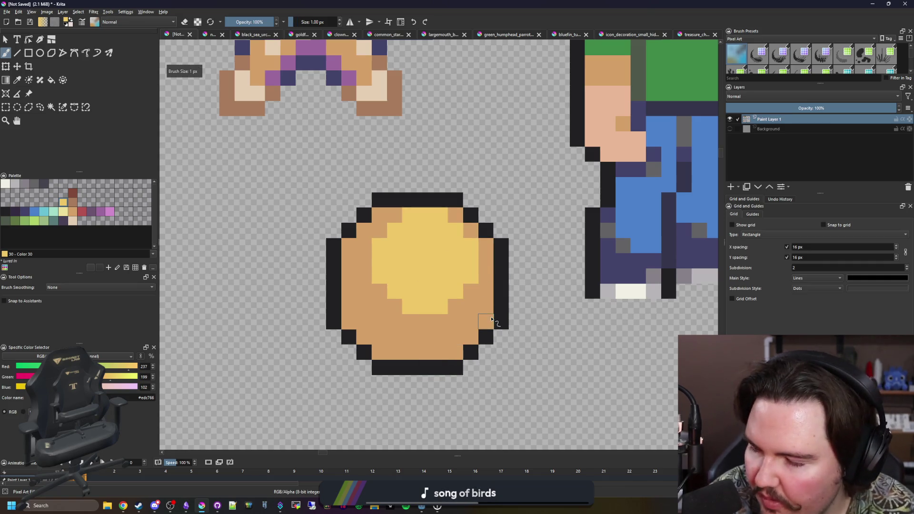
scroll(426, 338, up, 1)
Dot the tan cookie with dark brown chocolate chips using 1–2 px brush dabs
click(66, 193)
click(339, 292)
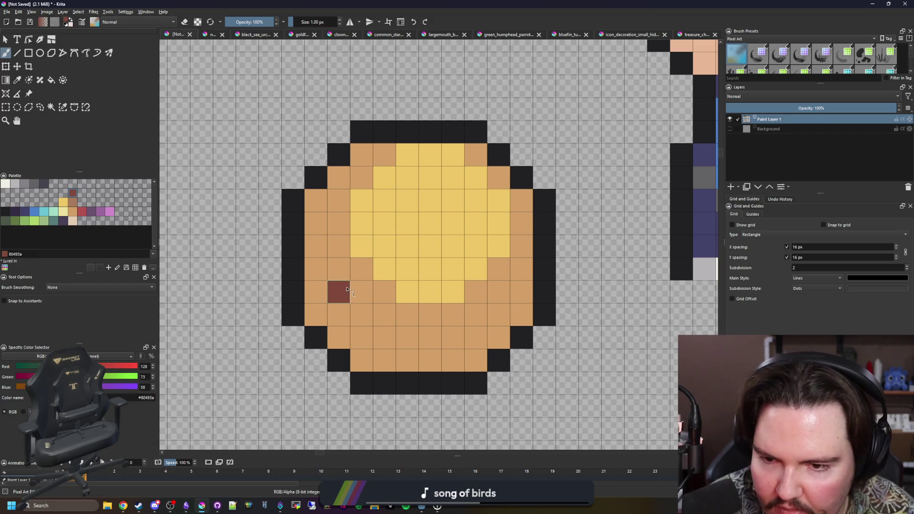
key(bracketright)
click(397, 258)
click(443, 327)
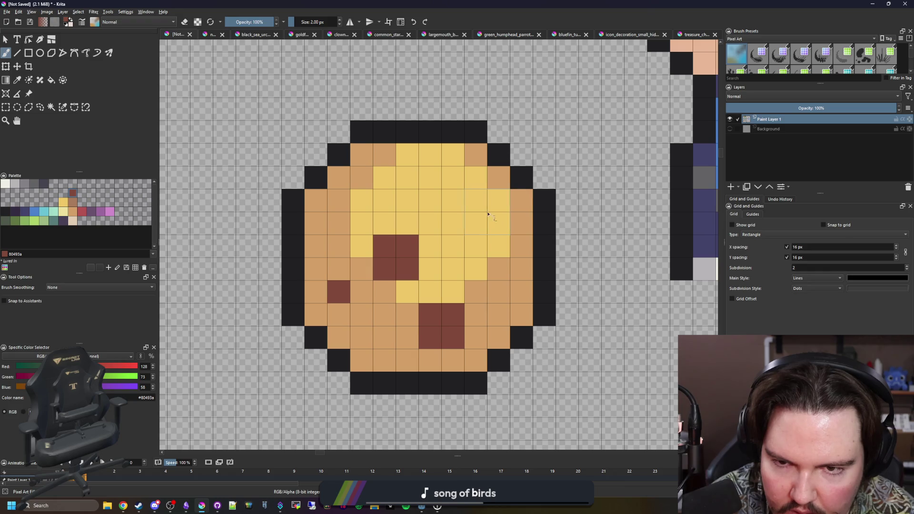
key(bracketleft)
click(475, 202)
click(385, 178)
click(498, 292)
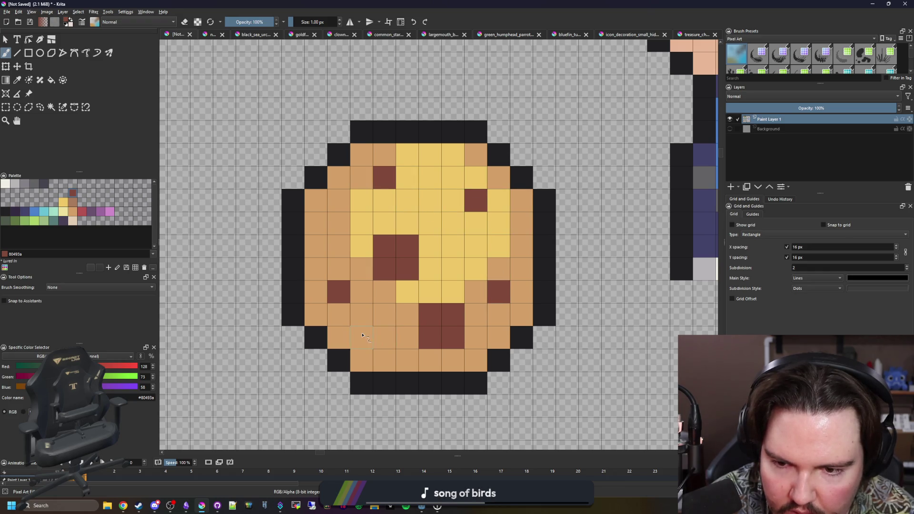
click(315, 231)
scroll(344, 264, down, 3)
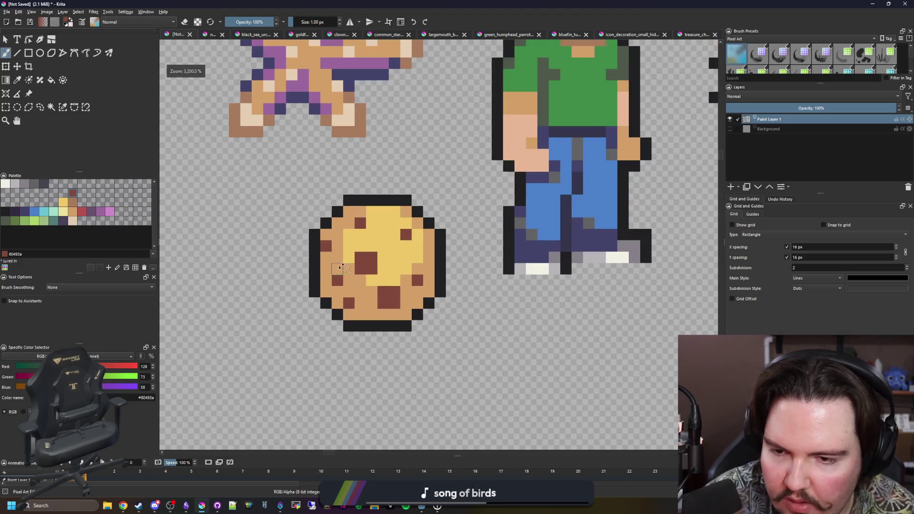
scroll(371, 297, up, 3)
Sample the cookie's yellow and repaint scattered tan pixels as yellow highlights
key(p)
click(371, 298)
key(b)
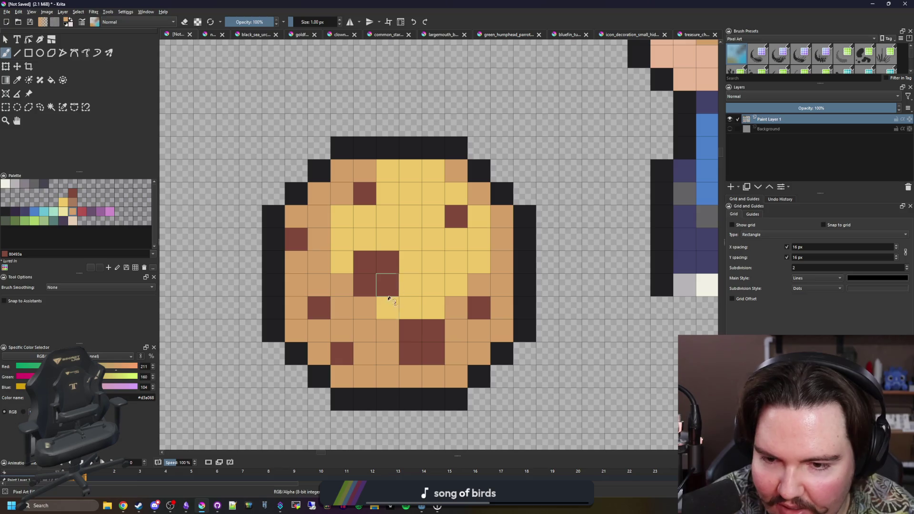
ctrl+click(424, 291)
drag(342, 330, 365, 353)
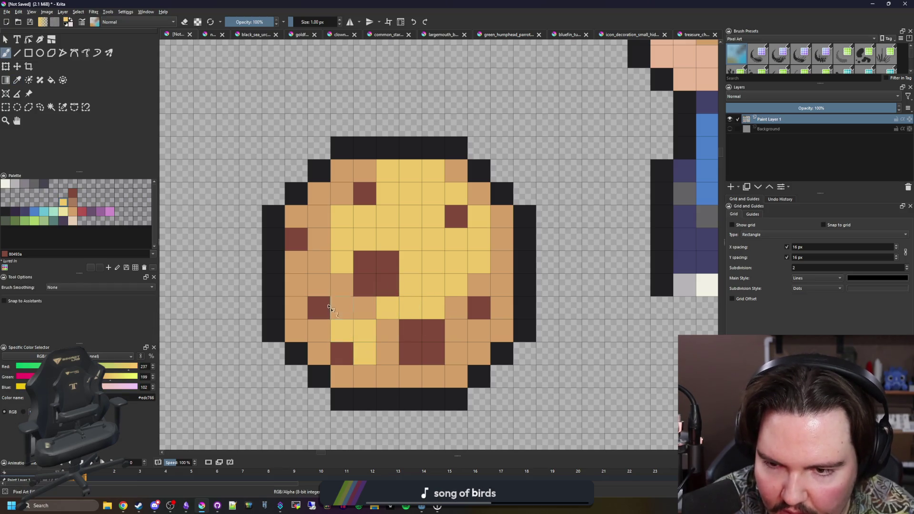
click(319, 284)
click(361, 174)
click(302, 216)
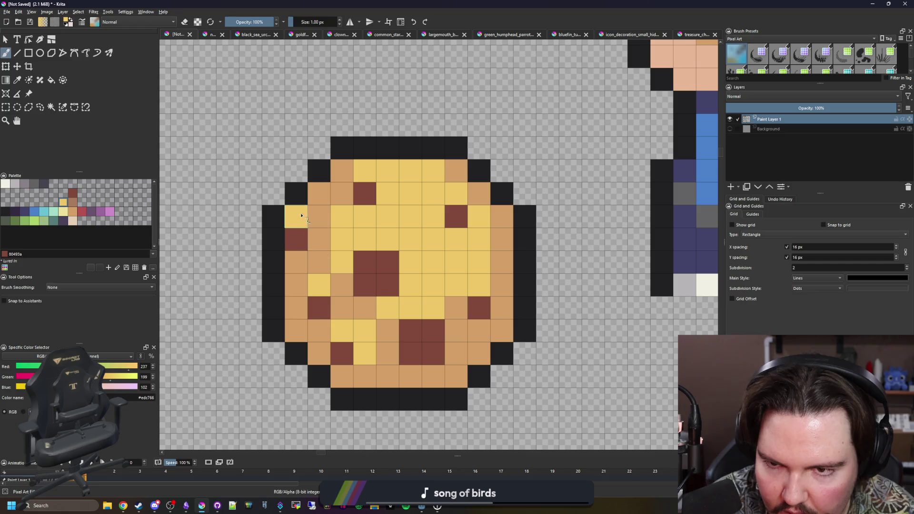
Sample tan and turn a few yellow cells back to tan, ending on the brown chip colour
ctrl+click(341, 285)
click(387, 183)
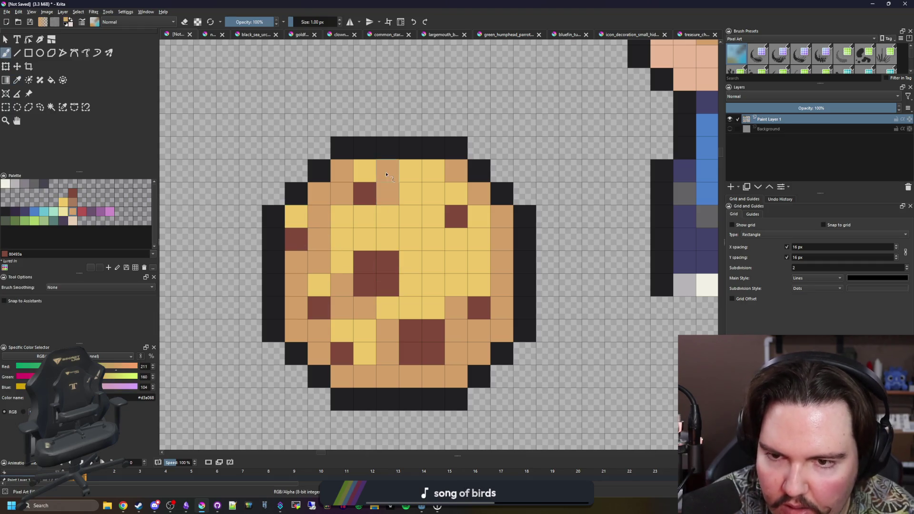
scroll(393, 255, down, 4)
scroll(392, 255, down, 2)
scroll(393, 255, up, 3)
scroll(392, 255, up, 3)
drag(406, 274, 434, 253)
drag(384, 274, 384, 251)
scroll(397, 226, down, 4)
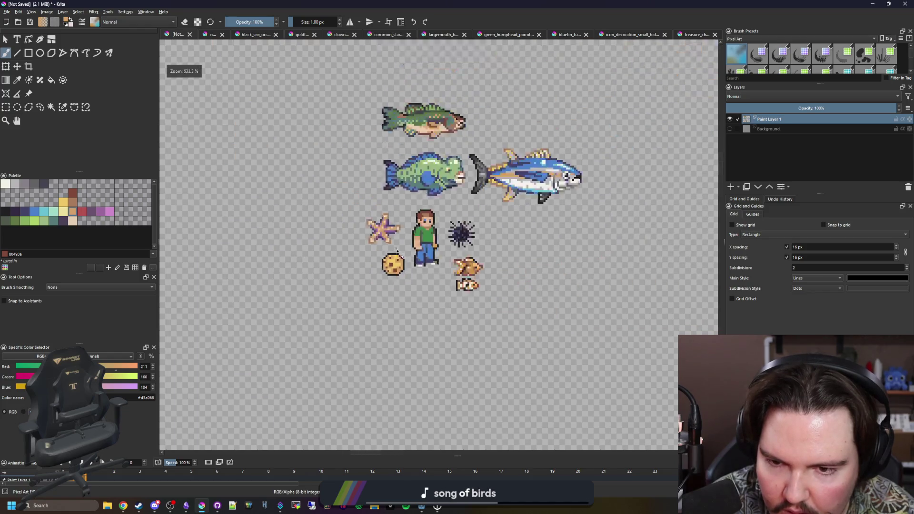
scroll(395, 257, up, 3)
scroll(408, 293, up, 3)
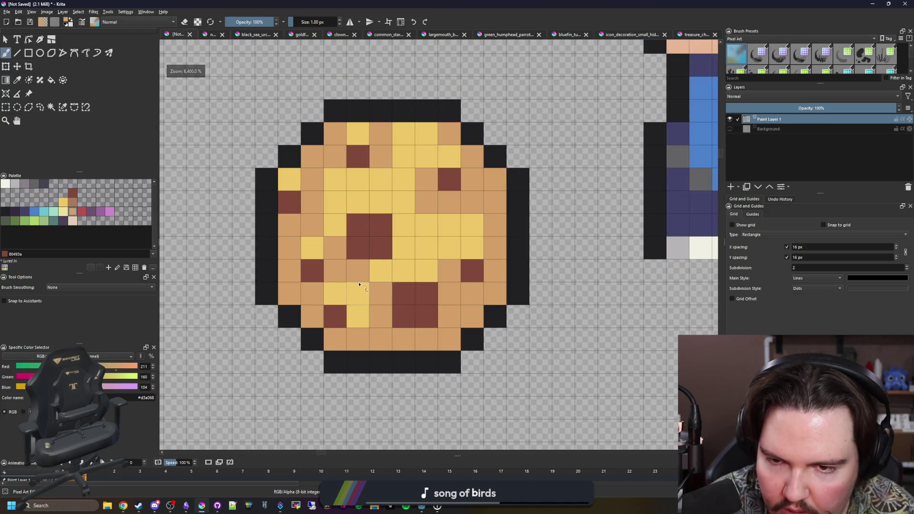
scroll(363, 283, down, 4)
scroll(361, 285, up, 3)
ctrl+click(333, 279)
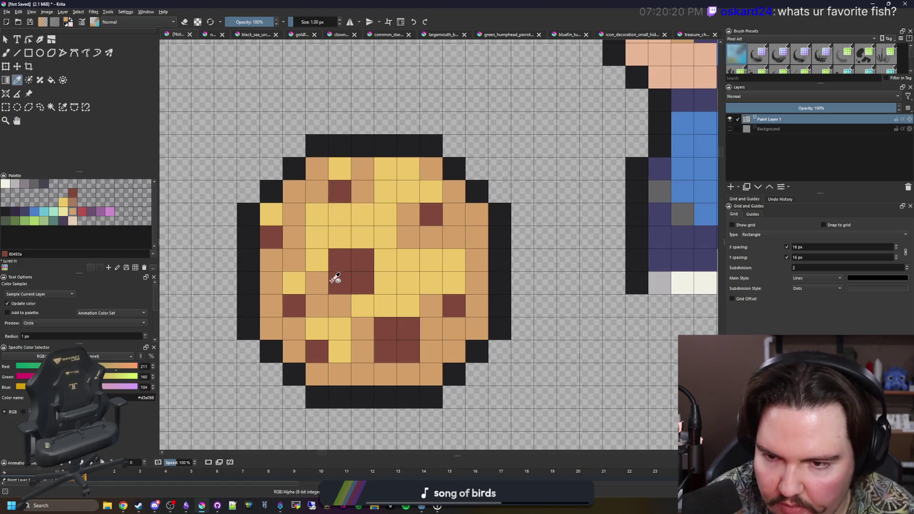
click(73, 202)
key(f)
click(327, 146)
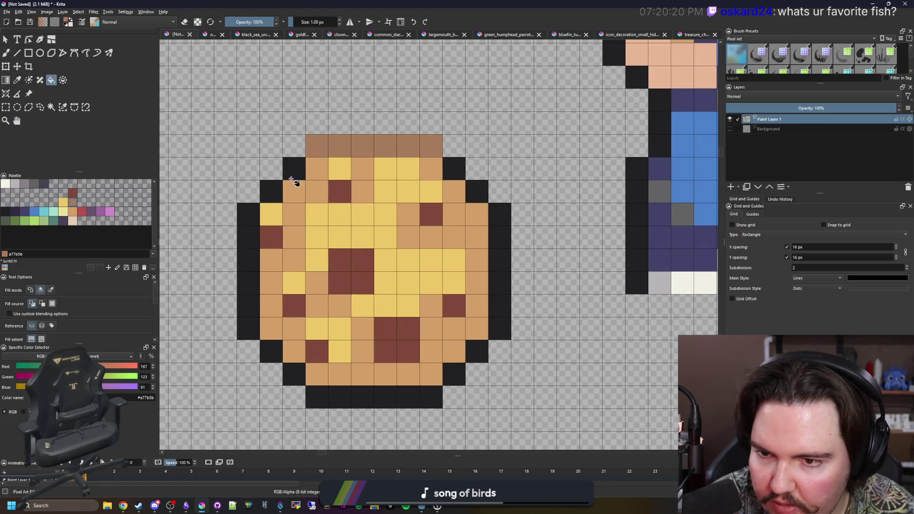
click(294, 168)
click(272, 191)
click(249, 215)
click(271, 351)
click(294, 375)
click(329, 398)
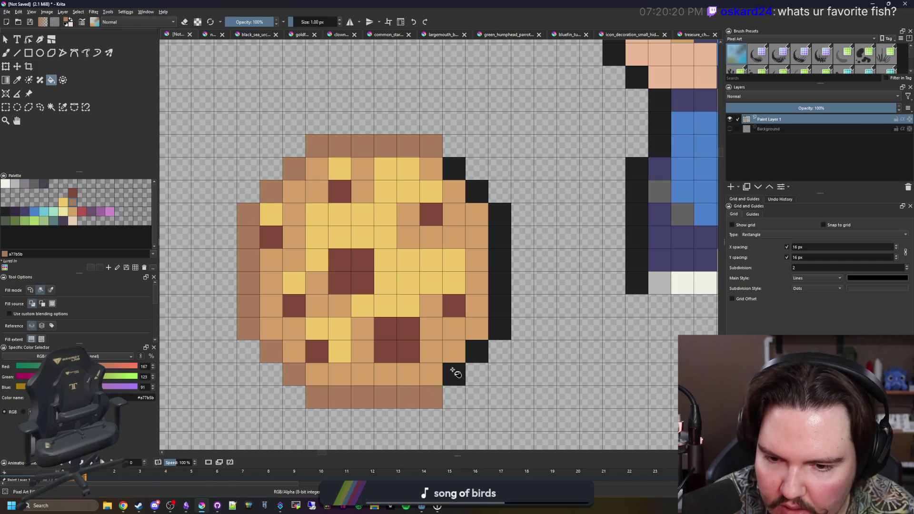
click(454, 374)
click(477, 352)
click(505, 314)
click(478, 192)
click(455, 169)
scroll(348, 239, down, 3)
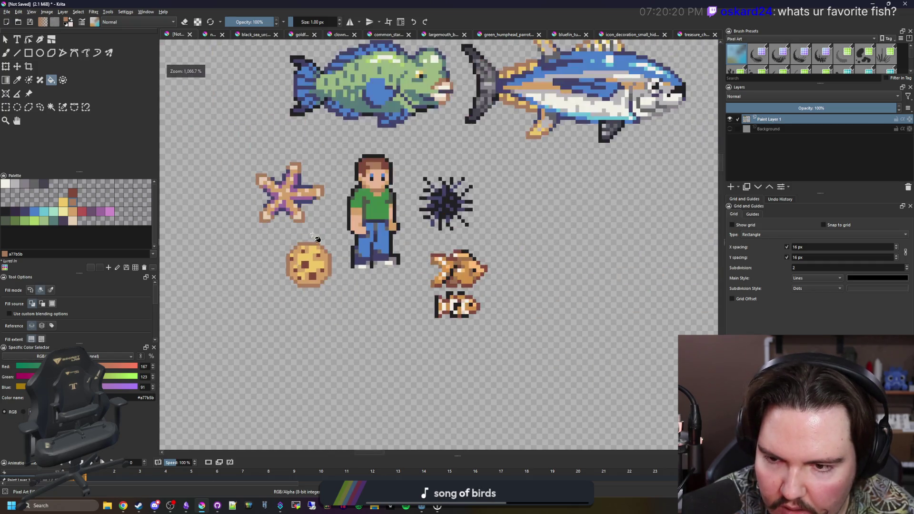
scroll(316, 235, down, 1)
scroll(317, 236, up, 3)
scroll(310, 298, up, 3)
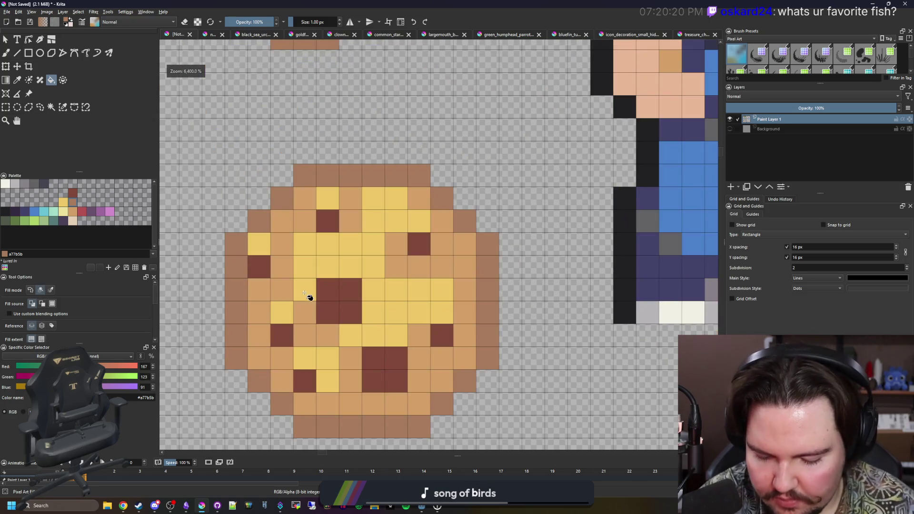
key(p)
key(b)
click(397, 289)
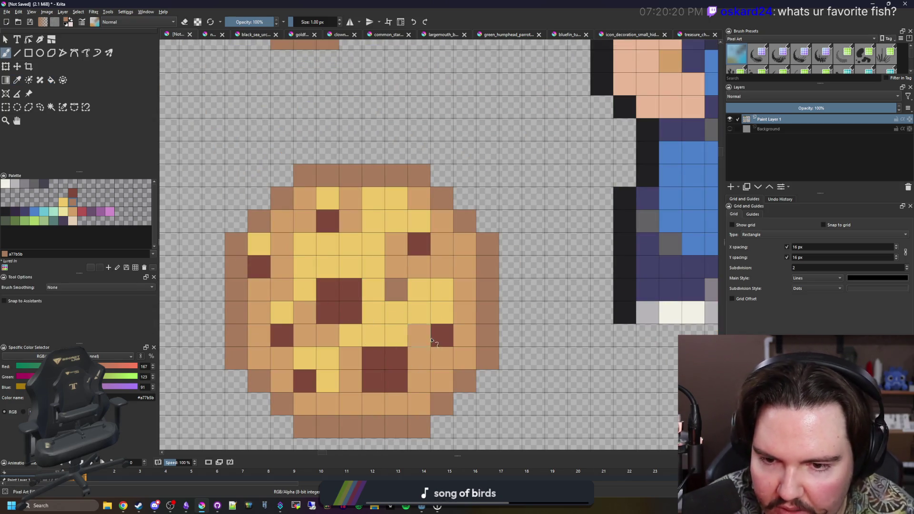
click(462, 276)
click(309, 317)
scroll(259, 327, down, 2)
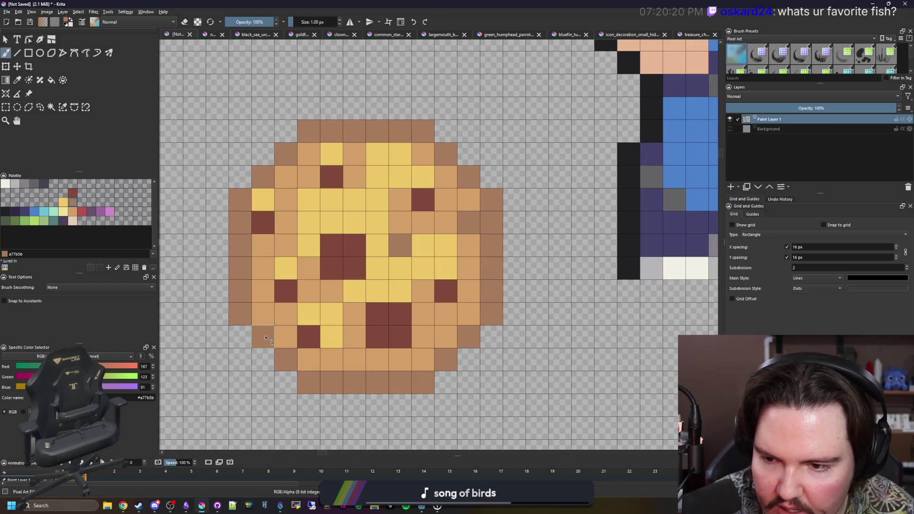
drag(390, 156, 376, 158)
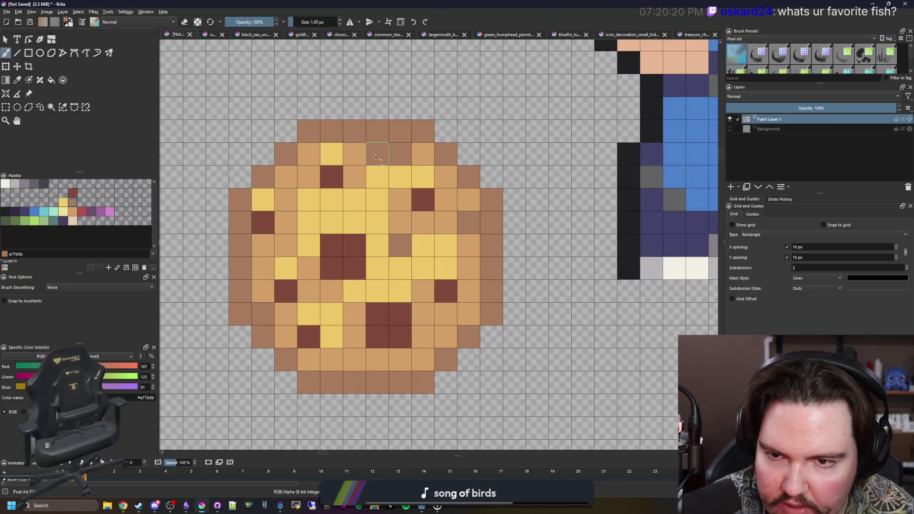
click(423, 150)
key(e)
drag(425, 131, 376, 131)
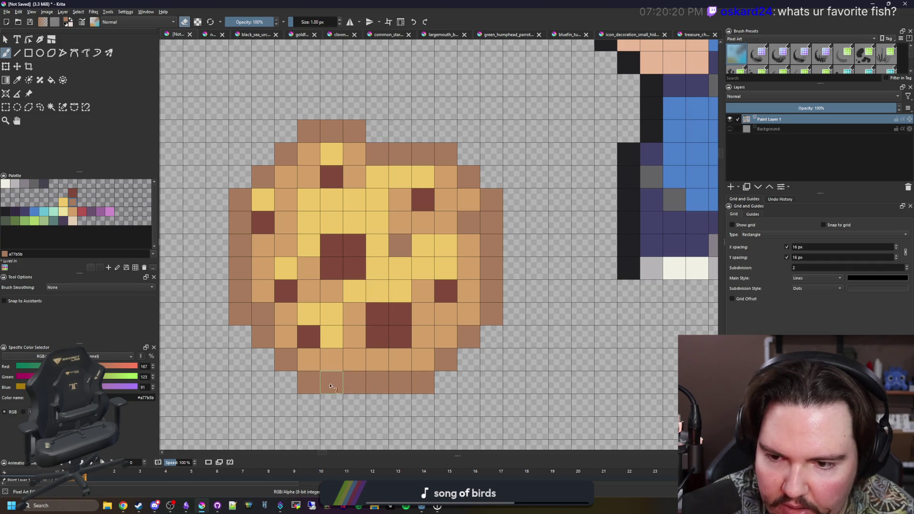
click(303, 388)
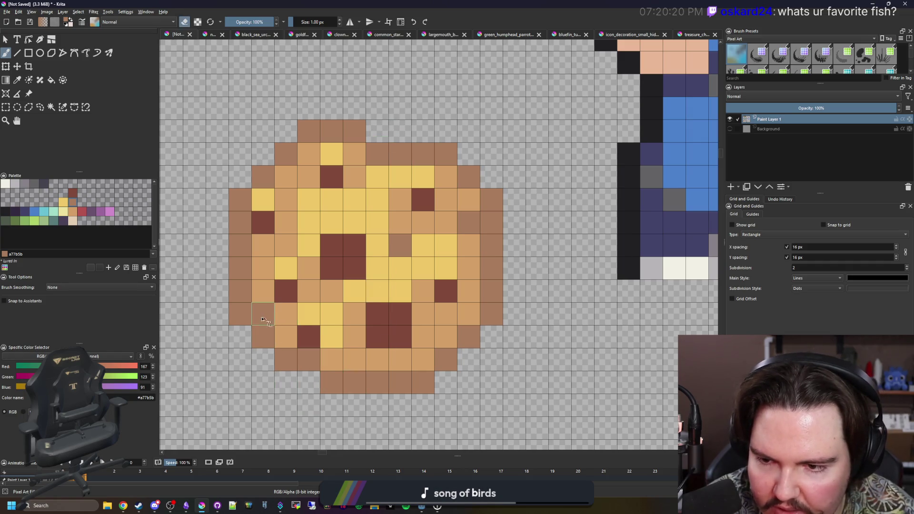
scroll(325, 328, down, 2)
scroll(368, 336, up, 1)
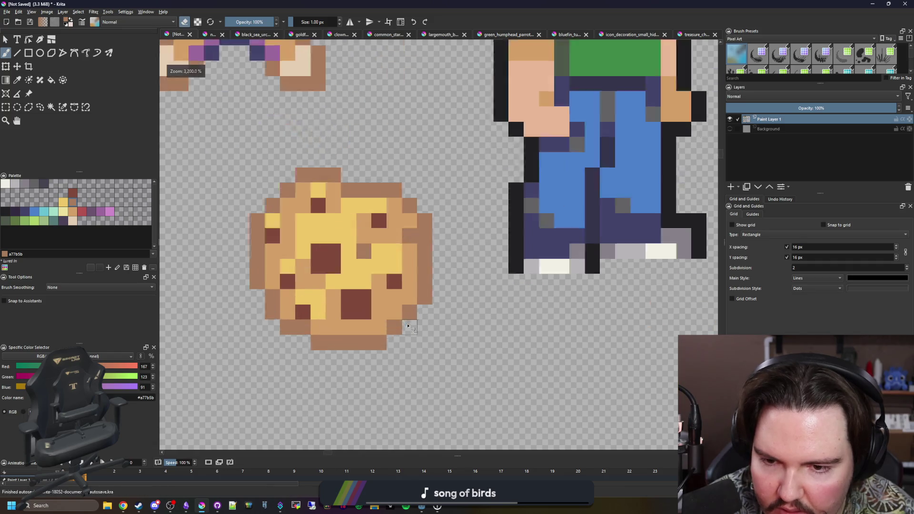
scroll(367, 343, up, 1)
scroll(335, 350, down, 2)
scroll(335, 350, down, 2)
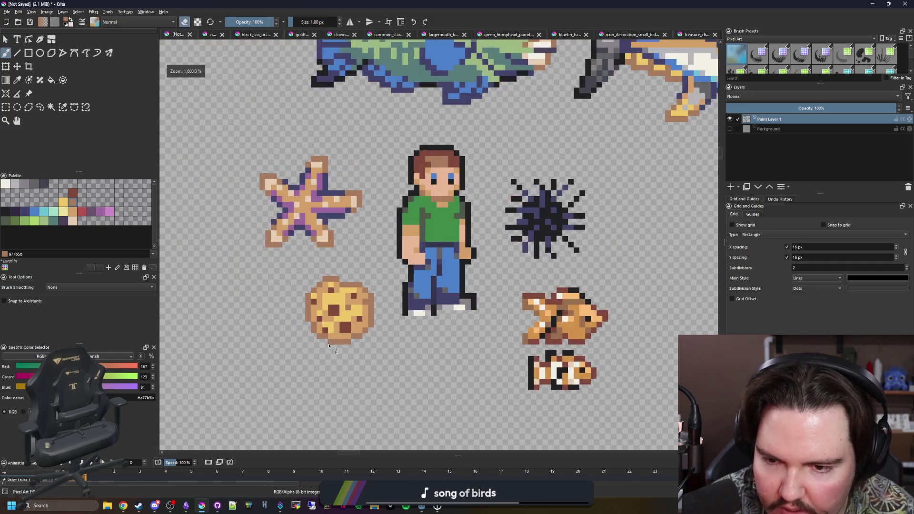
scroll(336, 351, up, 4)
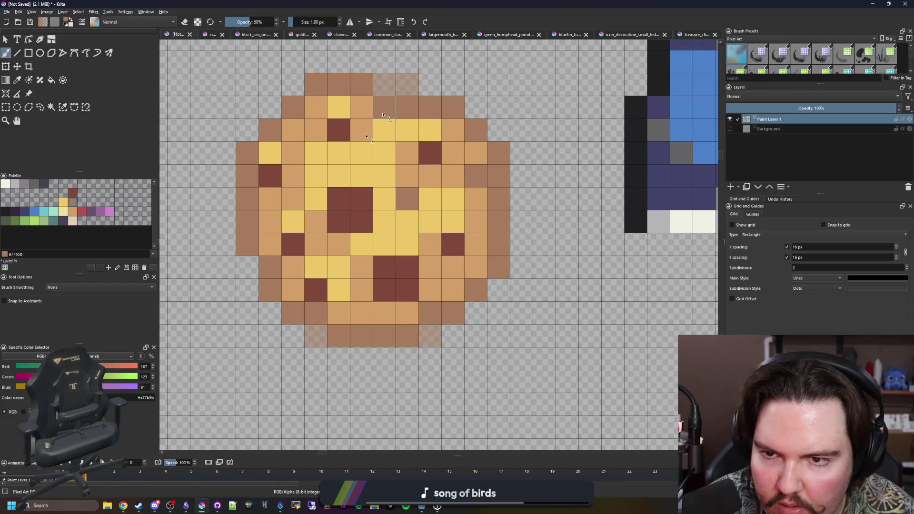
scroll(350, 335, down, 3)
scroll(352, 341, down, 2)
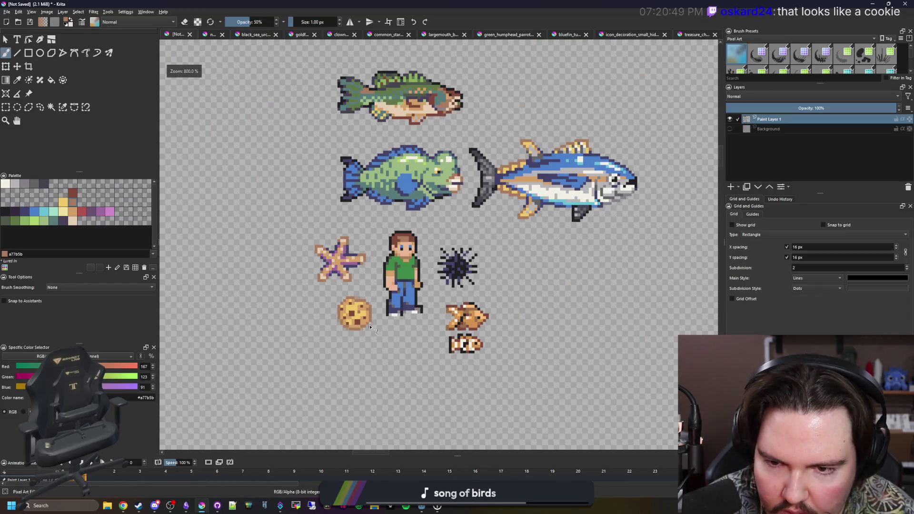
scroll(370, 327, up, 3)
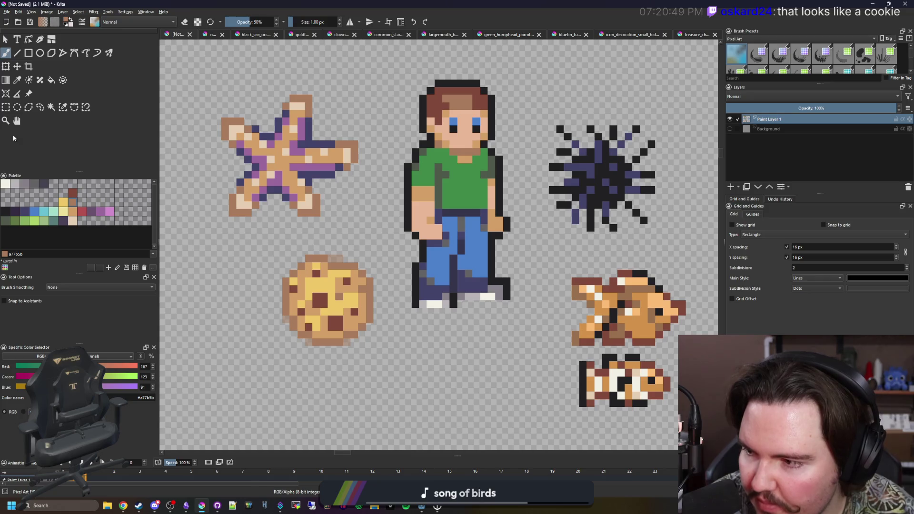
key(alt+Tab)
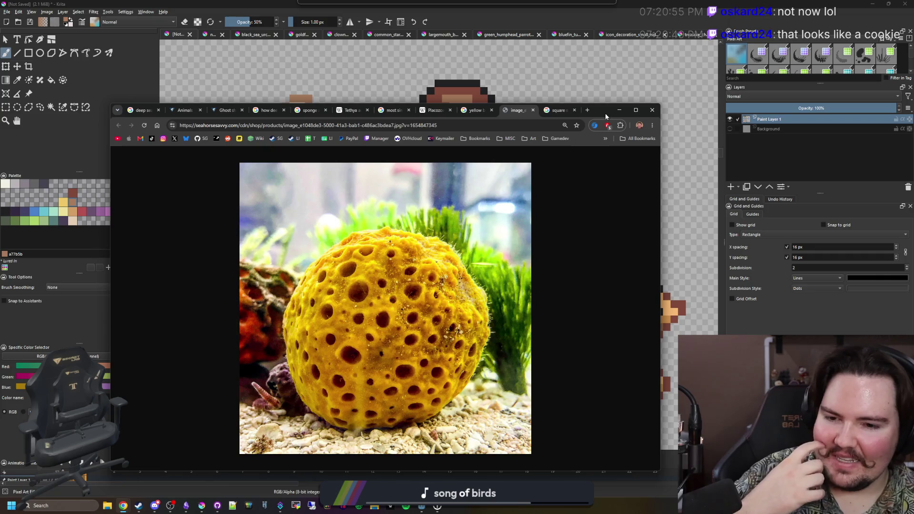
drag(605, 113, 611, 108)
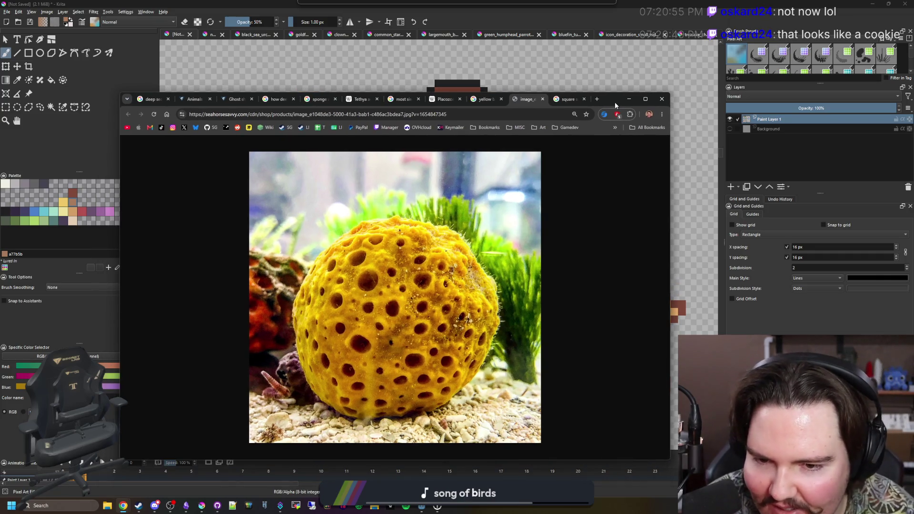
key(alt+Tab)
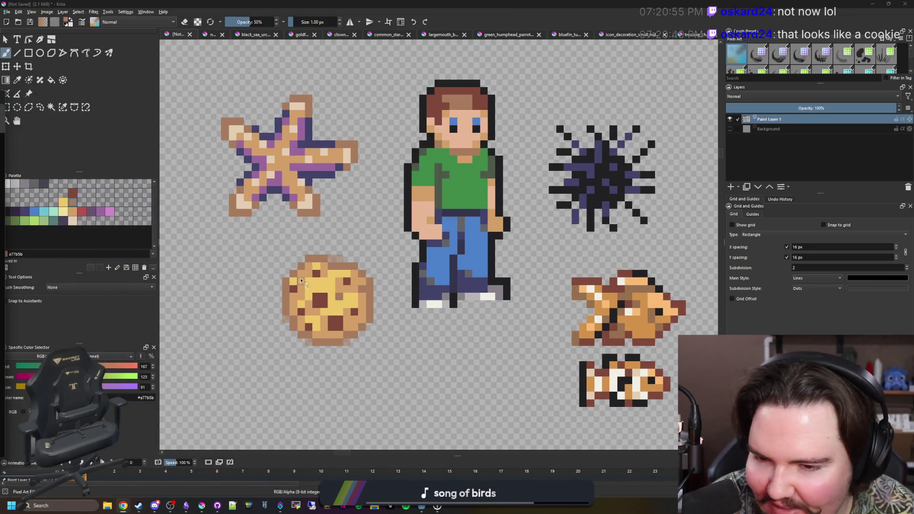
scroll(321, 291, up, 3)
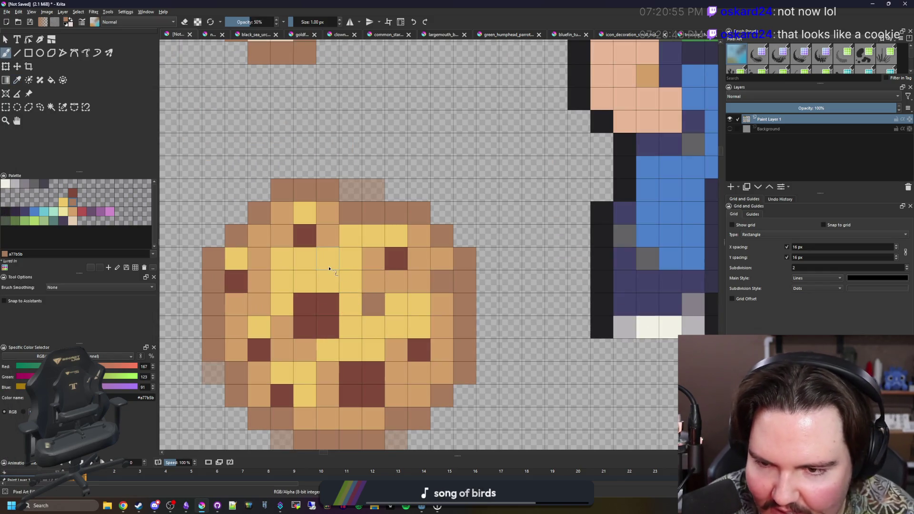
Grow the centre chip by one dark brown pixel, try a cream fill of the dough and undo it
ctrl+click(409, 350)
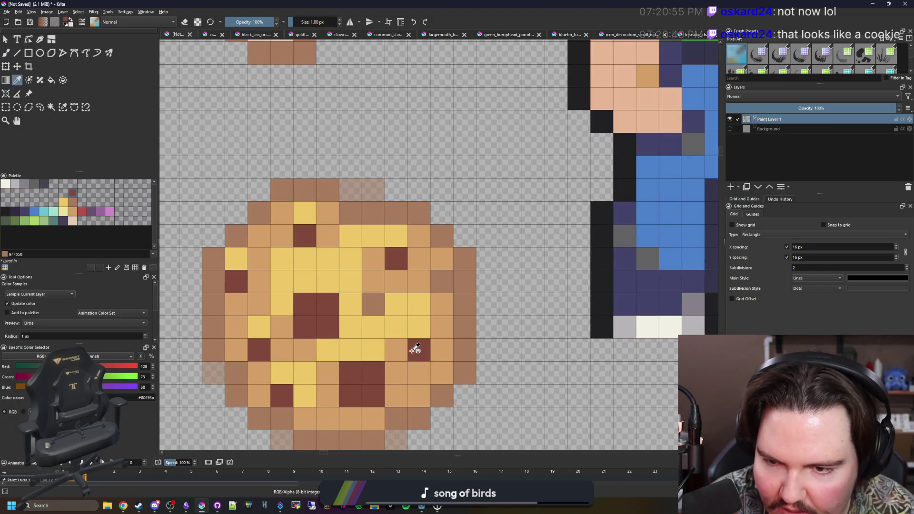
click(327, 259)
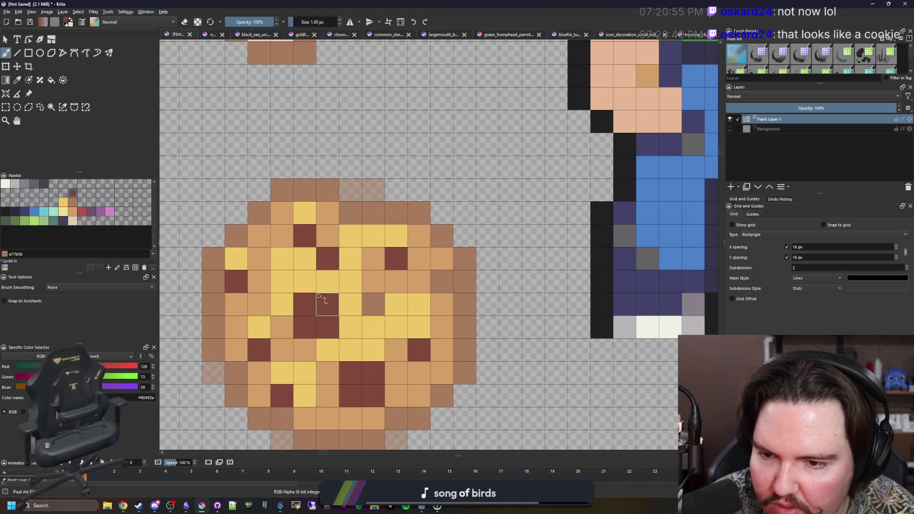
scroll(279, 264, down, 3)
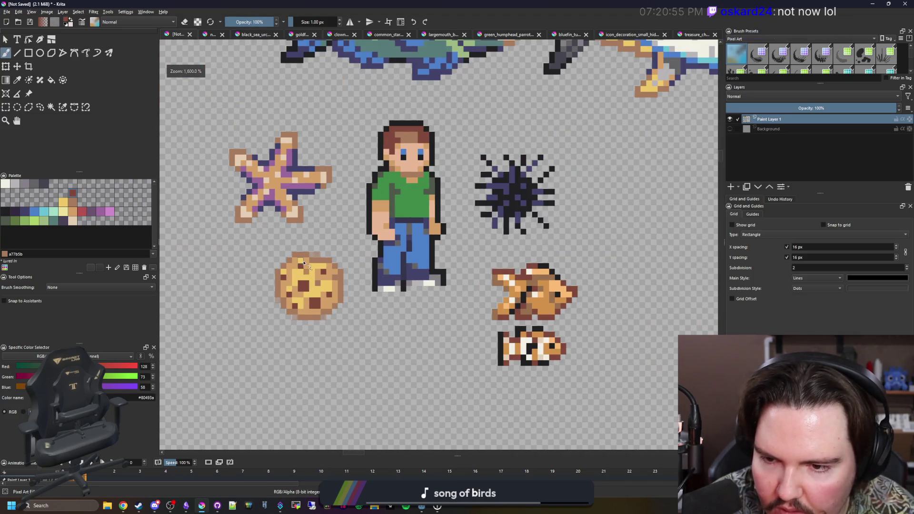
scroll(220, 261, up, 4)
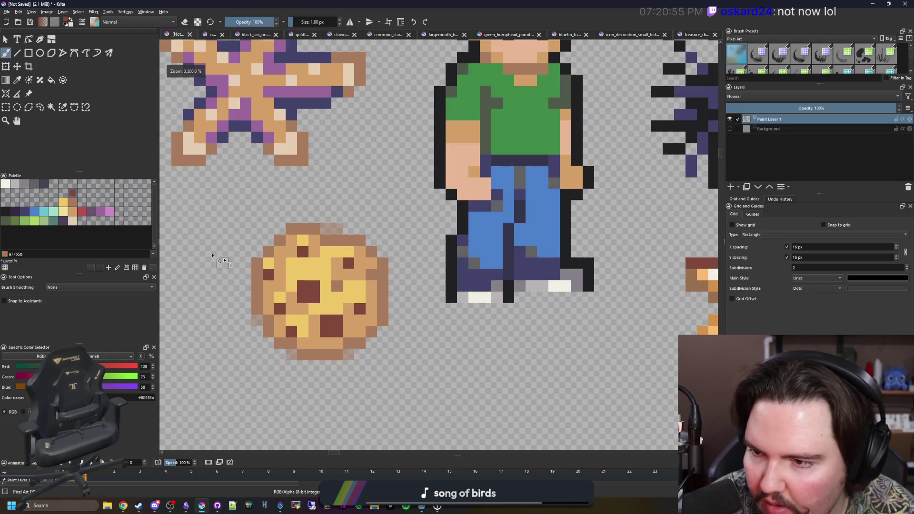
click(70, 209)
scroll(355, 315, up, 2)
key(f)
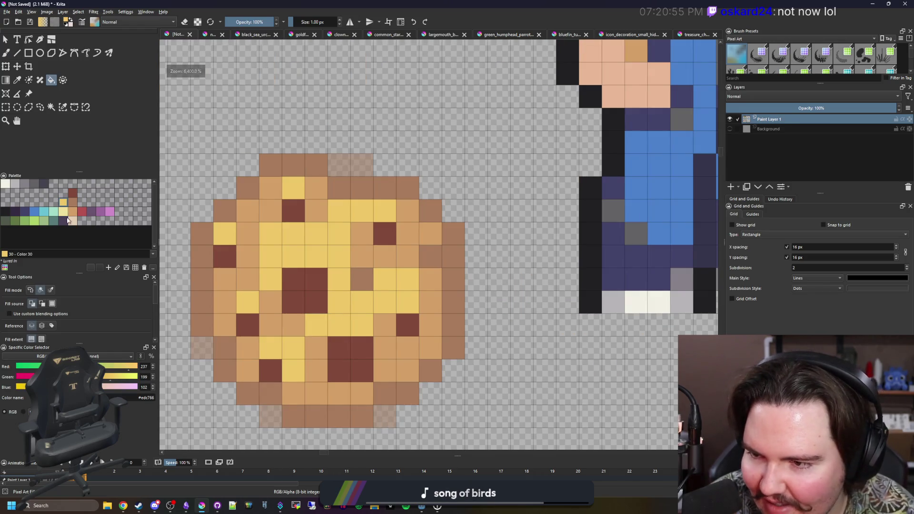
click(69, 220)
click(71, 221)
click(320, 265)
scroll(321, 265, down, 3)
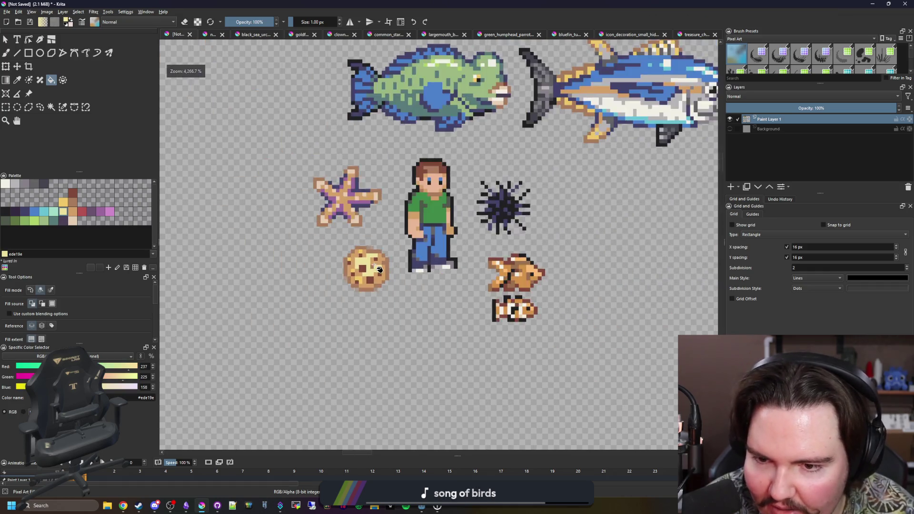
scroll(321, 265, down, 2)
scroll(363, 263, up, 4)
scroll(363, 263, up, 2)
key(ctrl+z)
key(ctrl+shift+z)
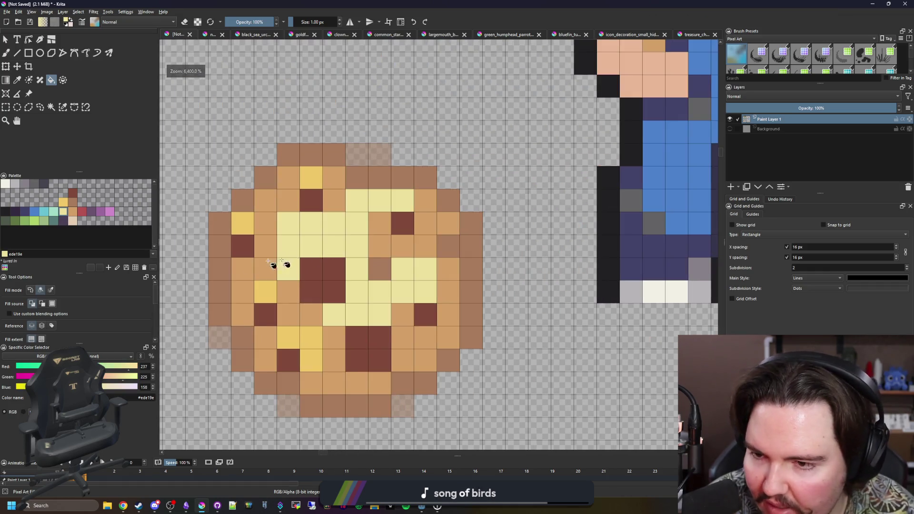
key(ctrl+z)
scroll(286, 262, down, 2)
Select the whole cookie, recolour every yellow dough pixel cream, then back to the original yellow
click(8, 107)
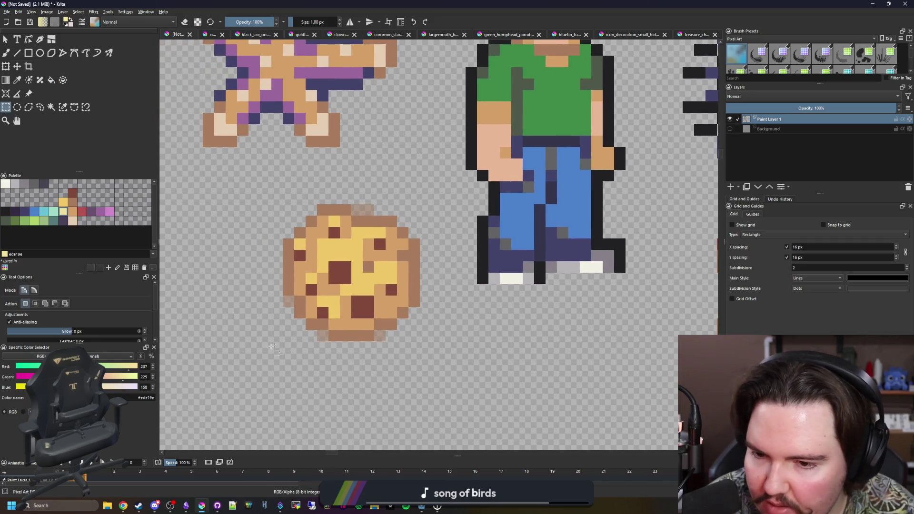
drag(237, 354, 441, 149)
key(f)
scroll(363, 263, up, 2)
click(51, 289)
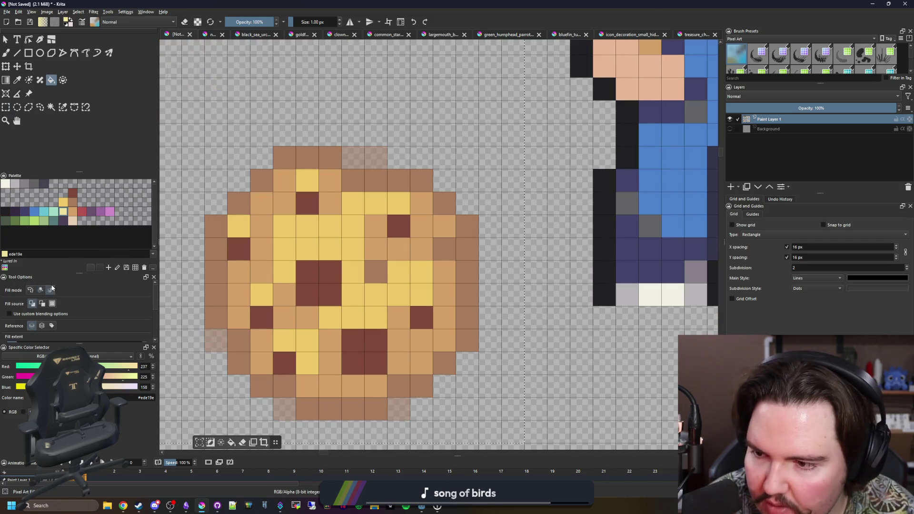
click(369, 309)
click(63, 202)
click(374, 283)
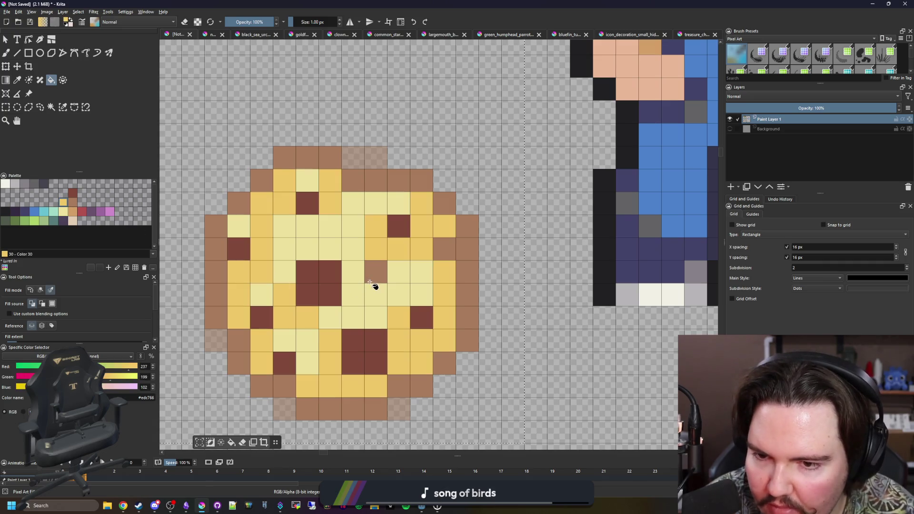
scroll(374, 286, down, 5)
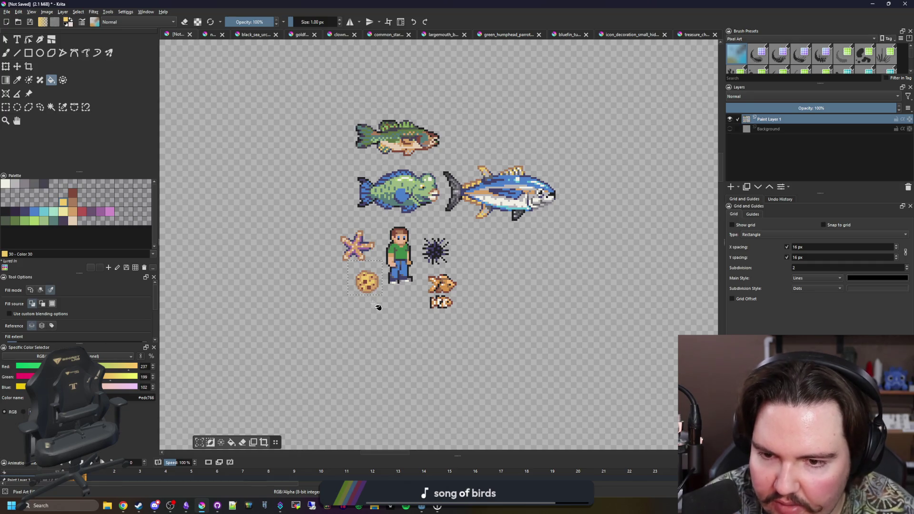
scroll(374, 277, up, 2)
scroll(357, 307, up, 3)
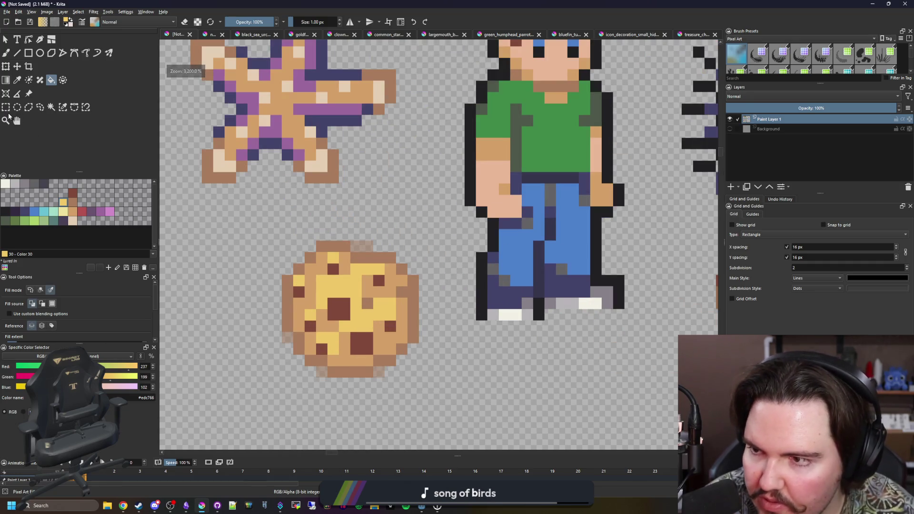
Copy the cookie selection into a new document created from the clipboard
click(5, 107)
drag(270, 379, 443, 230)
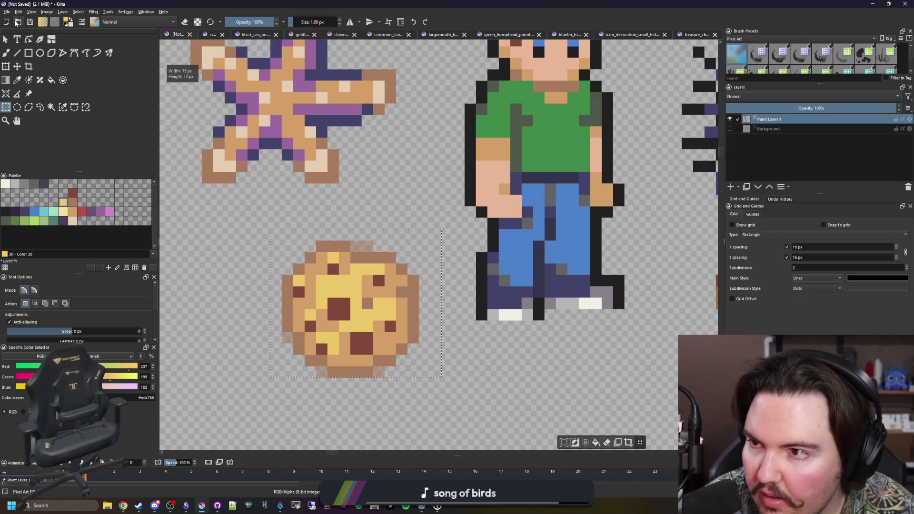
key(ctrl+n)
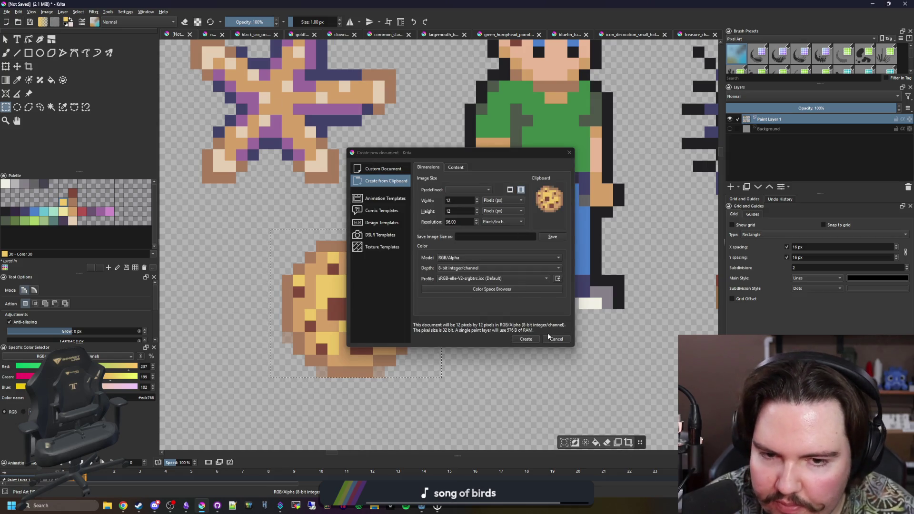
click(532, 341)
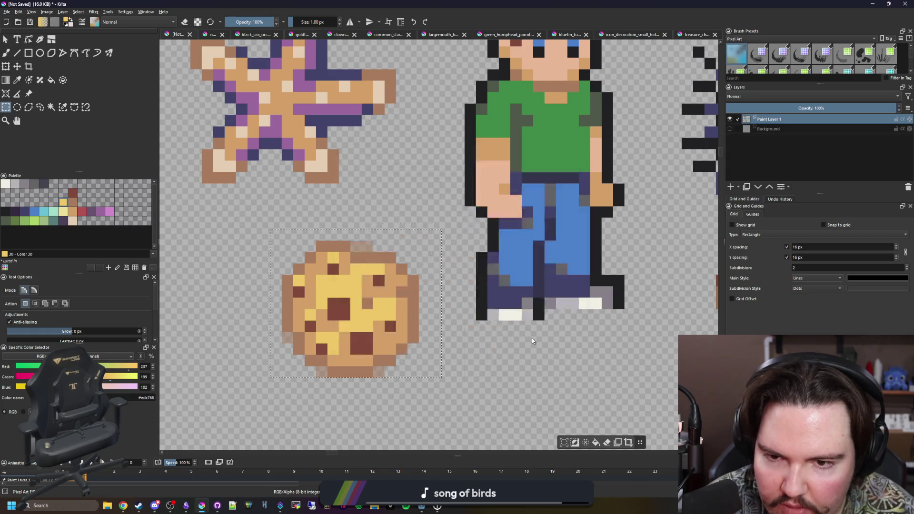
scroll(338, 274, down, 3)
scroll(338, 274, up, 2)
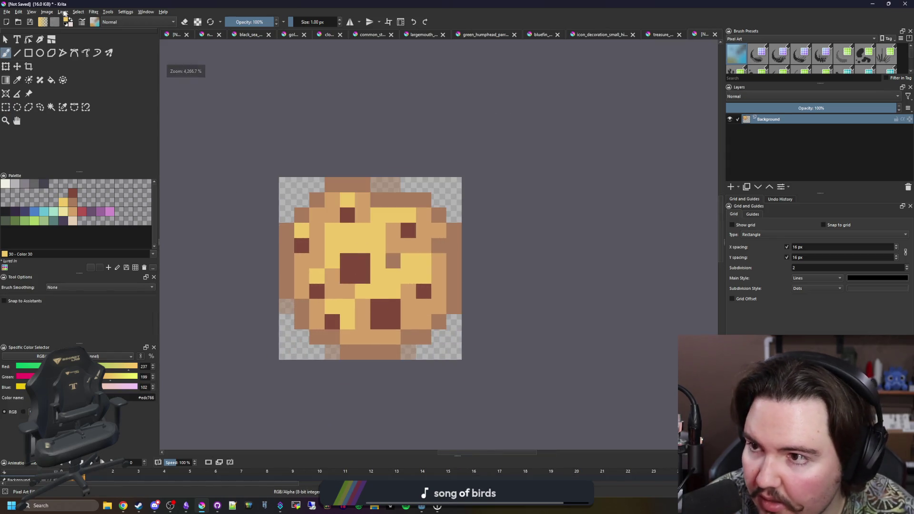
Resize the canvas to 14×14 with a 1-pixel offset around the cookie
click(46, 12)
click(64, 129)
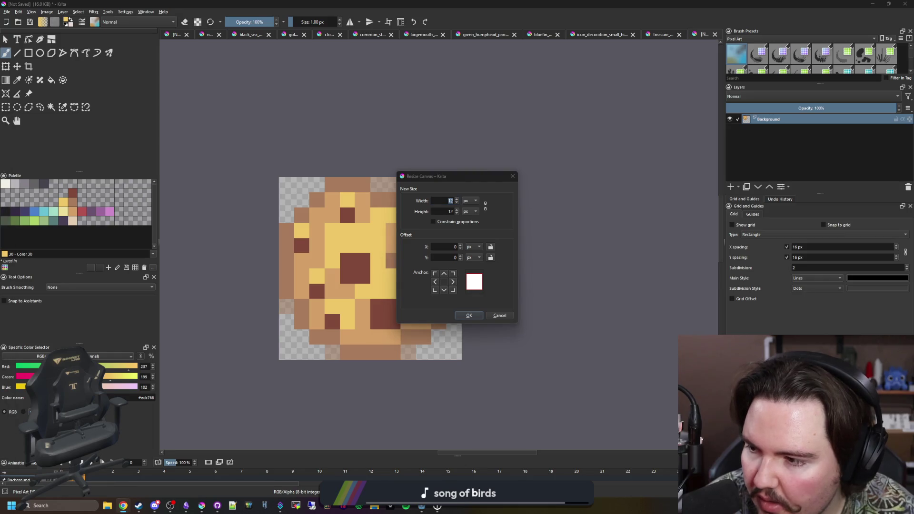
text(1)
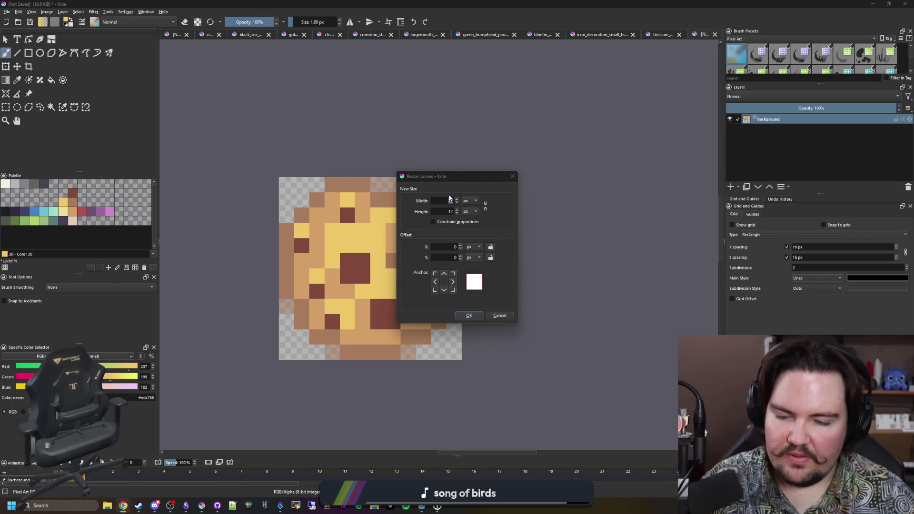
text(14)
click(449, 200)
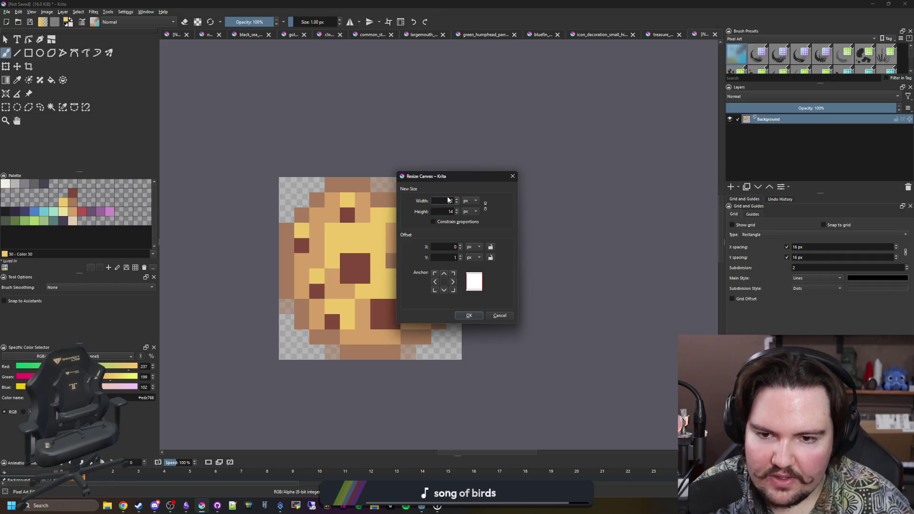
click(469, 316)
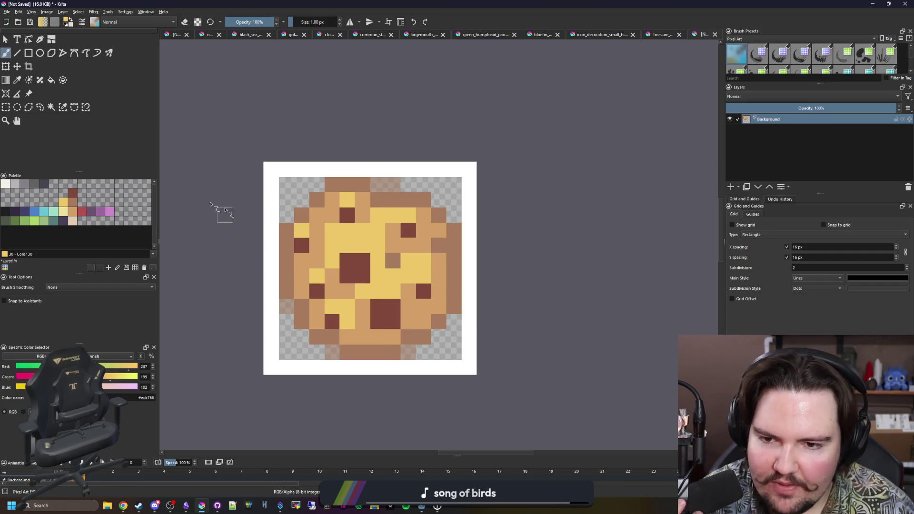
Select the new white border and clear it to transparency
click(51, 106)
click(301, 165)
key(Delete)
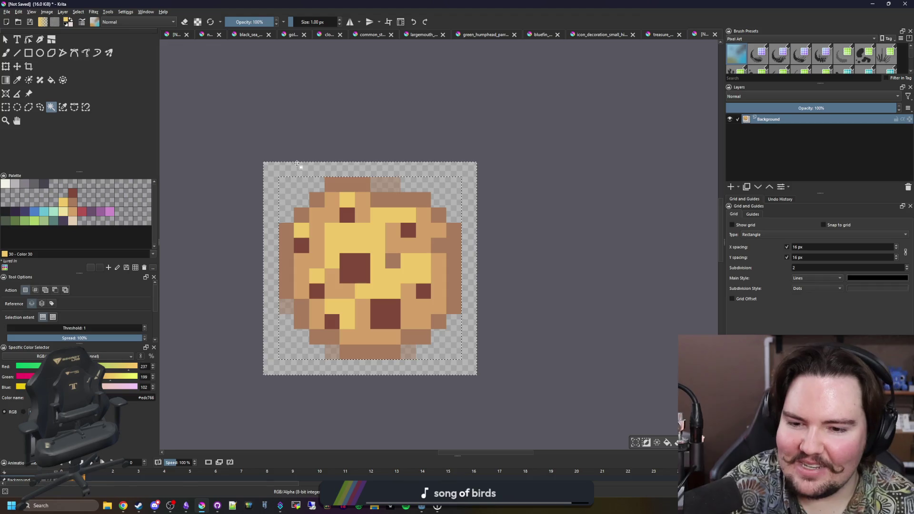
click(7, 12)
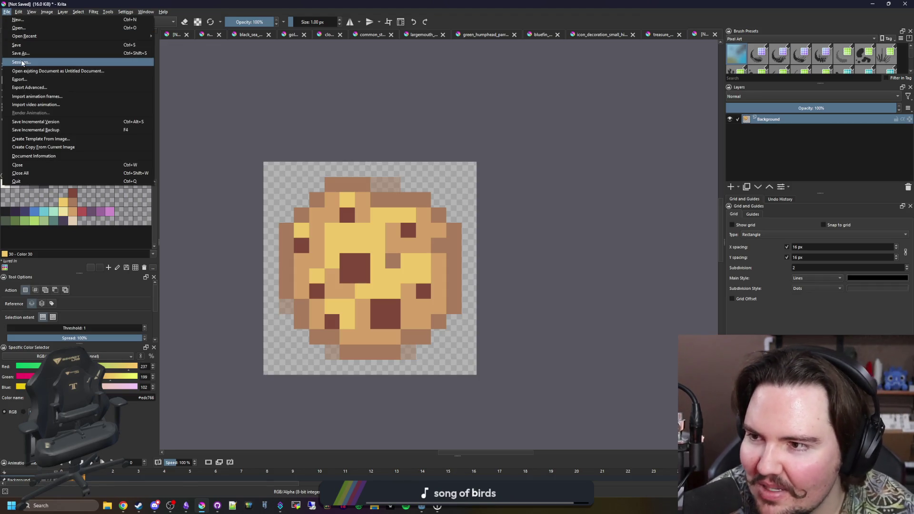
Back out of saving, paint a few dark brown sponge pixels and undo the last stroke
click(28, 57)
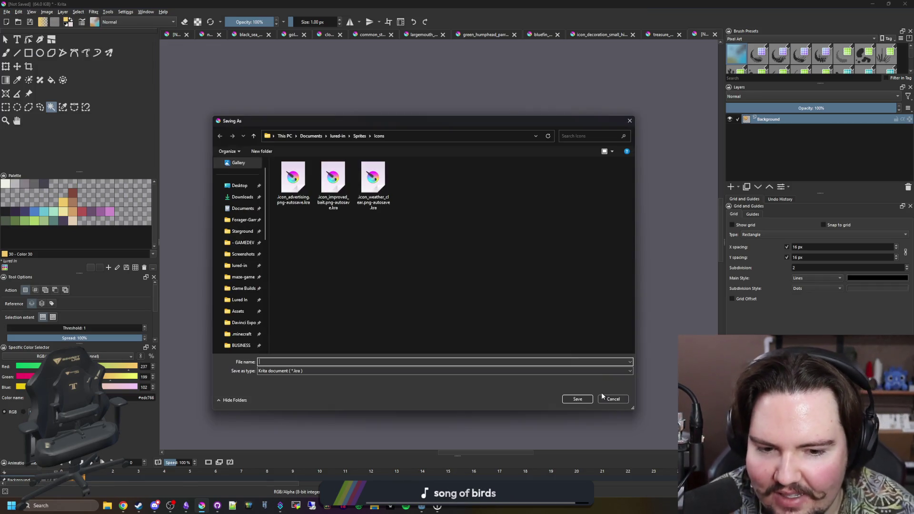
click(613, 402)
scroll(362, 286, up, 2)
key(b)
ctrl+click(417, 245)
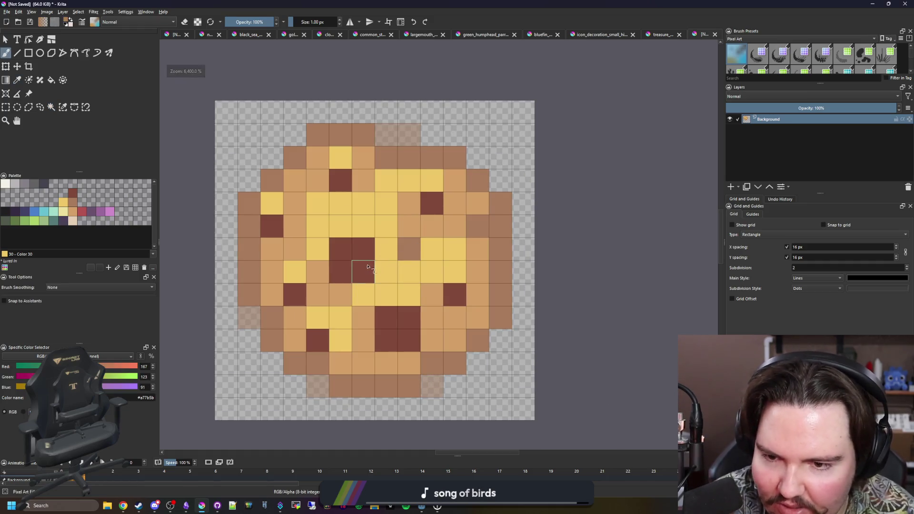
scroll(379, 300, down, 5)
scroll(378, 298, down, 1)
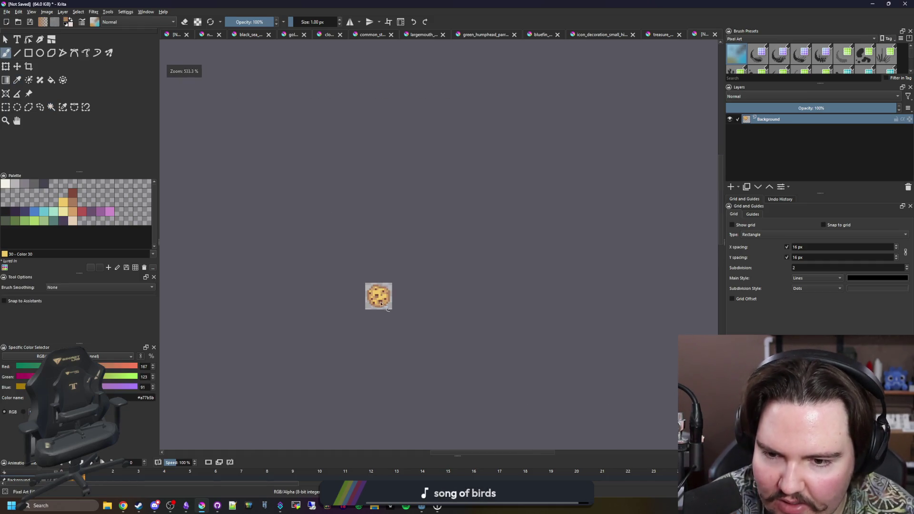
scroll(379, 299, up, 6)
drag(368, 311, 396, 311)
drag(325, 244, 348, 253)
key(ctrl+z)
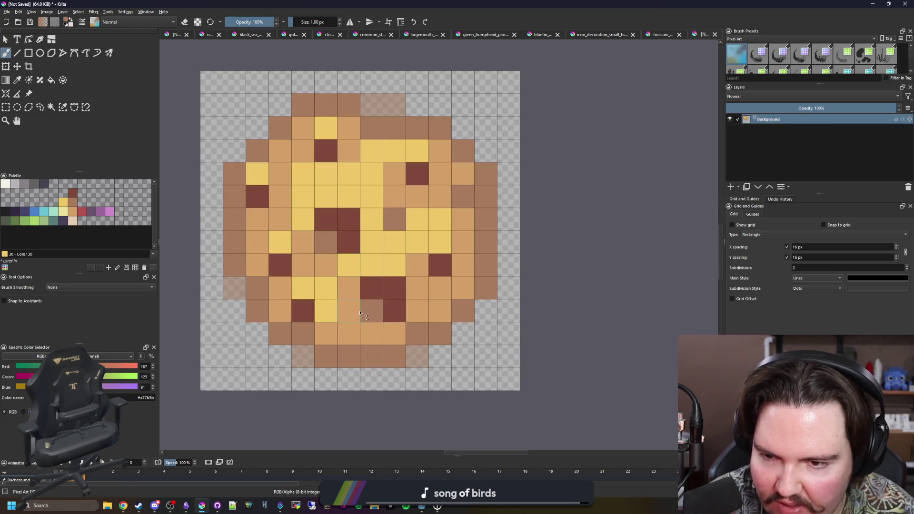
scroll(360, 312, down, 5)
scroll(366, 314, up, 1)
scroll(366, 314, up, 1)
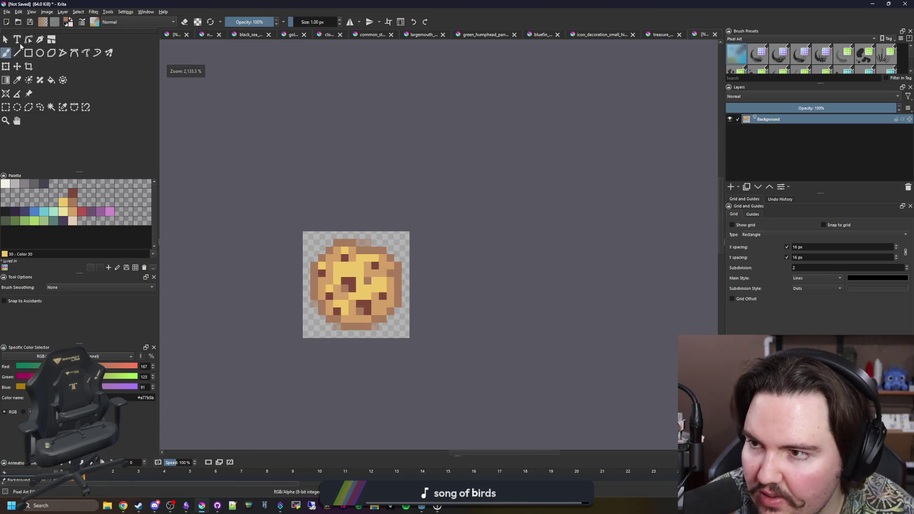
Cancel a second save attempt and add three pale yellow highlight pixels near the centre
click(7, 12)
click(18, 55)
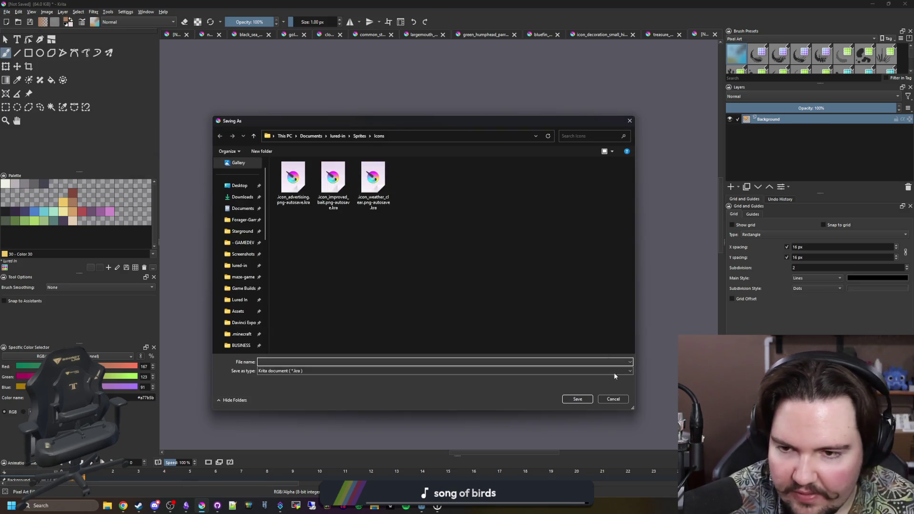
click(613, 399)
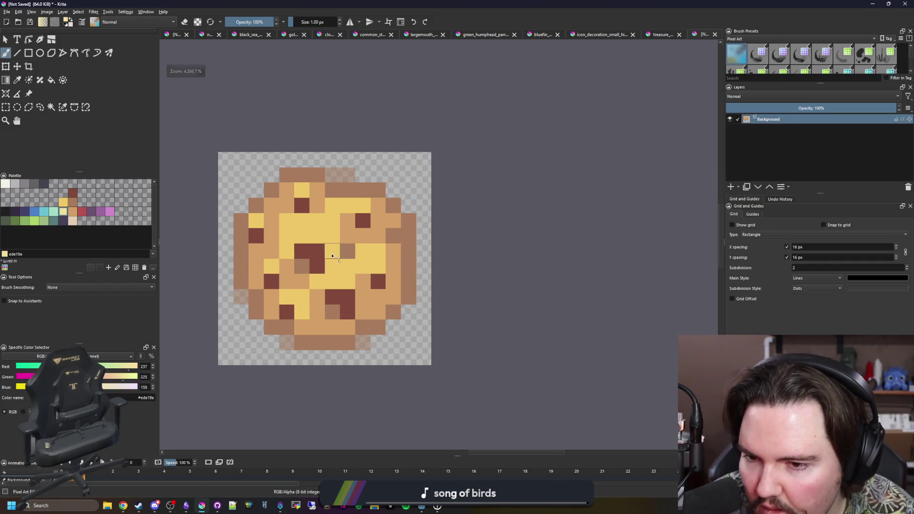
scroll(297, 229, up, 3)
drag(296, 229, 313, 230)
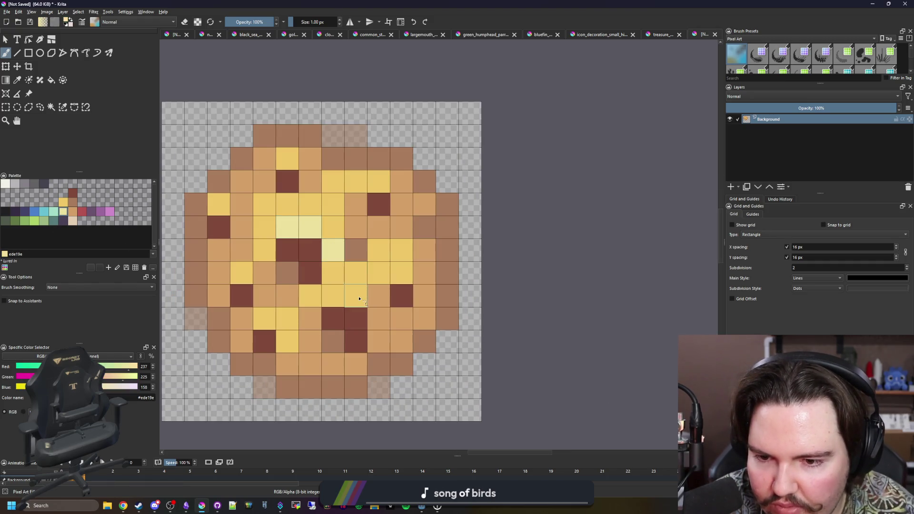
click(371, 309)
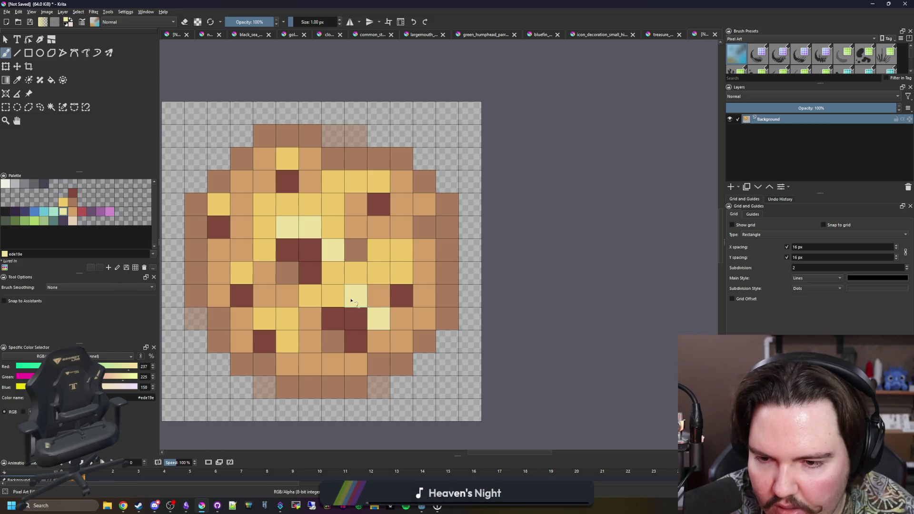
scroll(367, 293, down, 5)
scroll(374, 314, down, 2)
scroll(377, 319, down, 1)
scroll(377, 317, up, 4)
click(6, 13)
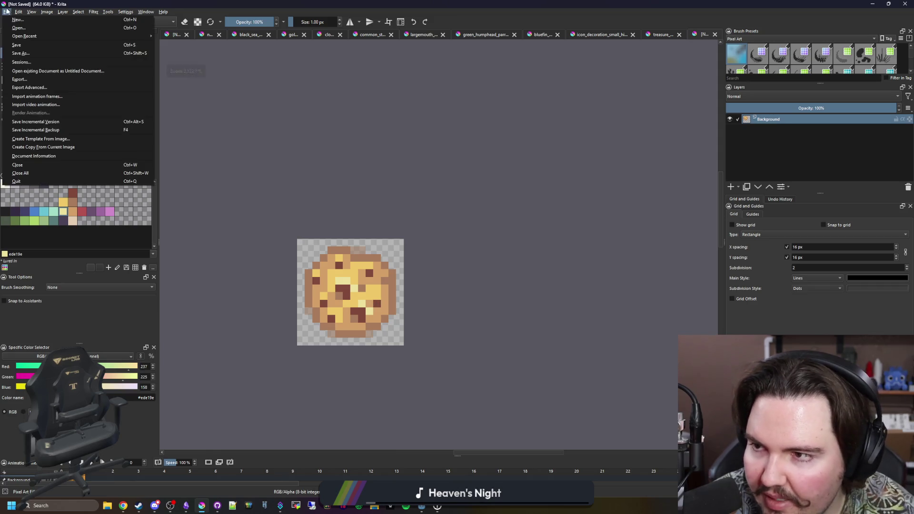
Save the sprite as ball_sponge.png in the Sprites folder, accepting the PNG export options
click(29, 56)
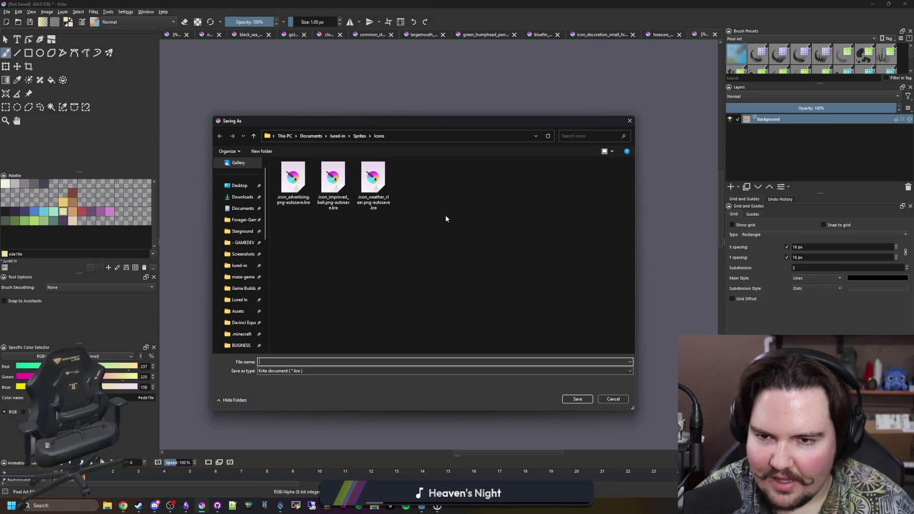
click(300, 370)
click(359, 140)
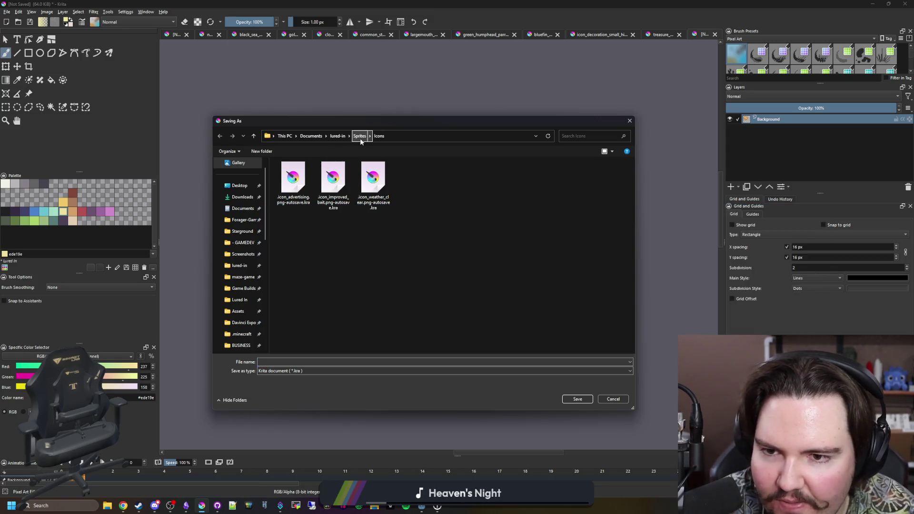
click(300, 382)
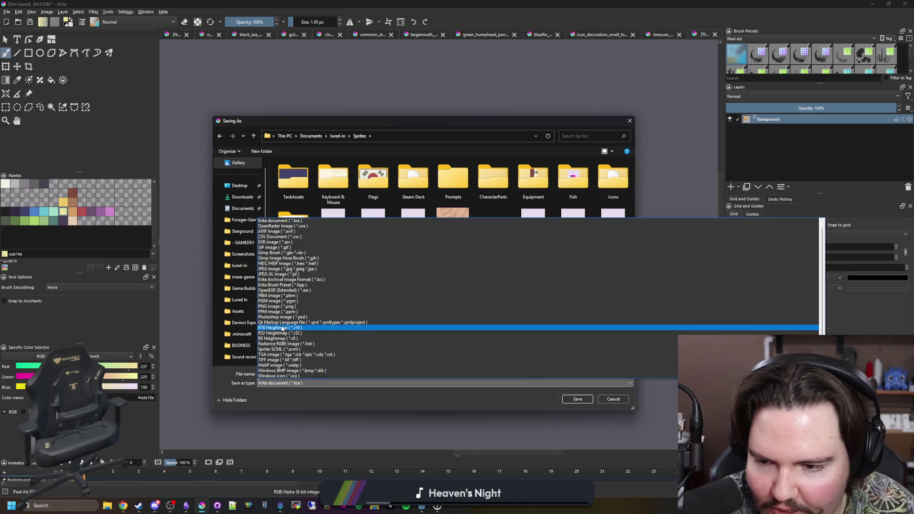
click(278, 307)
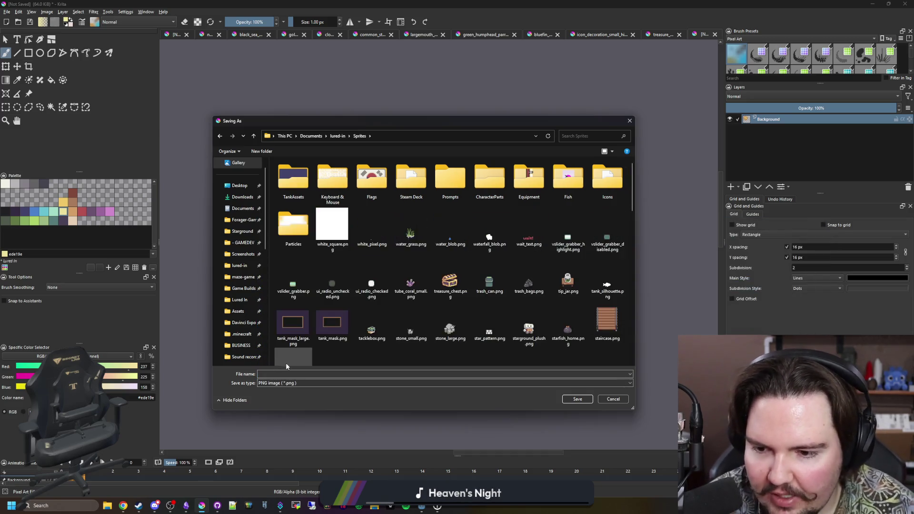
click(288, 374)
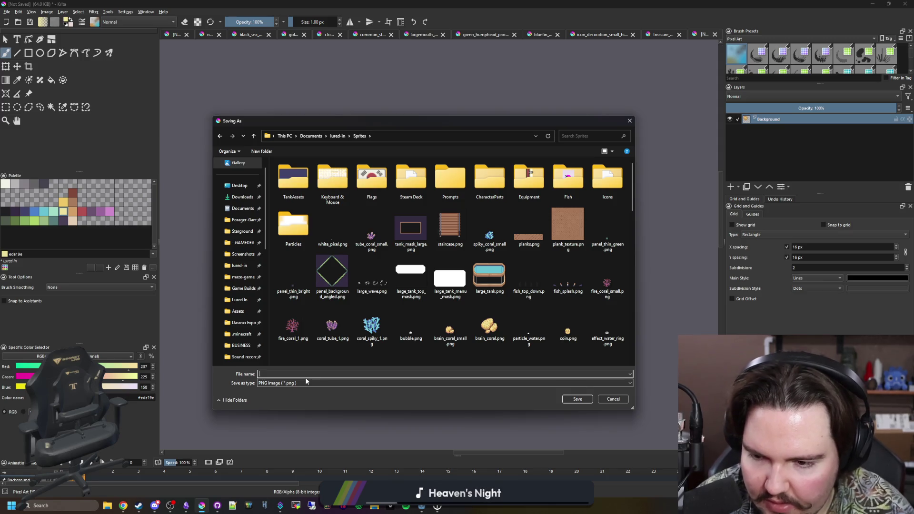
text(ball_sponge)
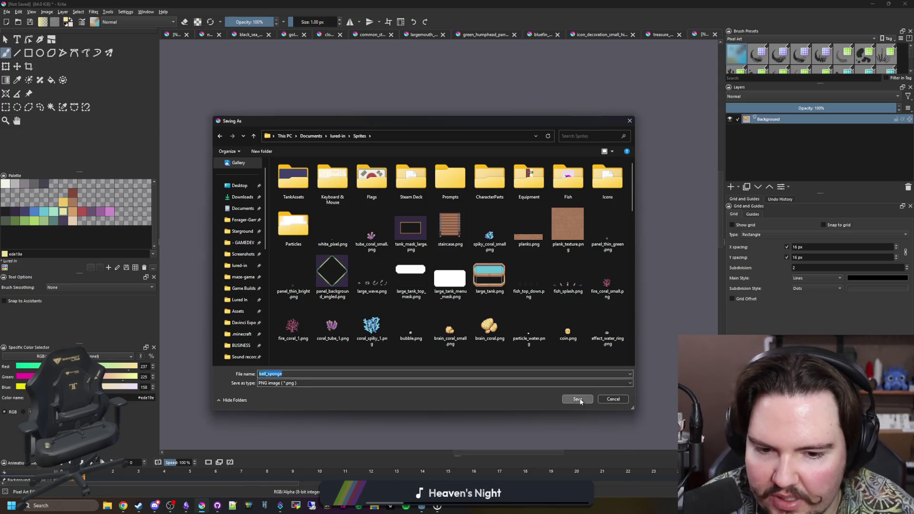
click(577, 399)
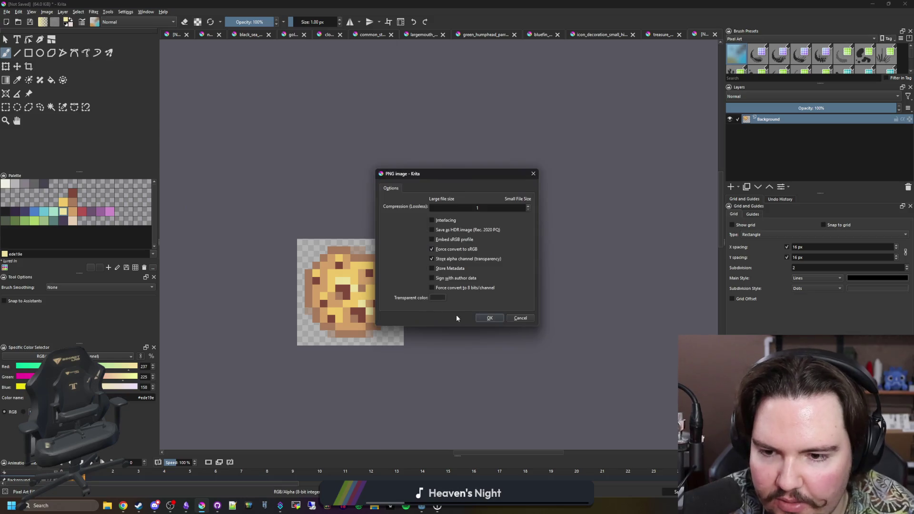
click(484, 322)
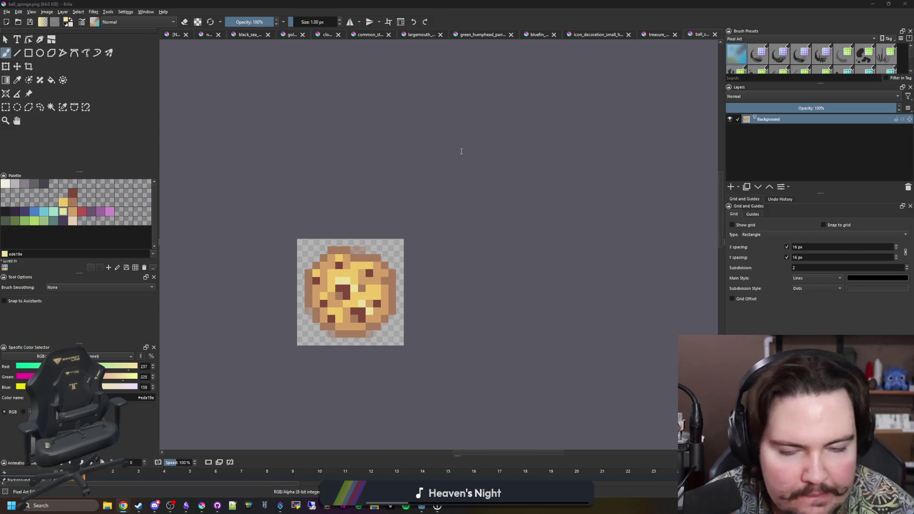
Search Chrome for 'types of fish', minimize it and bring up a File Explorer window
key(super+2)
drag(461, 151, 388, 130)
text(types of fish)
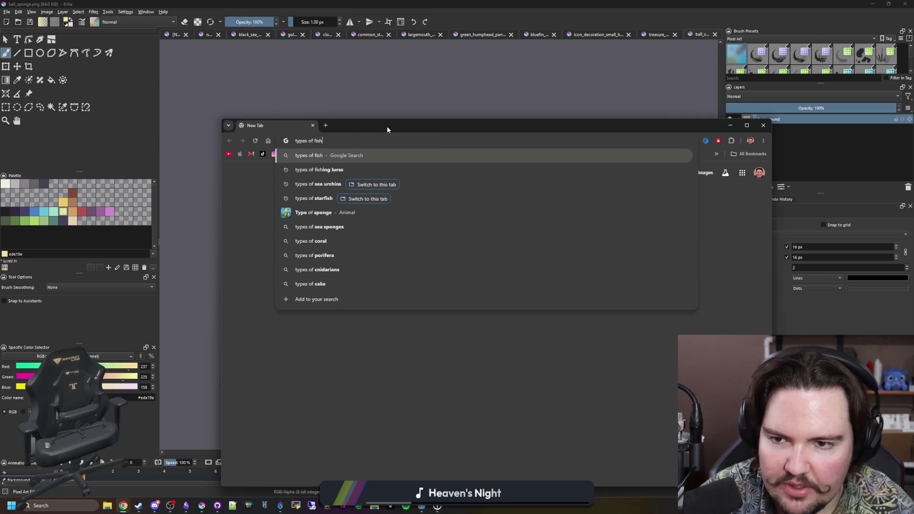
key(Return)
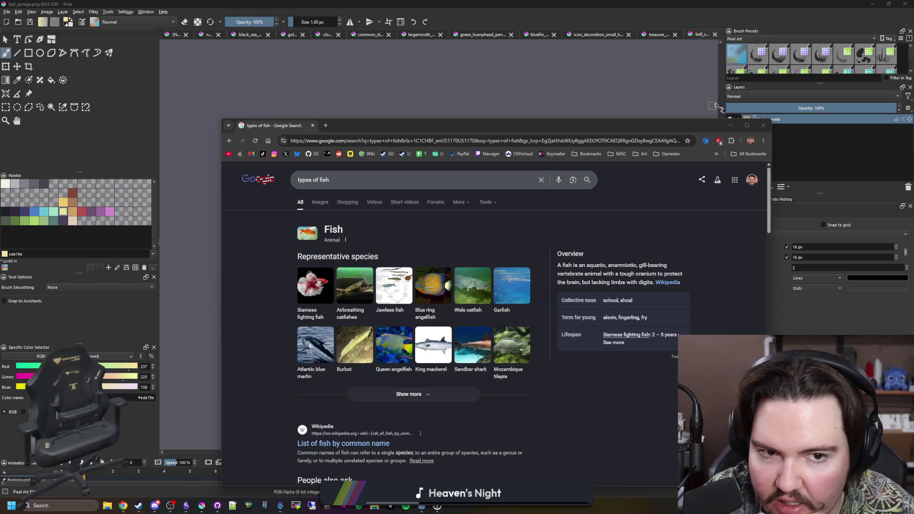
click(731, 126)
key(super+e)
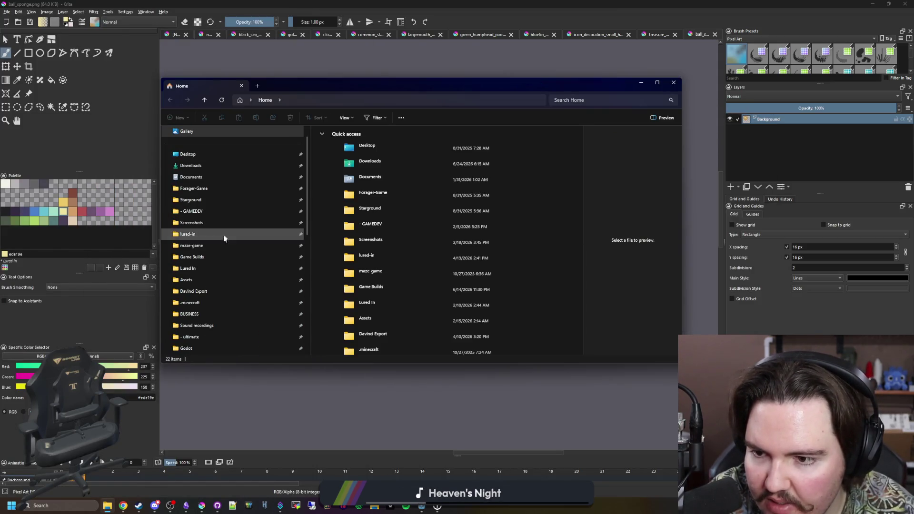
Move ball_sponge.png into lured-in's Sprites/Fish folder and open that folder
click(197, 269)
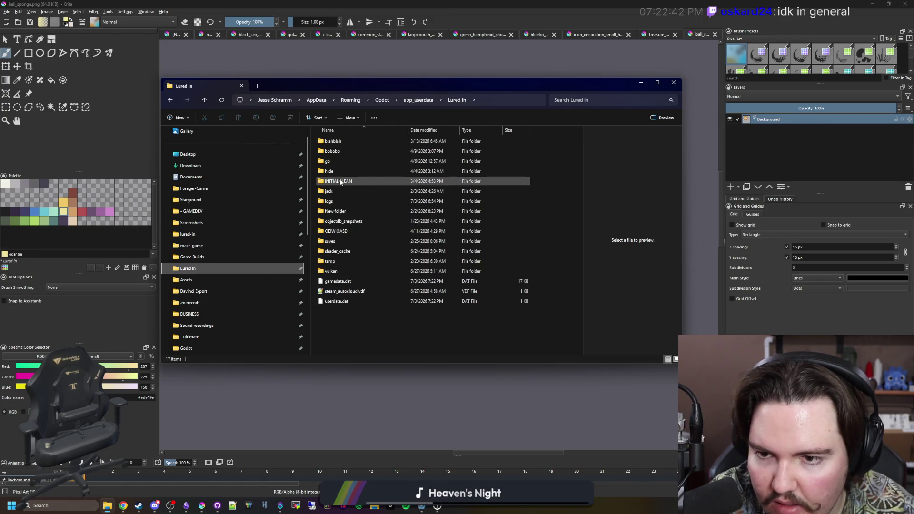
click(210, 236)
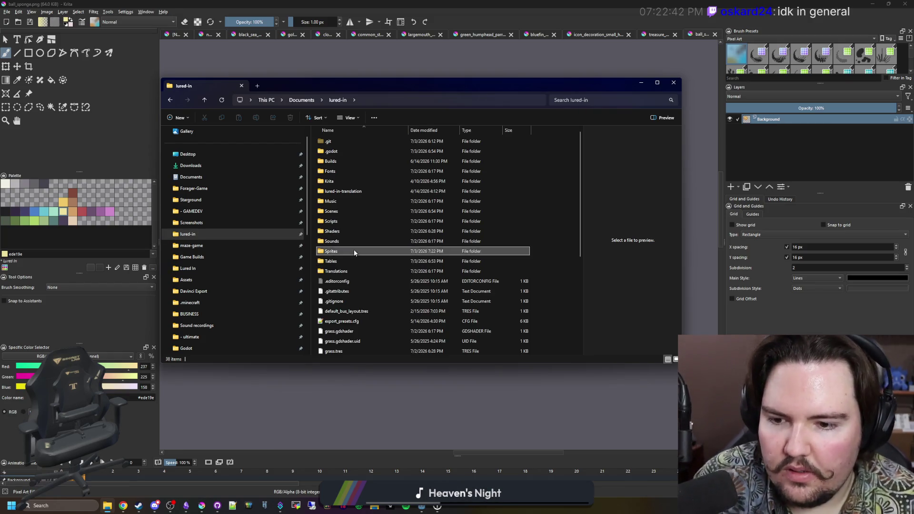
double_click(351, 250)
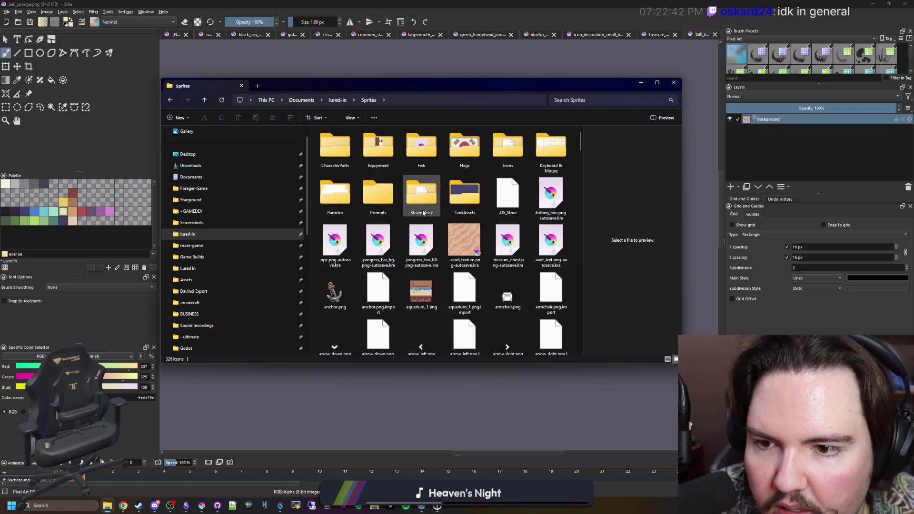
right_click(488, 274)
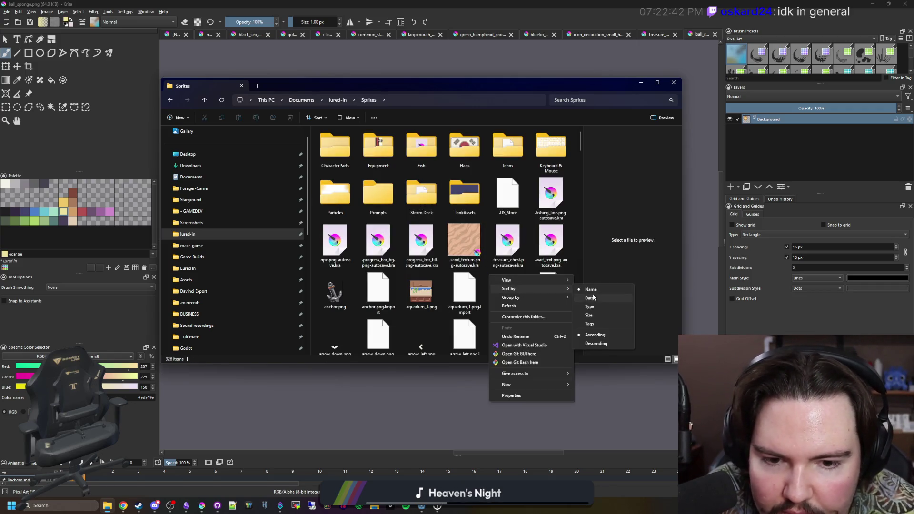
mouse_move(508, 288)
click(585, 297)
click(481, 233)
scroll(485, 212, down, 2)
scroll(485, 210, up, 2)
mouse_move(508, 197)
mouse_down()
mouse_move(368, 194)
mouse_move(378, 191)
mouse_up()
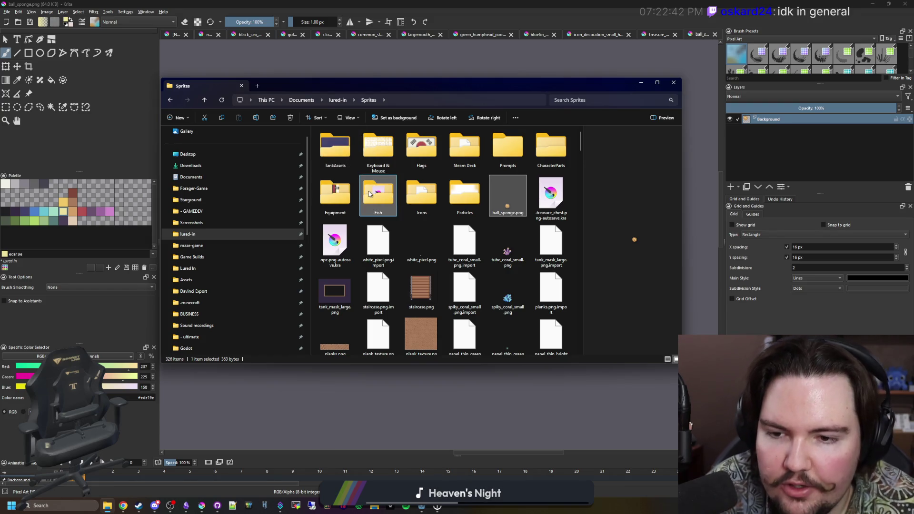
double_click(378, 189)
scroll(455, 249, down, 5)
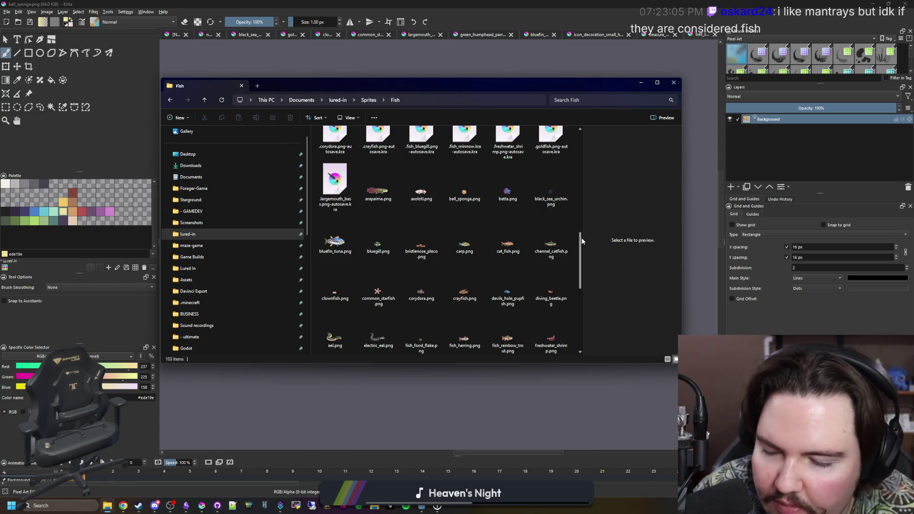
drag(582, 241, 581, 257)
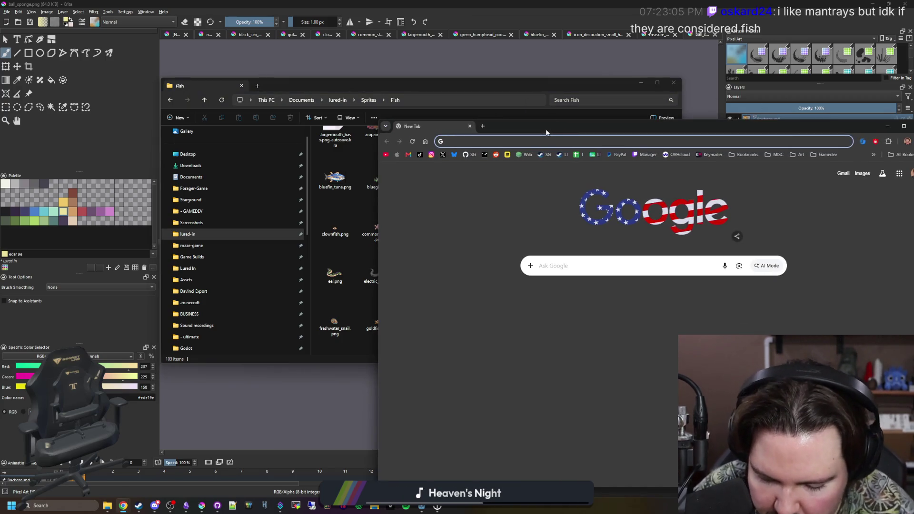
text(mantrays)
Search manta rays, maximize the browser and preview a few manta ray images
key(Return)
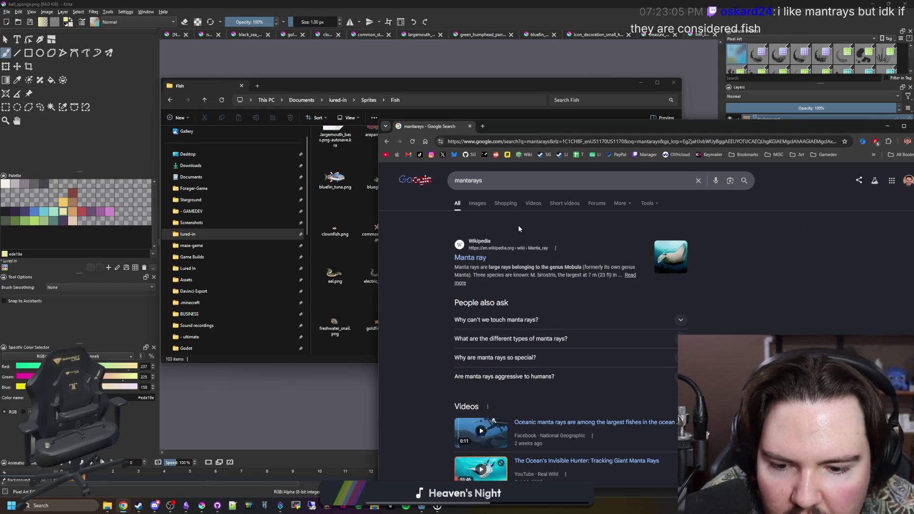
click(477, 203)
drag(535, 127, 371, 4)
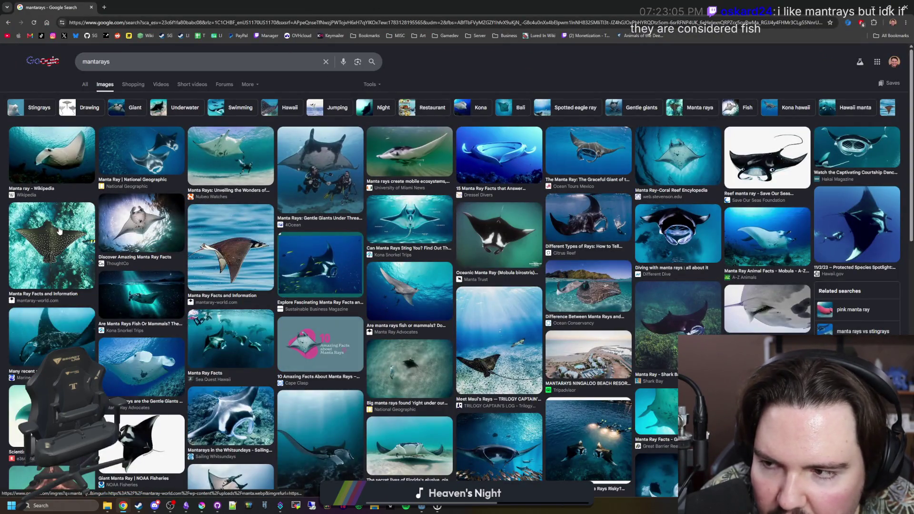
click(59, 231)
click(258, 109)
click(302, 117)
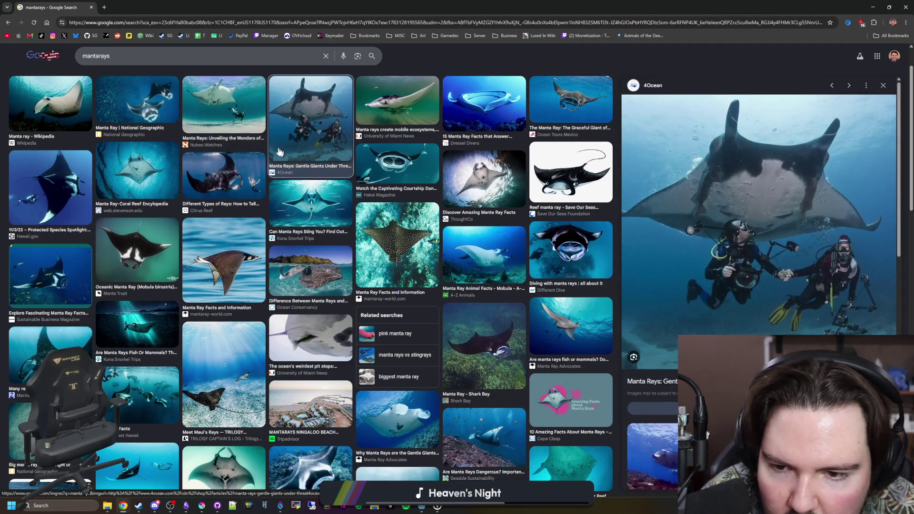
scroll(322, 117, up, 1)
Search whale sharks in a new tab and preview the National Geographic Kids, WWF, PBS and Instagram images
click(106, 8)
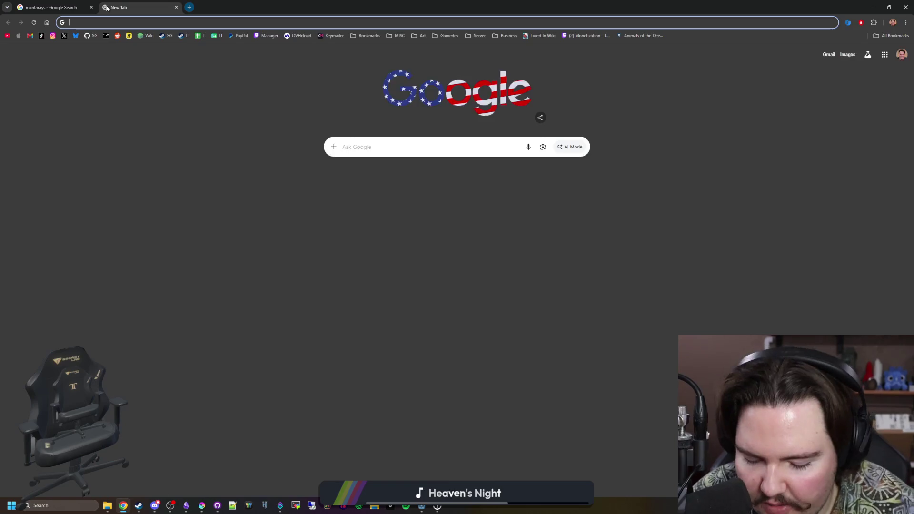
text(whalesharks)
key(Return)
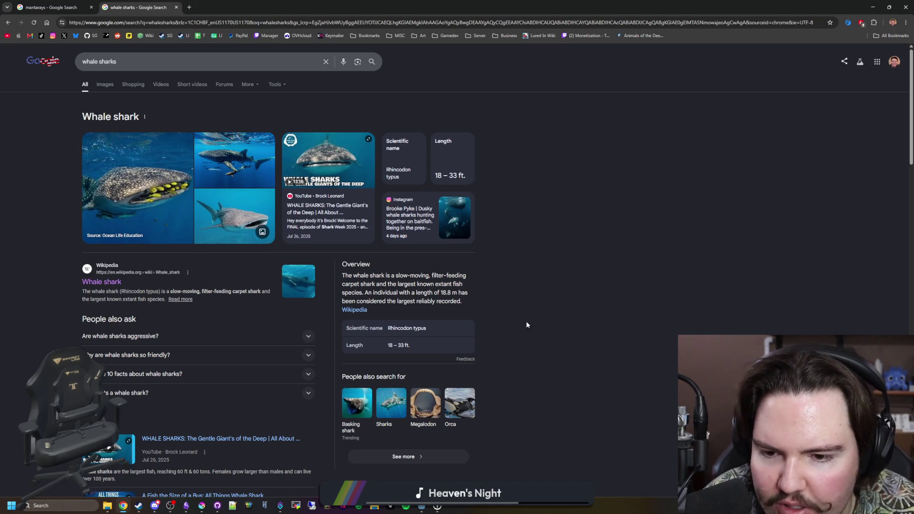
click(105, 84)
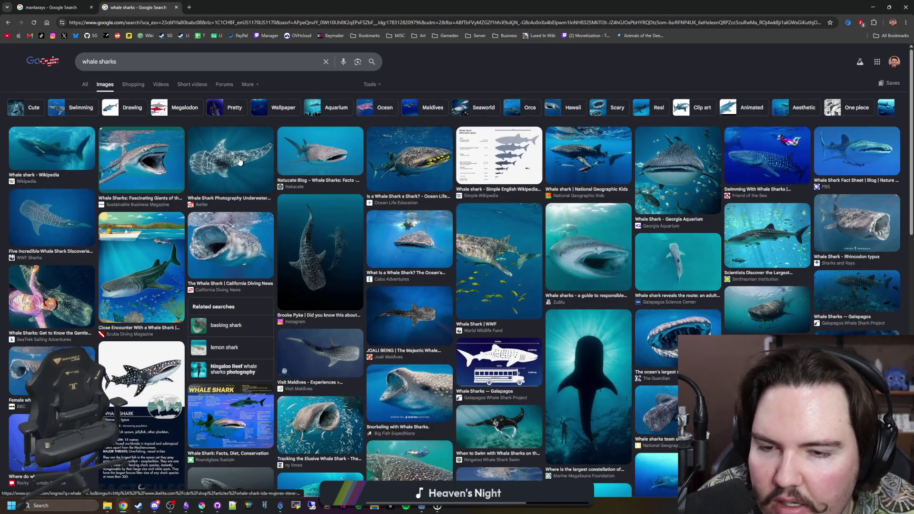
click(240, 162)
click(297, 151)
click(397, 155)
click(577, 161)
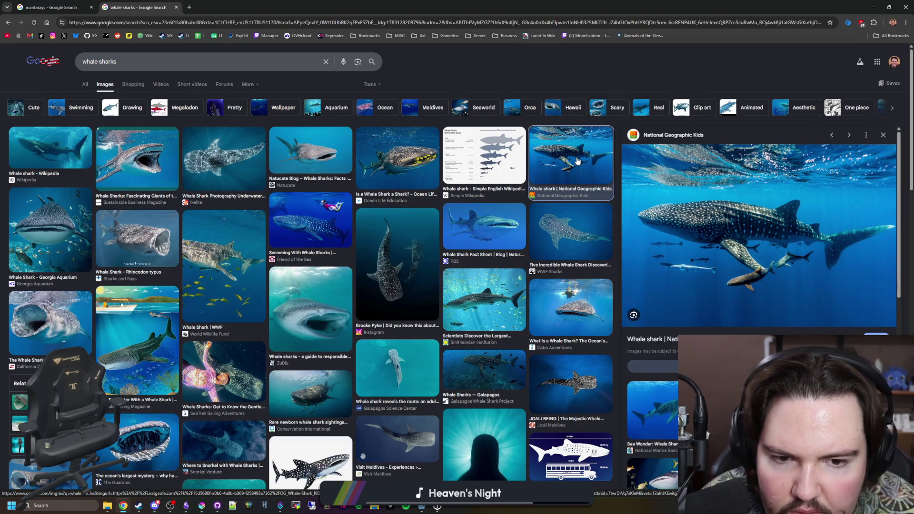
click(576, 228)
click(480, 236)
click(410, 259)
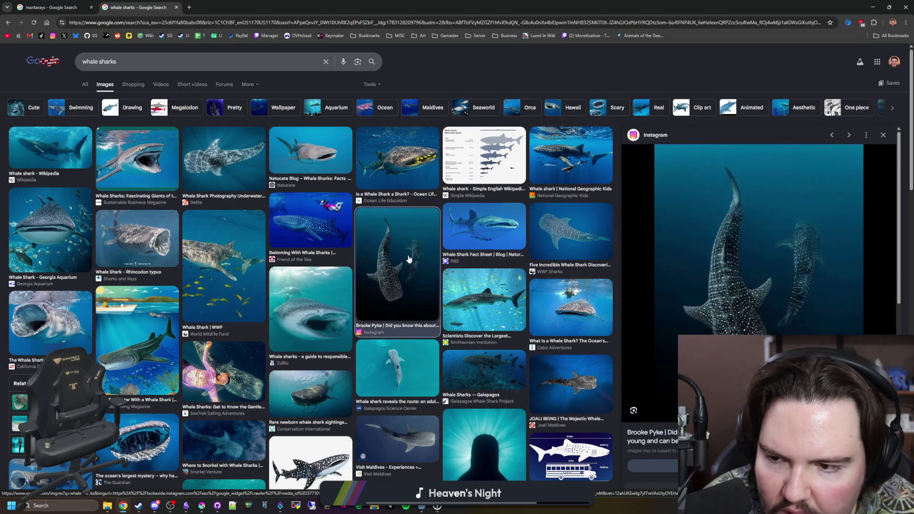
Search 'are whale sharks mammals', view the Facts infographic and the whale shark eggs question
triple_click(72, 65)
text(a)
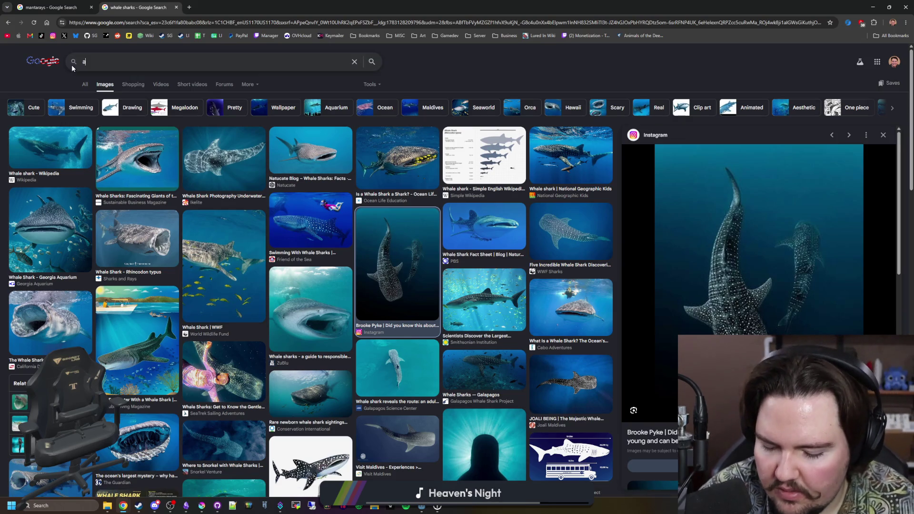
text(re whale sharks mammals)
key(Return)
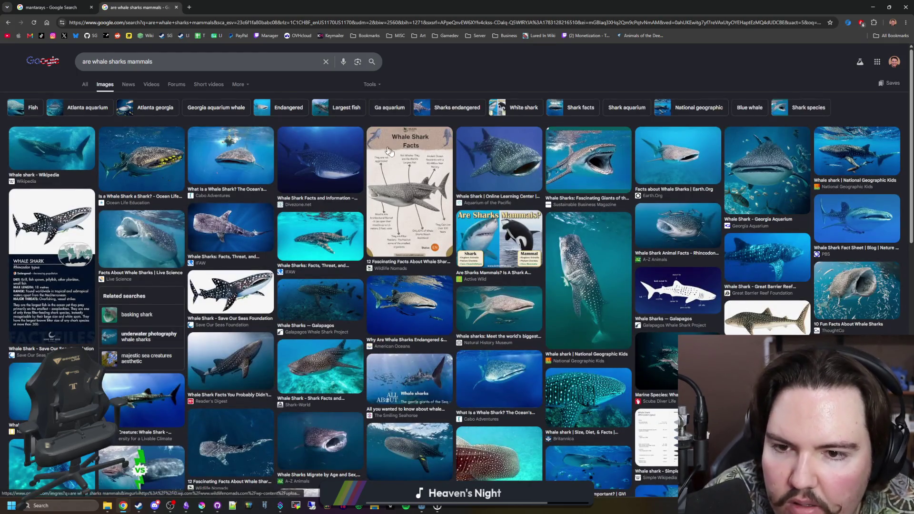
click(388, 150)
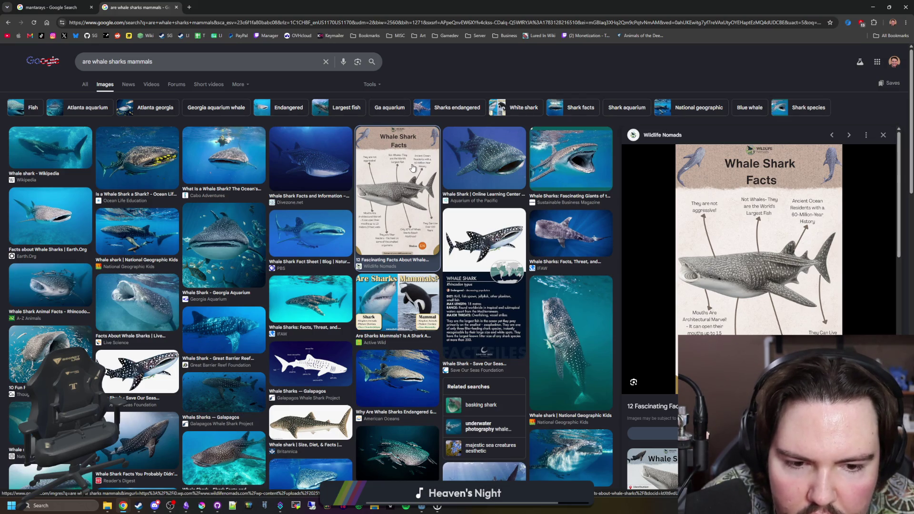
click(85, 85)
click(152, 127)
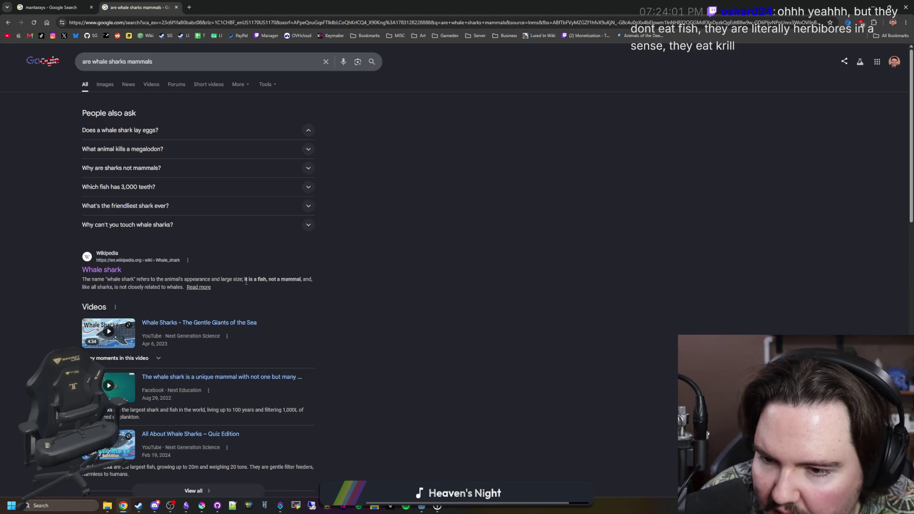
click(105, 84)
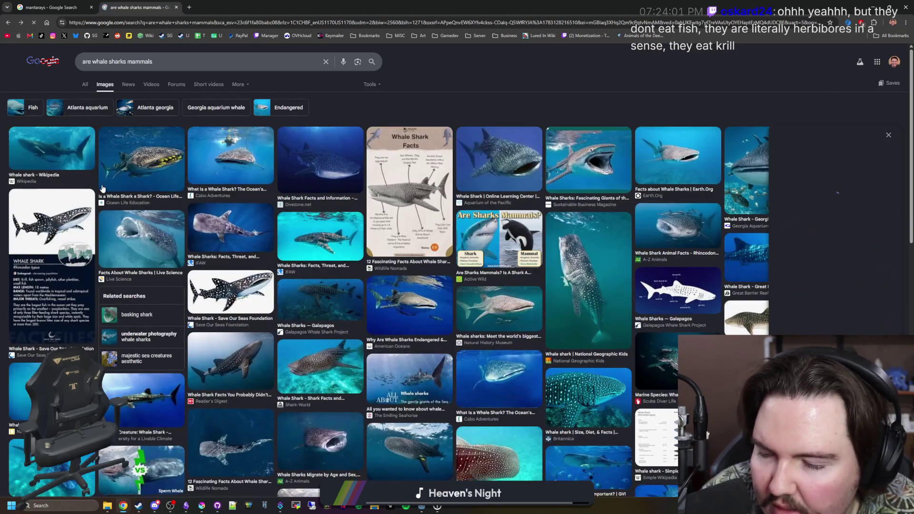
scroll(275, 291, down, 2)
Preview the Wikipedia, Shark-World, Britannica, Discover Magazine and PADI whale shark images
click(478, 323)
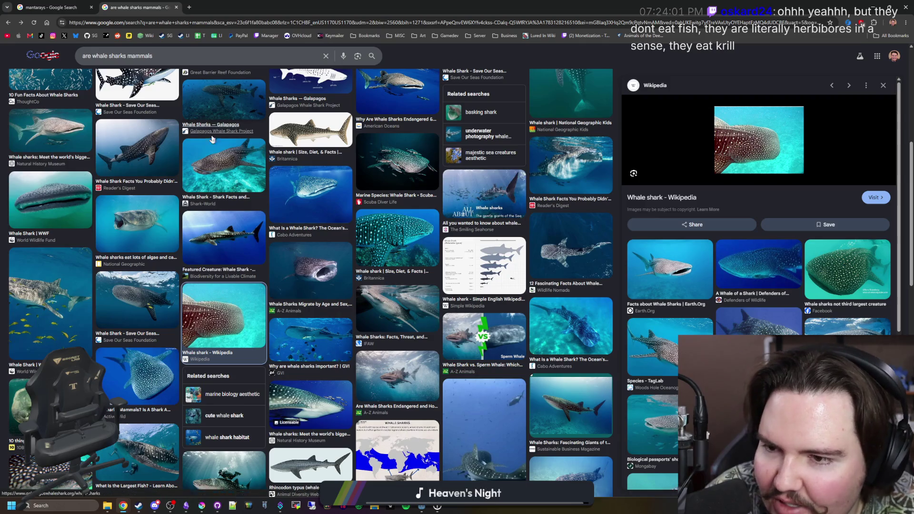
click(223, 166)
click(422, 239)
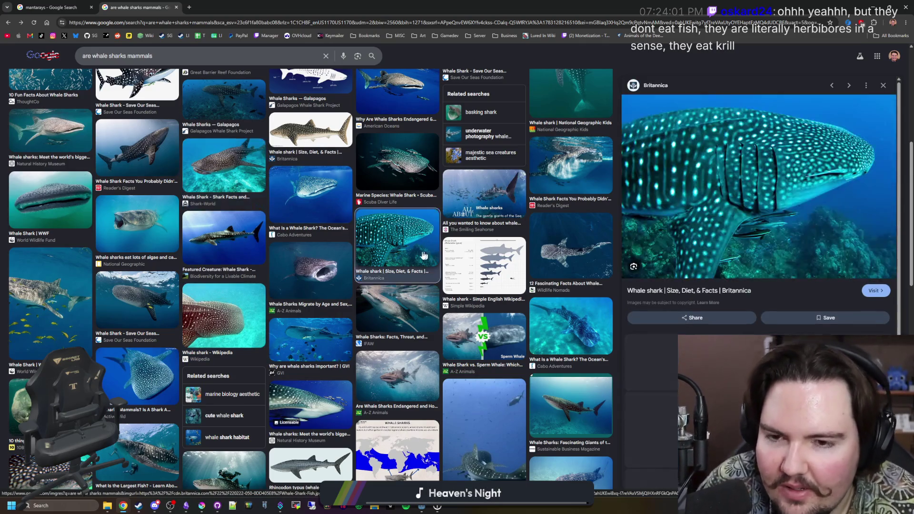
click(571, 246)
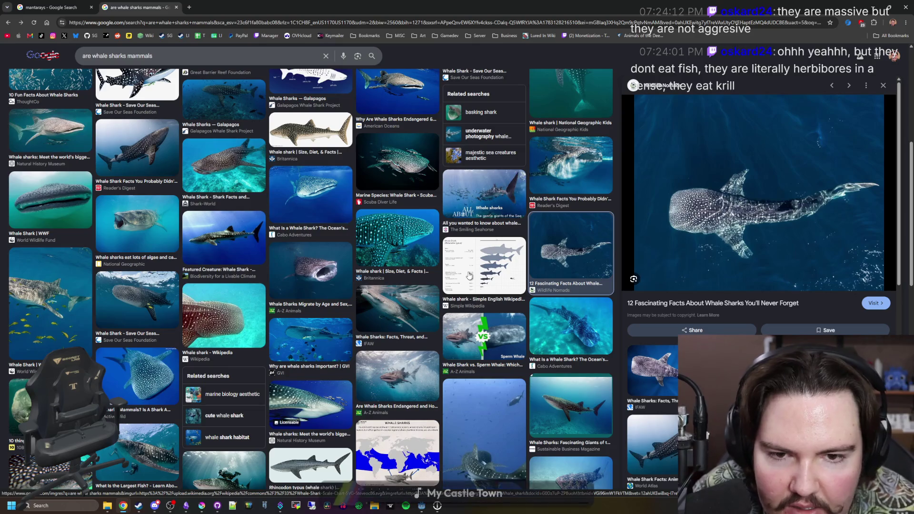
scroll(339, 212, down, 2)
click(251, 224)
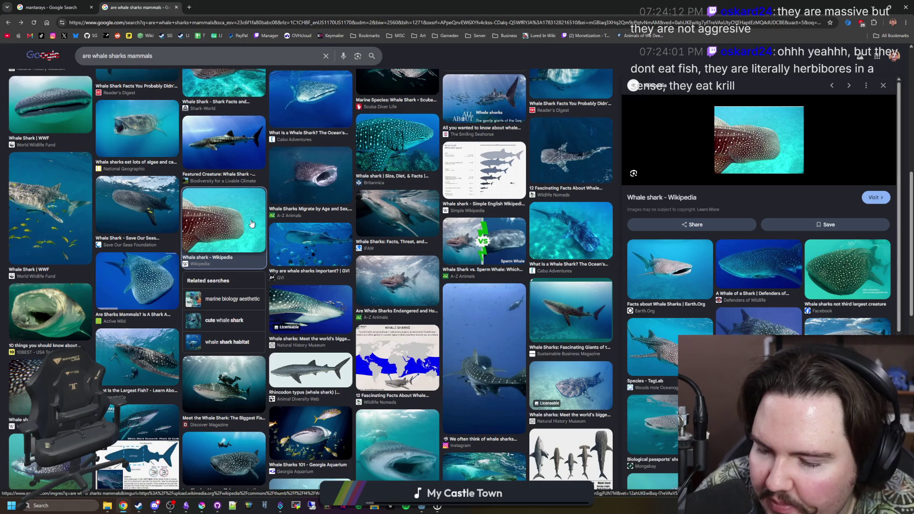
scroll(251, 225, down, 1)
click(210, 329)
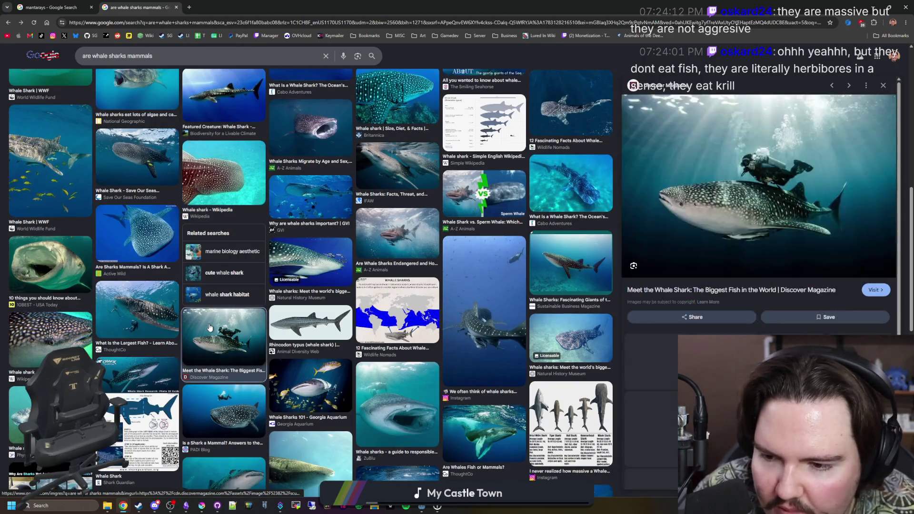
click(234, 413)
scroll(234, 413, down, 1)
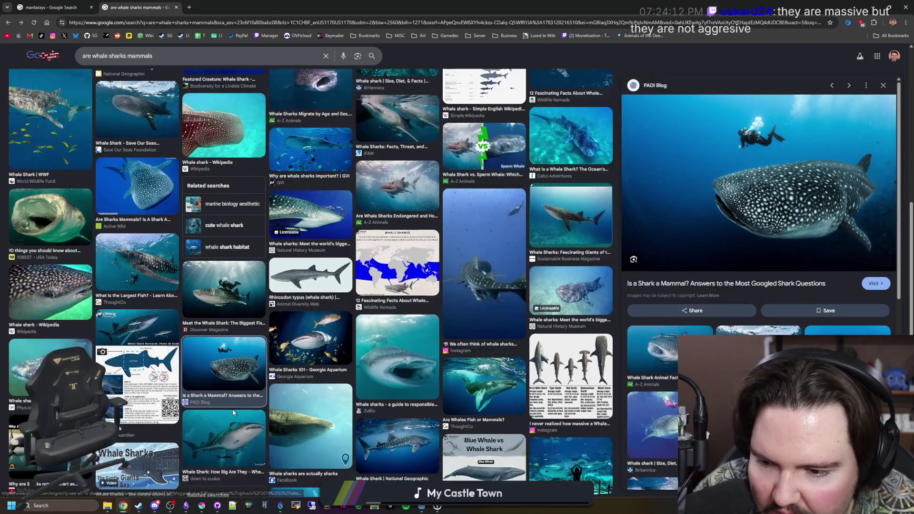
scroll(233, 413, down, 1)
Preview more whale shark images through the size chart and range map, ending on The Creative Company graphic
click(311, 378)
click(398, 400)
click(404, 323)
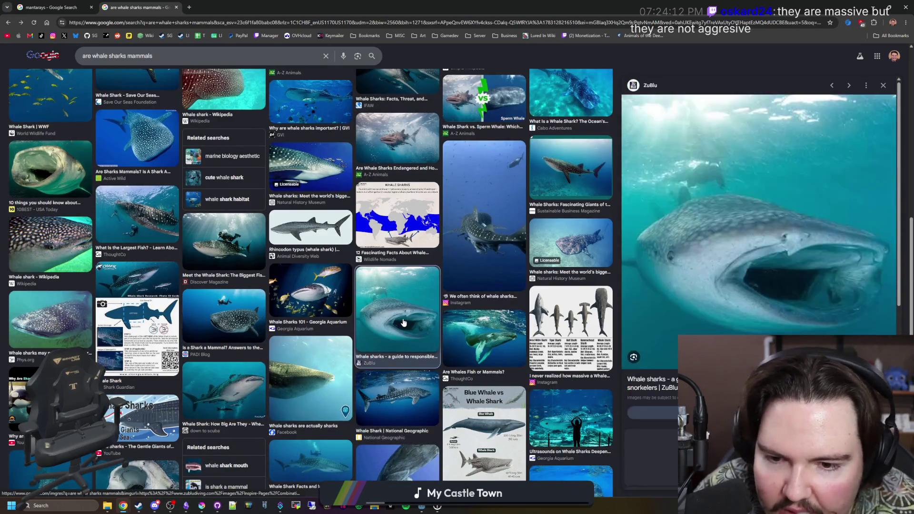
click(397, 399)
click(571, 325)
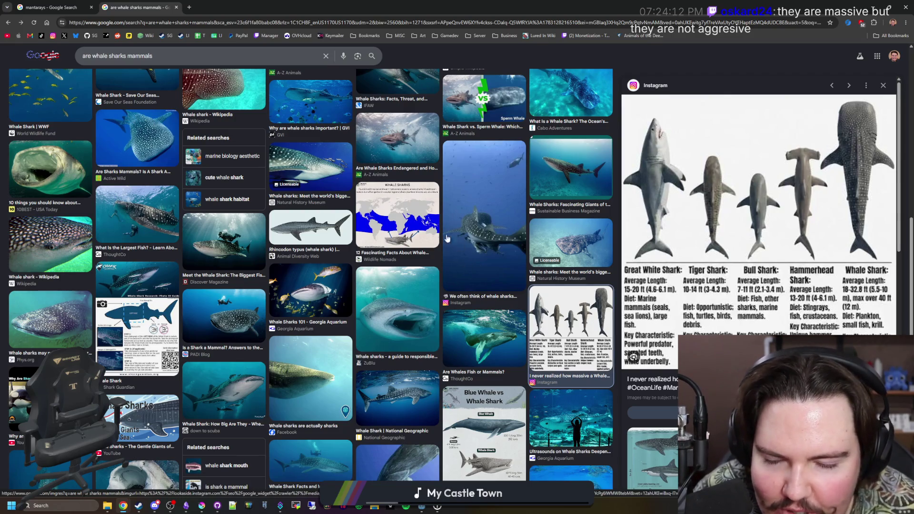
click(385, 223)
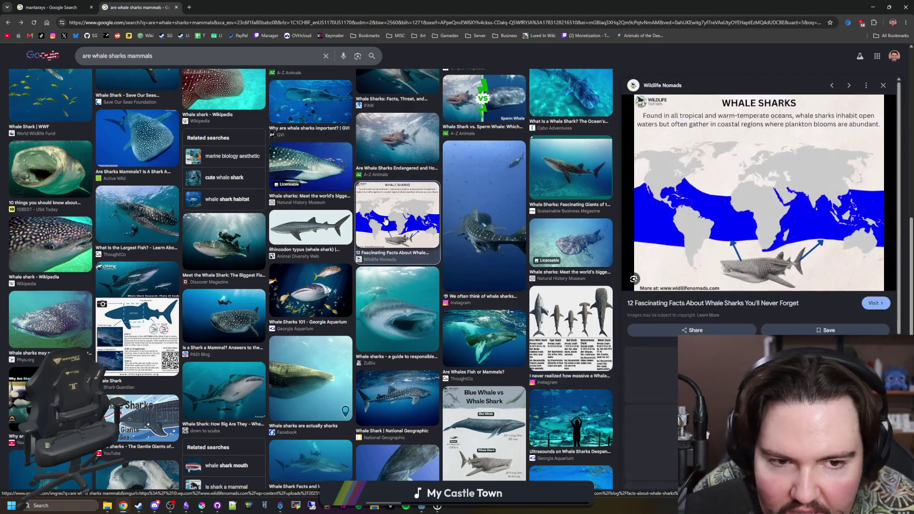
scroll(385, 222, down, 2)
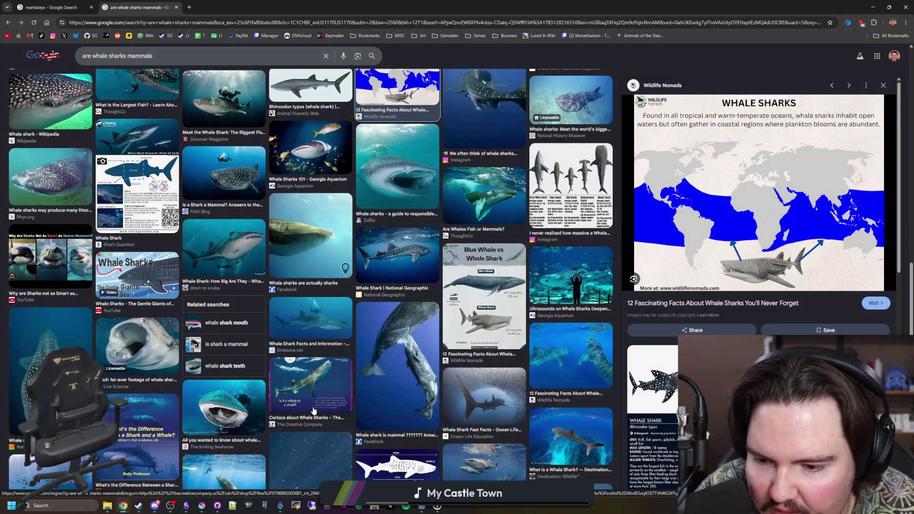
click(310, 385)
scroll(118, 163, up, 3)
click(100, 61)
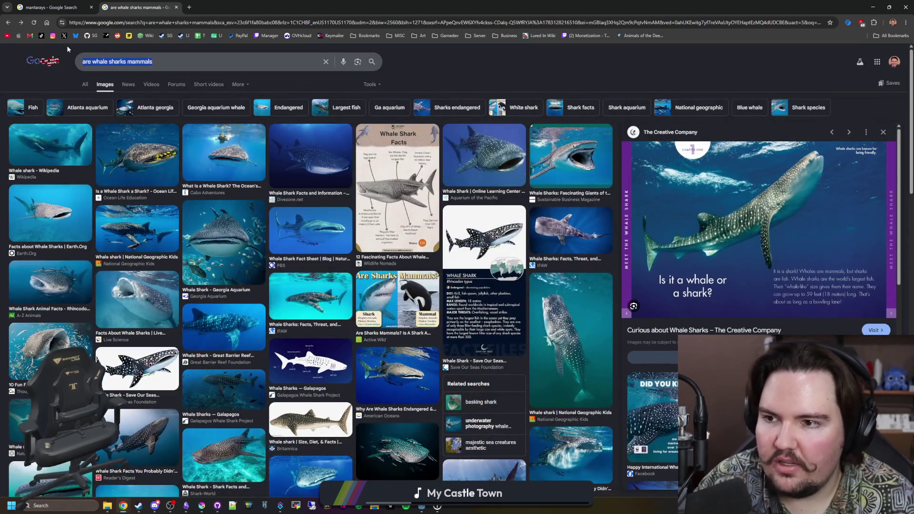
text(whale shark predators)
Search whale shark predators, read the orca snippet and king-of-the-ocean answer, then start a blank tab
key(Return)
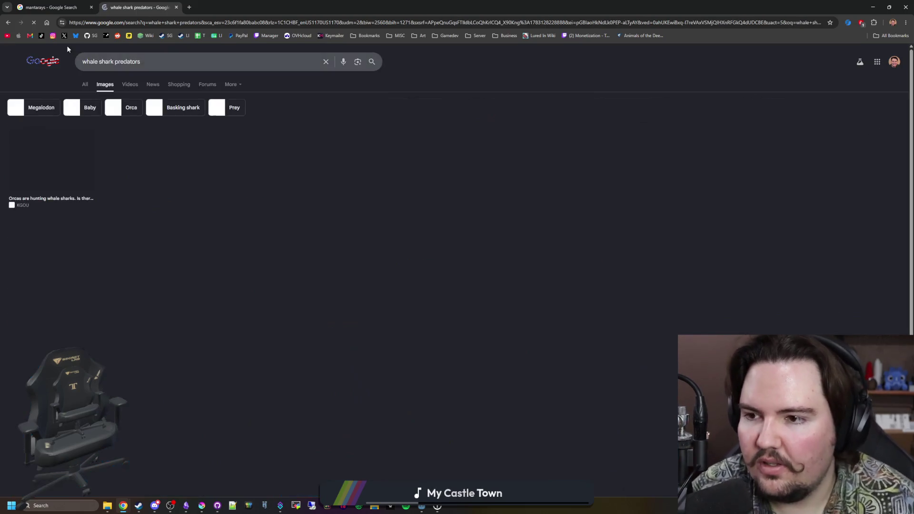
click(85, 84)
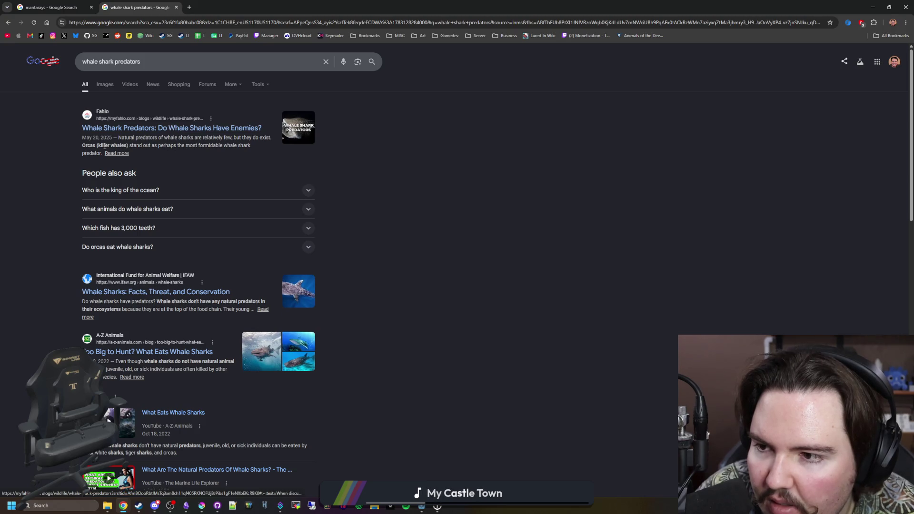
drag(184, 145, 256, 145)
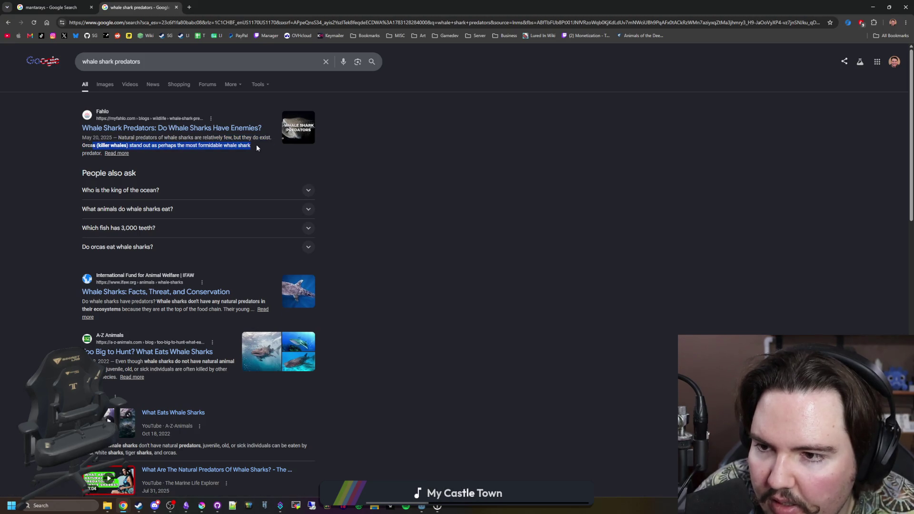
click(257, 145)
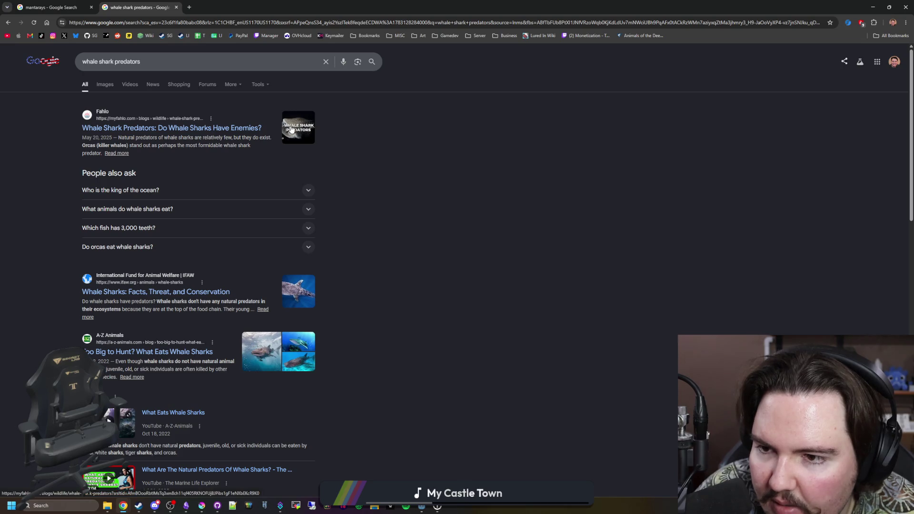
click(186, 198)
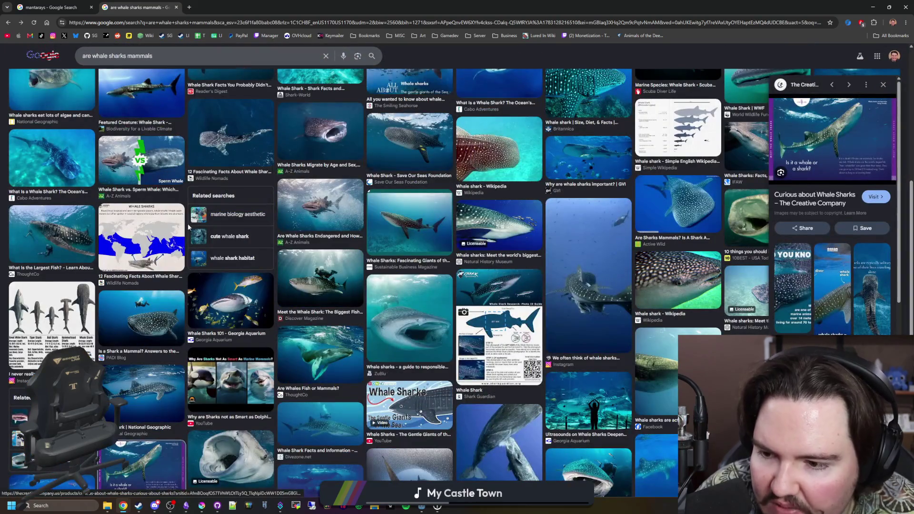
click(148, 246)
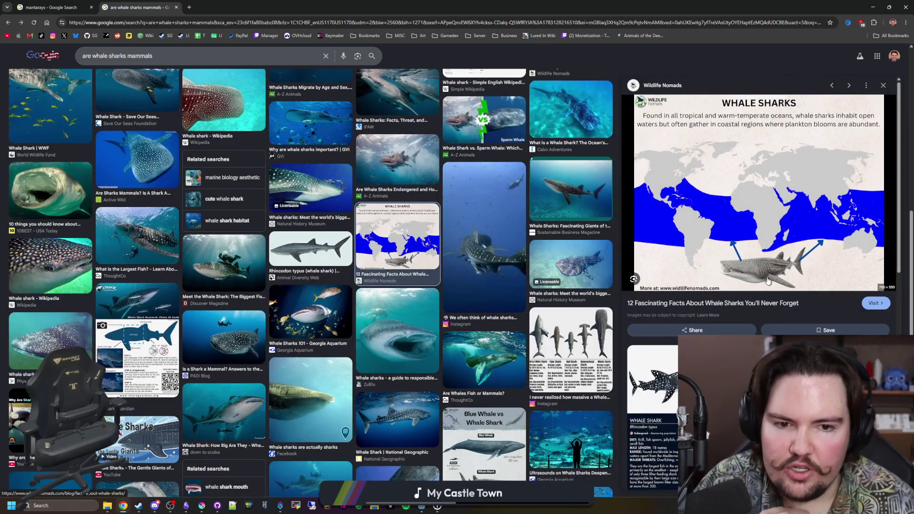
click(189, 7)
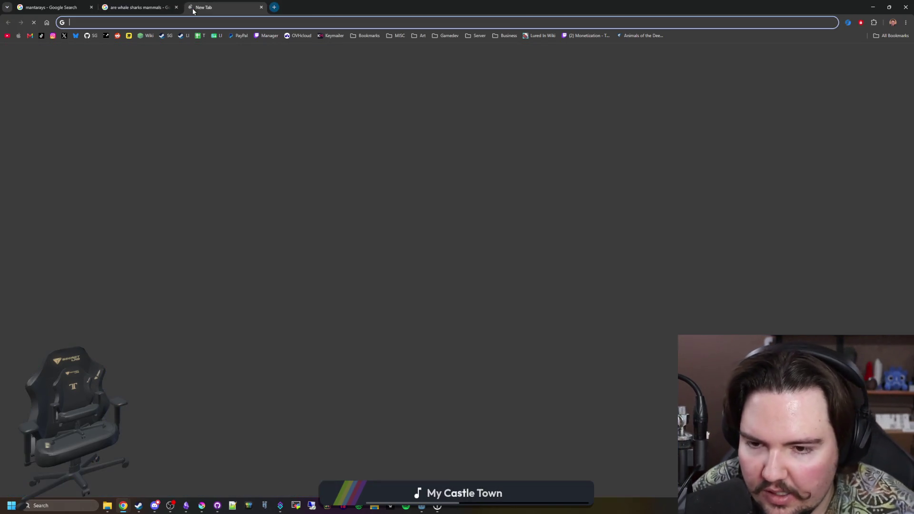
text(orca habit)
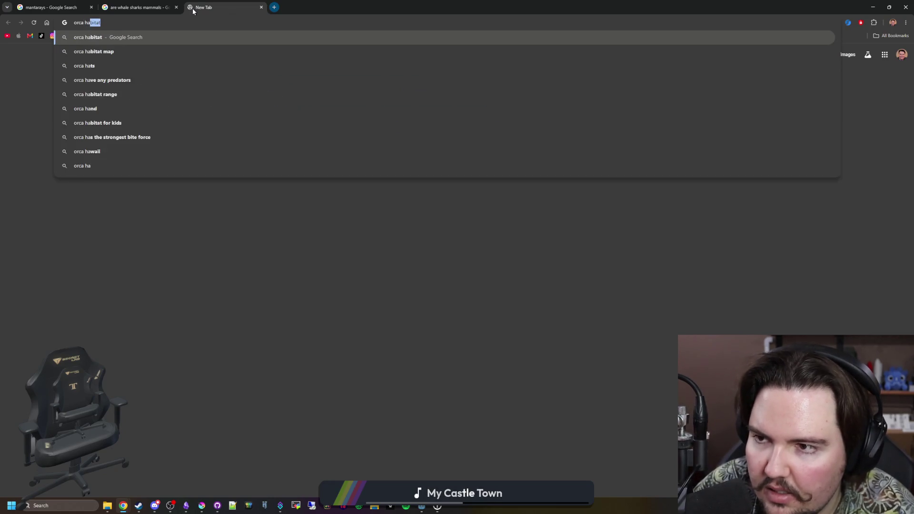
Search orca habitat images and preview the Whale Watching Handbook and Map of Orca Habitat images
key(Return)
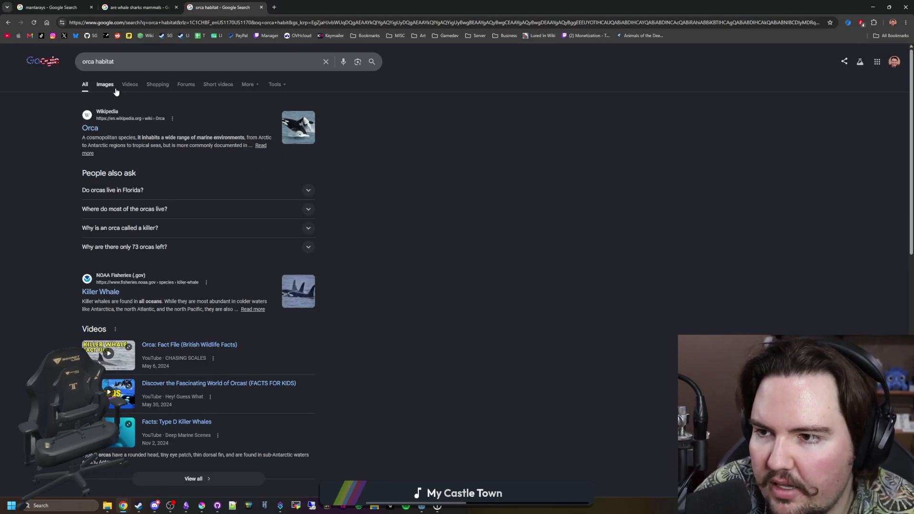
click(105, 86)
click(311, 164)
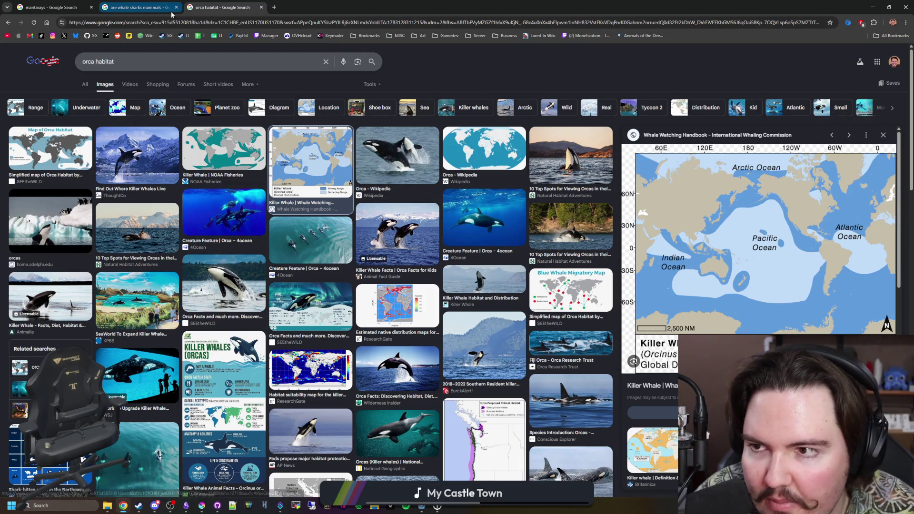
click(149, 4)
click(222, 6)
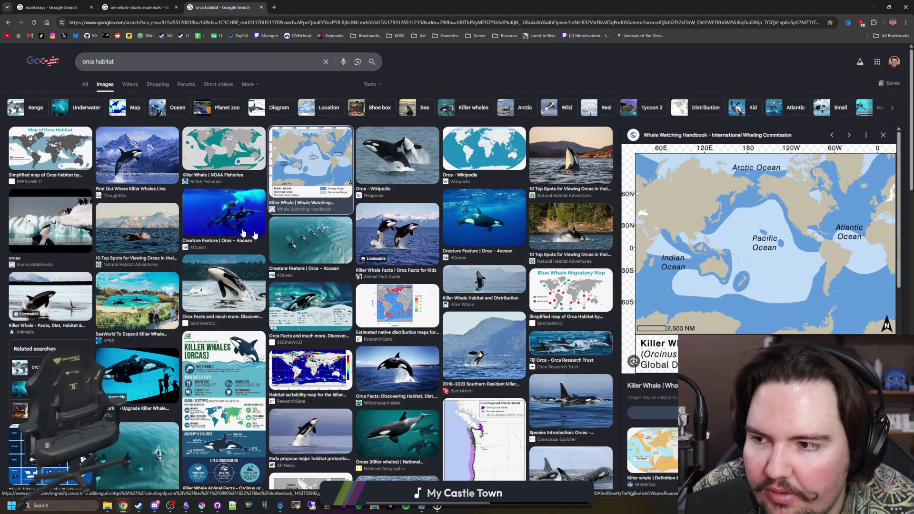
click(50, 150)
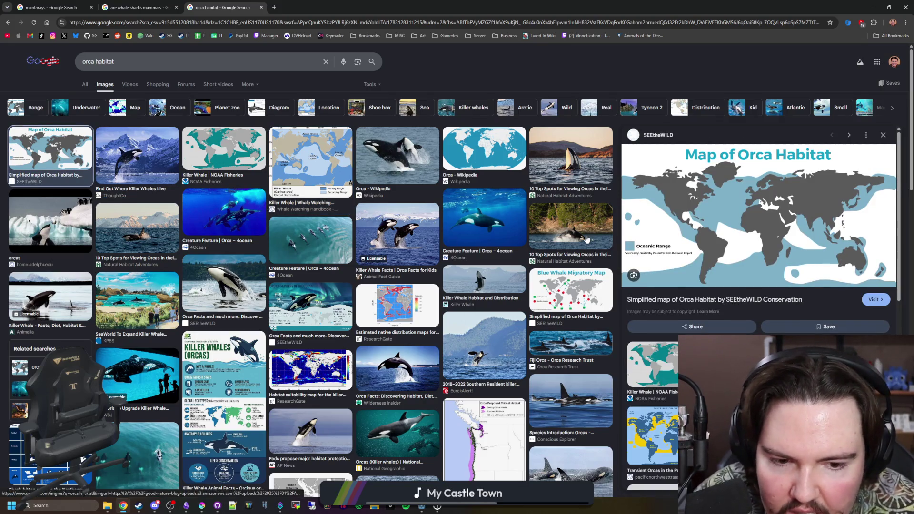
scroll(274, 217, down, 1)
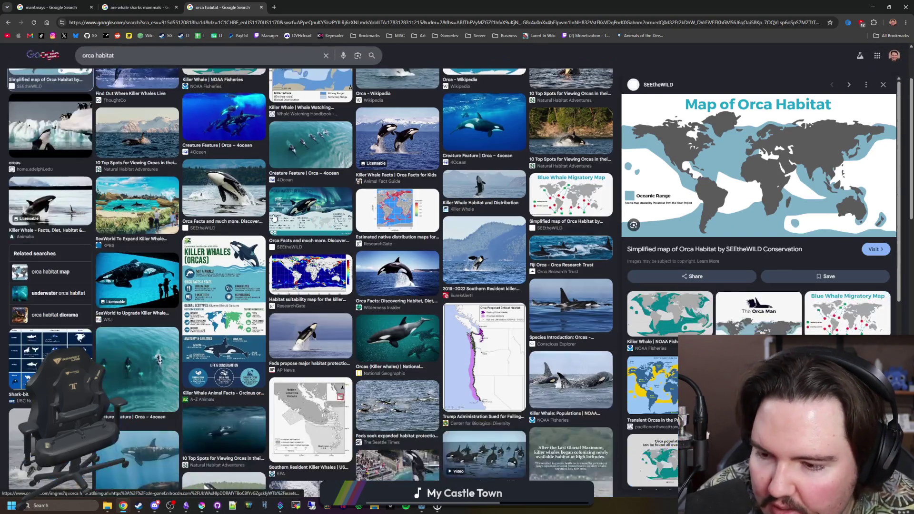
scroll(233, 294, down, 1)
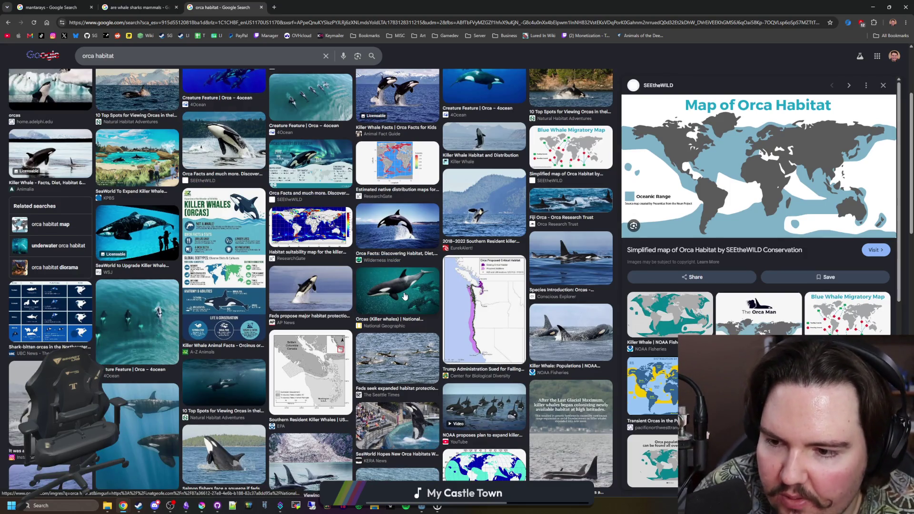
scroll(404, 296, down, 2)
scroll(412, 244, down, 2)
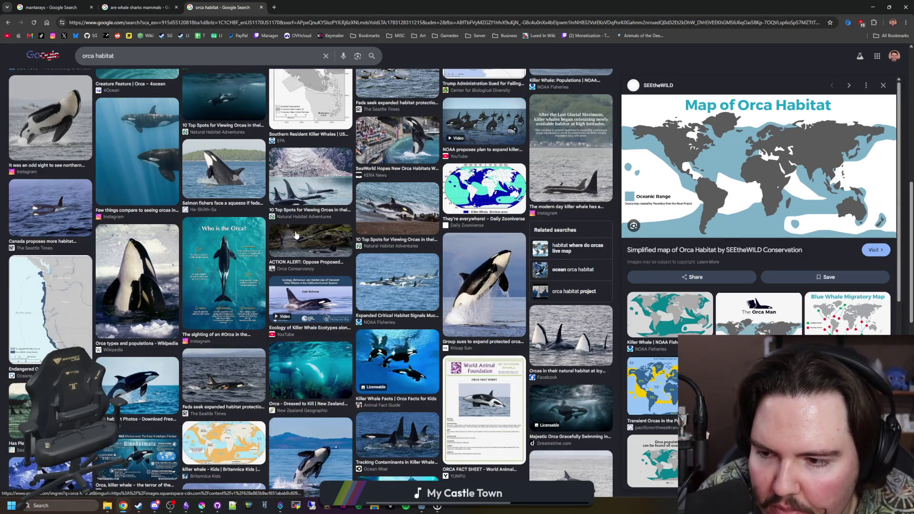
scroll(295, 236, down, 3)
scroll(296, 236, down, 1)
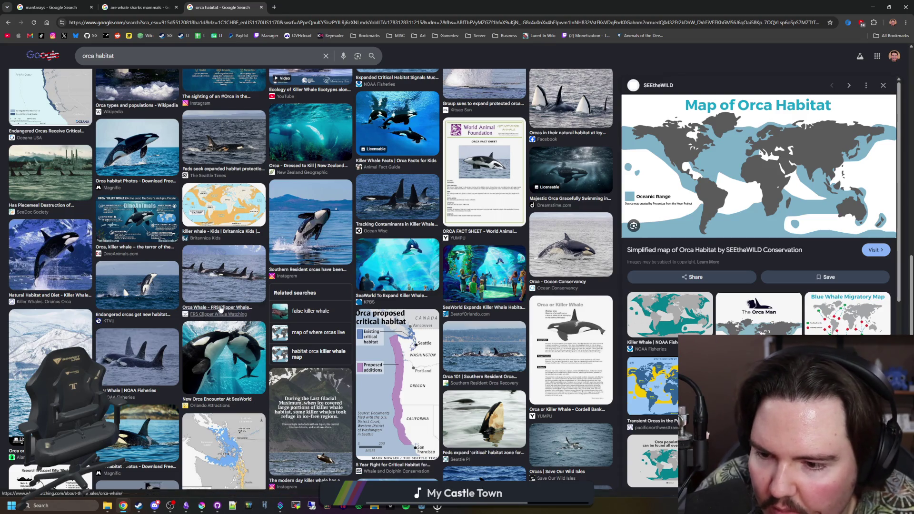
Preview more orca images from SeaWorld, Wikipedia, ThoughtCo, 4Ocean, Animal Fact Guide and Natural Habitat Adventures
click(51, 244)
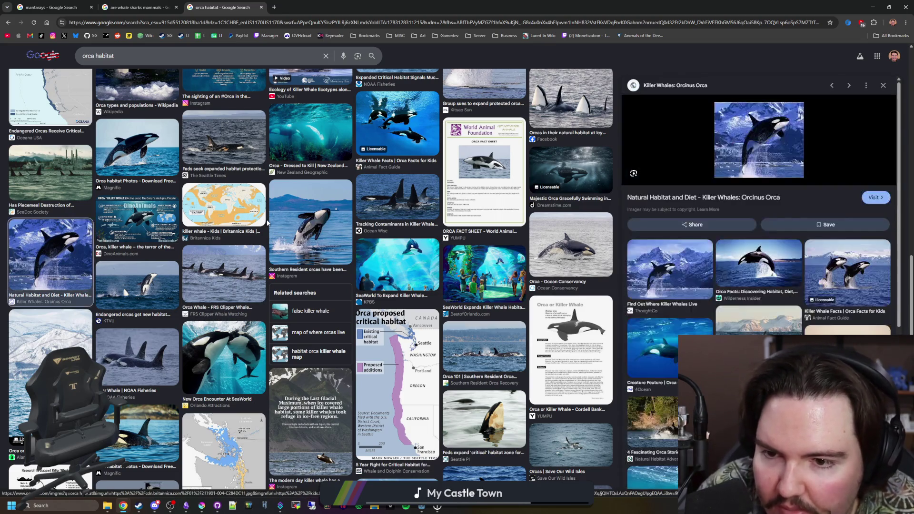
click(236, 360)
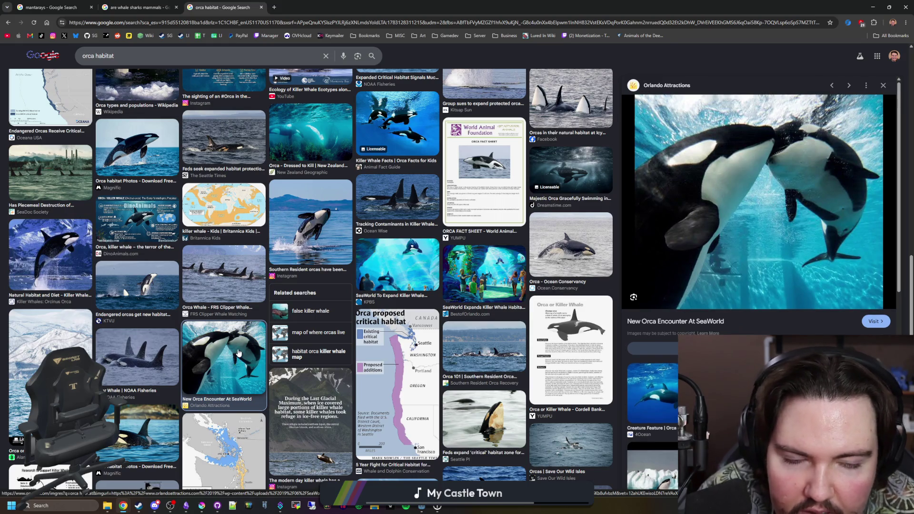
scroll(237, 361, up, 5)
scroll(214, 321, up, 5)
scroll(199, 285, up, 3)
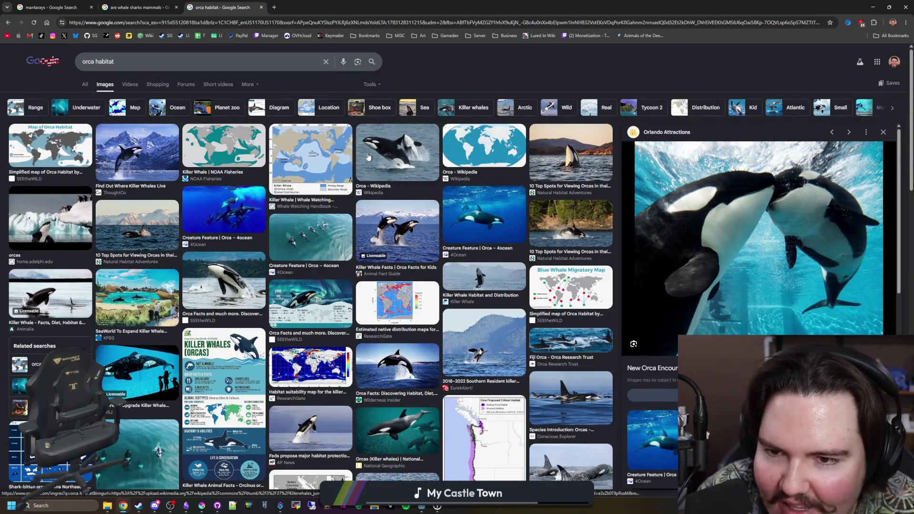
click(397, 154)
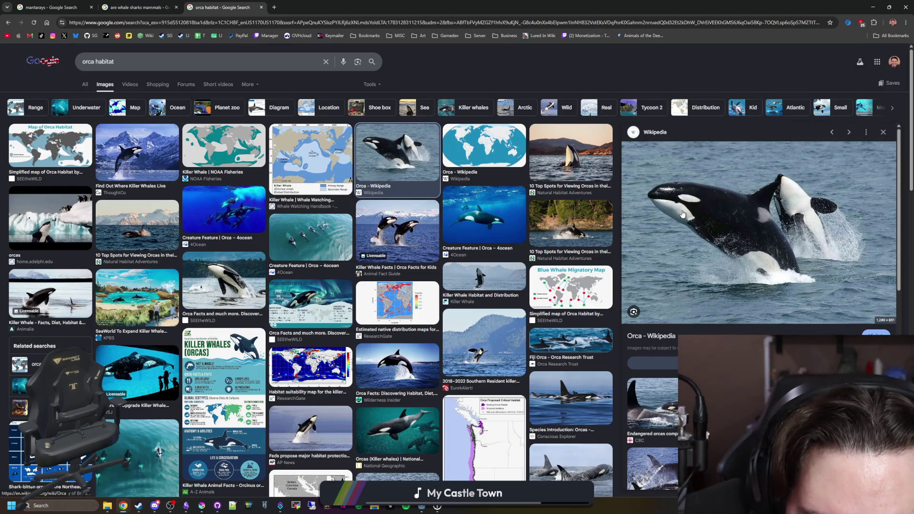
click(137, 154)
click(490, 217)
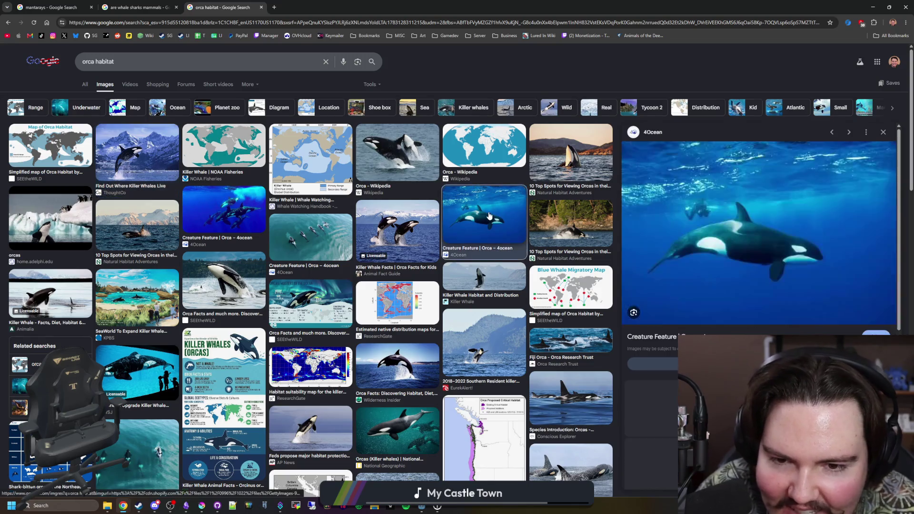
click(392, 234)
click(607, 155)
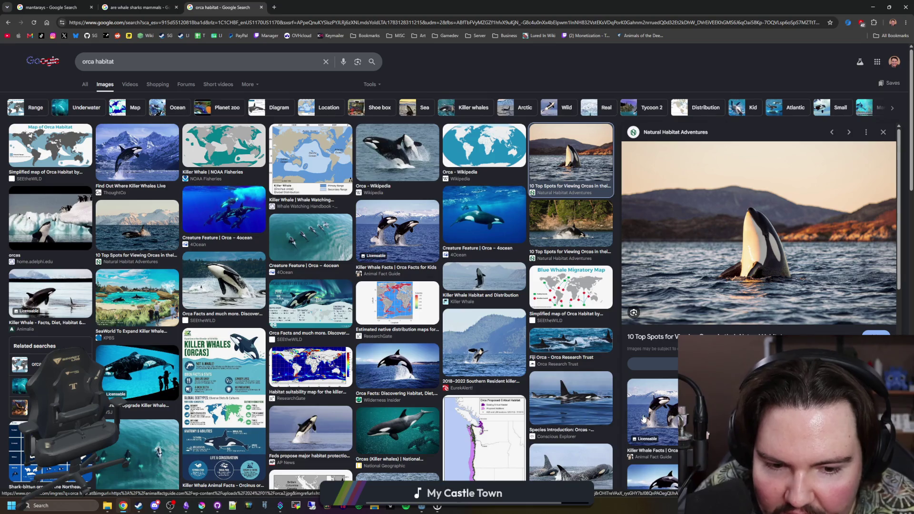
Preview leaping orca, Animalia and ThoughtCo images, ending on the National Geographic orca photo
click(408, 355)
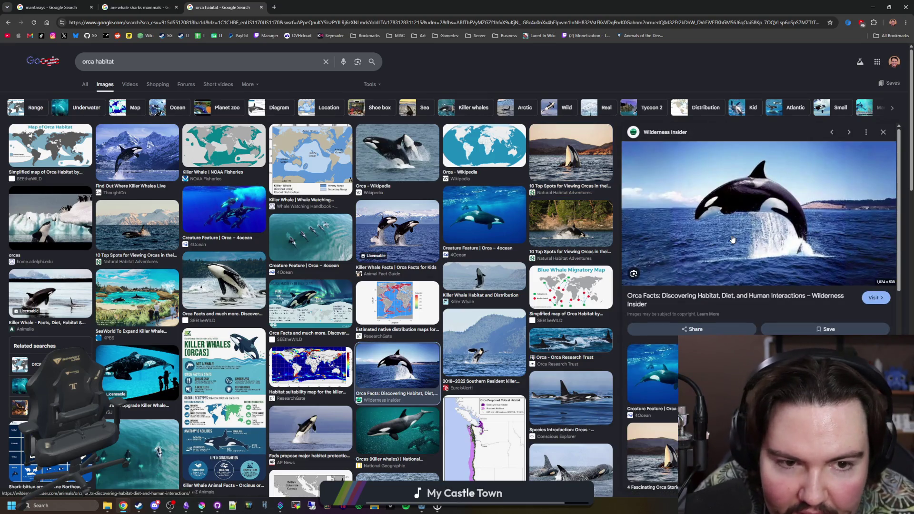
click(572, 227)
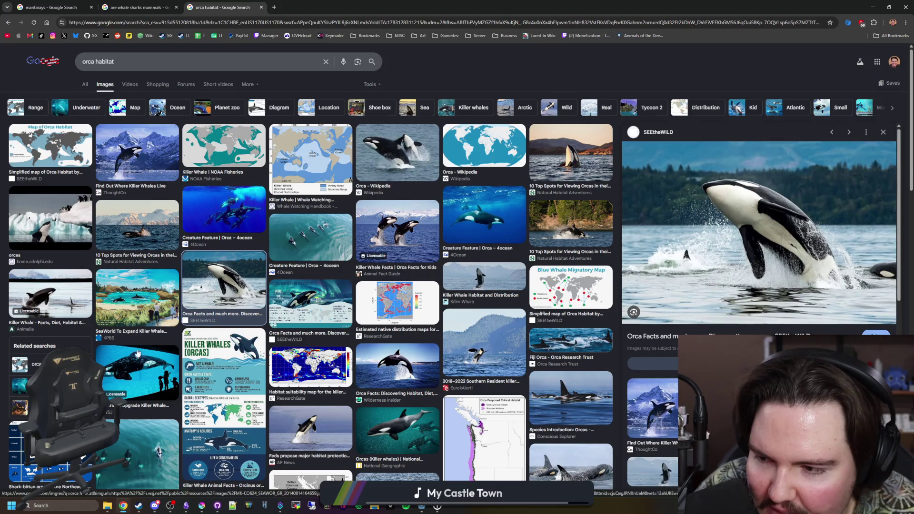
click(63, 298)
click(137, 154)
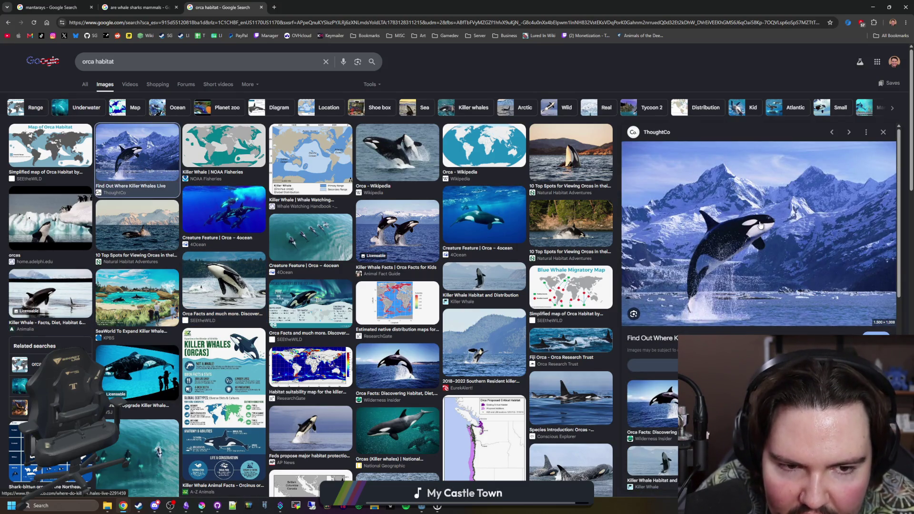
scroll(387, 246, down, 3)
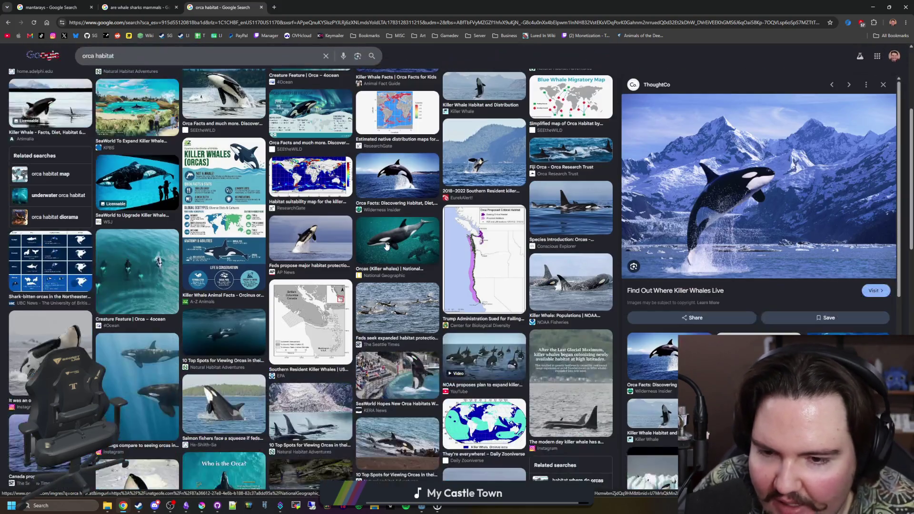
click(387, 246)
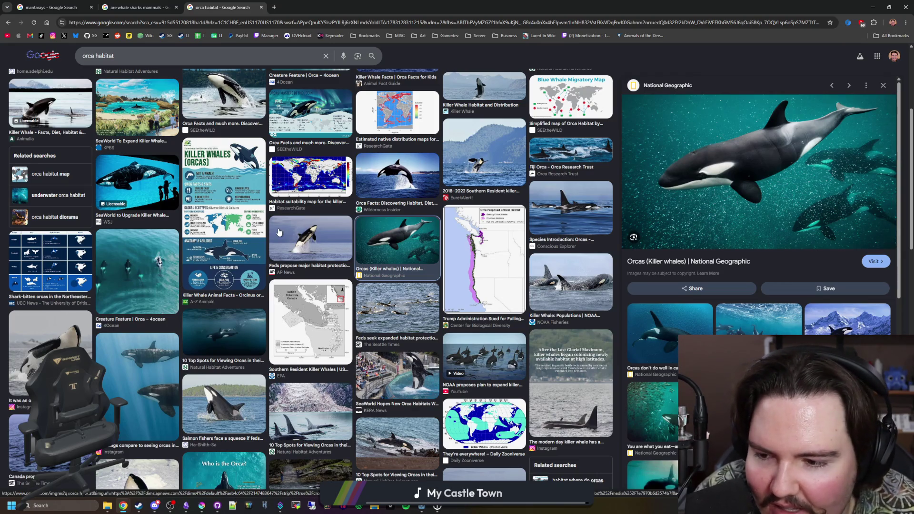
scroll(192, 237, down, 3)
scroll(183, 231, down, 3)
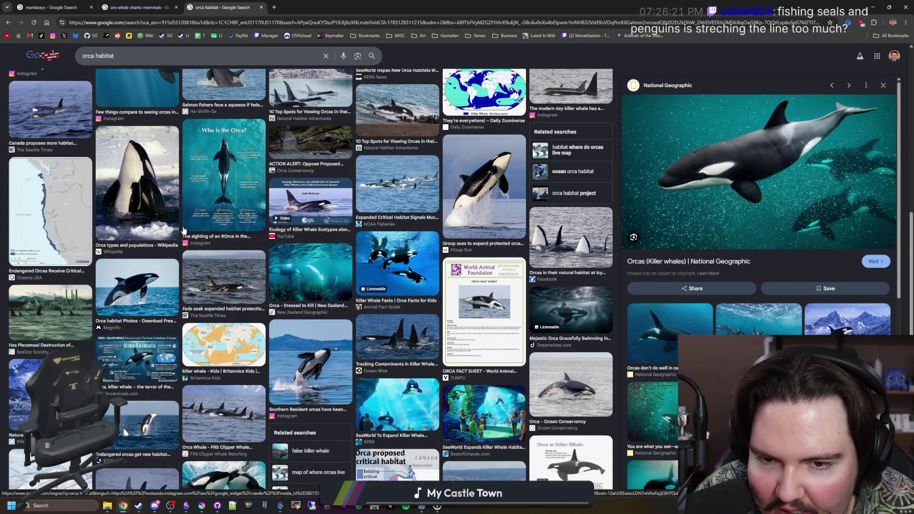
scroll(183, 230, down, 3)
scroll(183, 230, down, 3)
scroll(183, 230, down, 3)
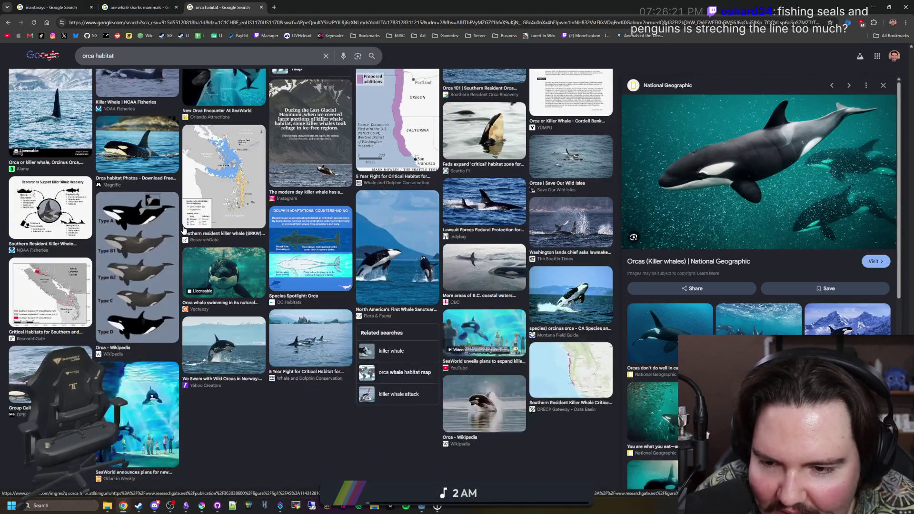
scroll(183, 230, up, 10)
key(ctrl+l)
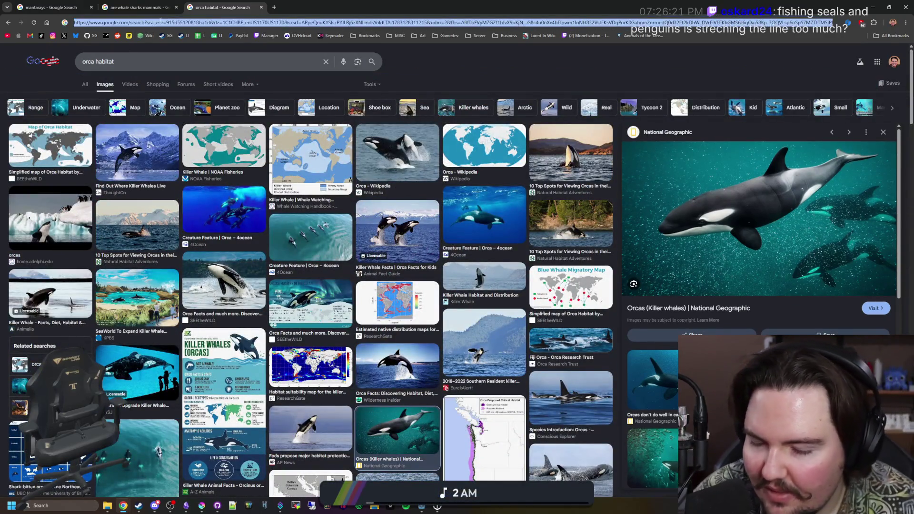
text(dolph)
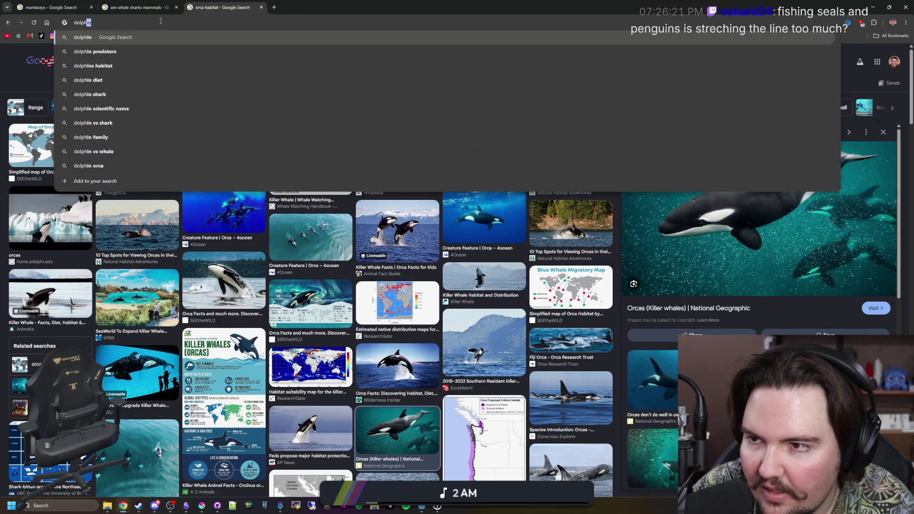
text(ins habitat)
Search dolphins images and preview the bottlenose facts and Key Largo encounter images
key(Return)
click(135, 61)
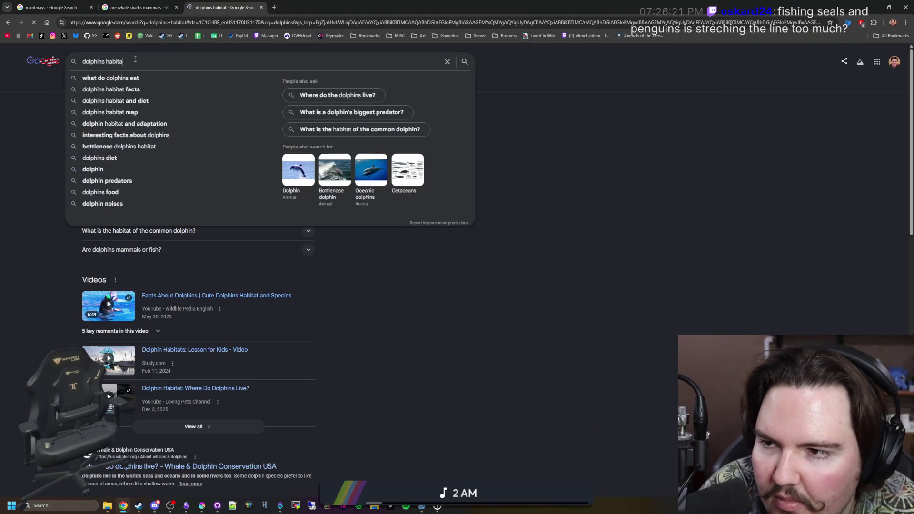
key(BackSpace)
key(BackSpace)
key(BackSpace)
key(BackSpace)
key(BackSpace)
key(Return)
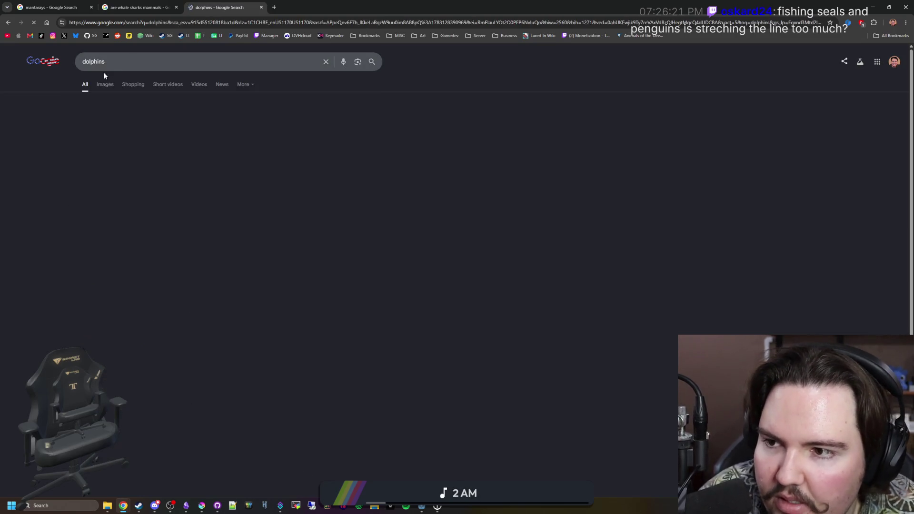
click(105, 83)
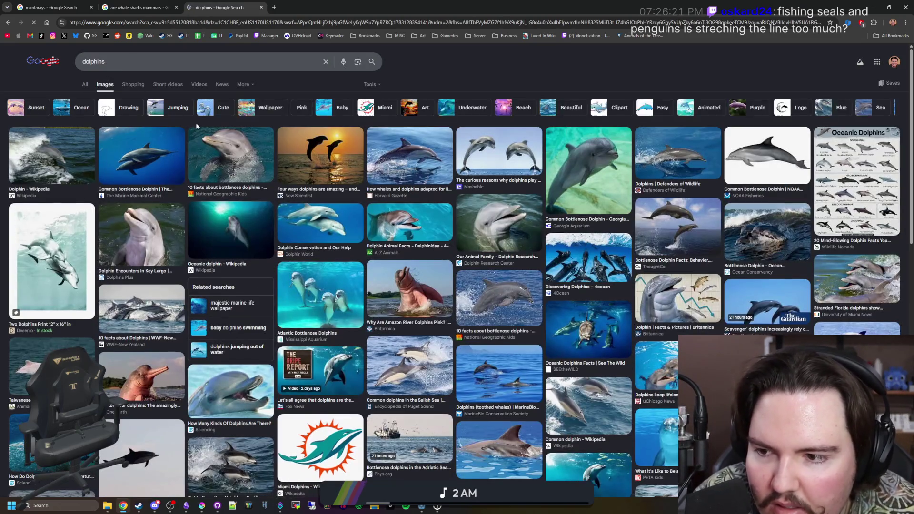
click(211, 139)
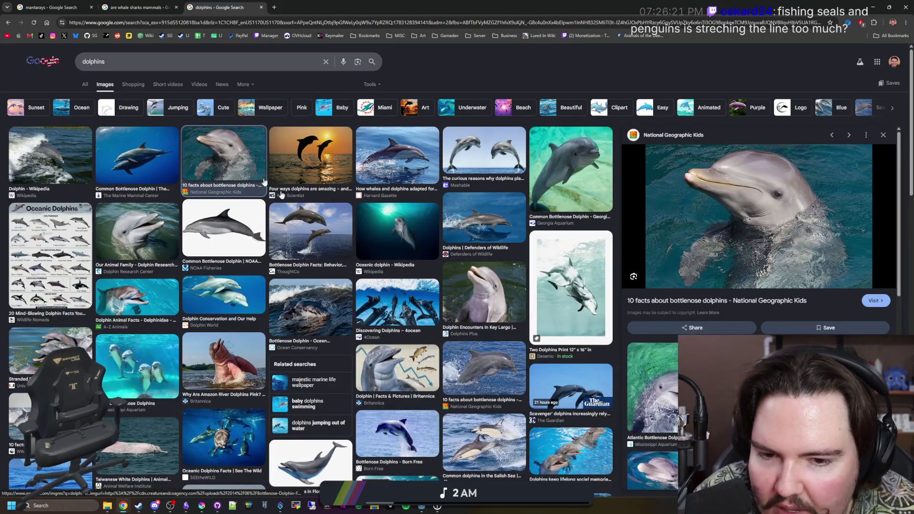
click(485, 278)
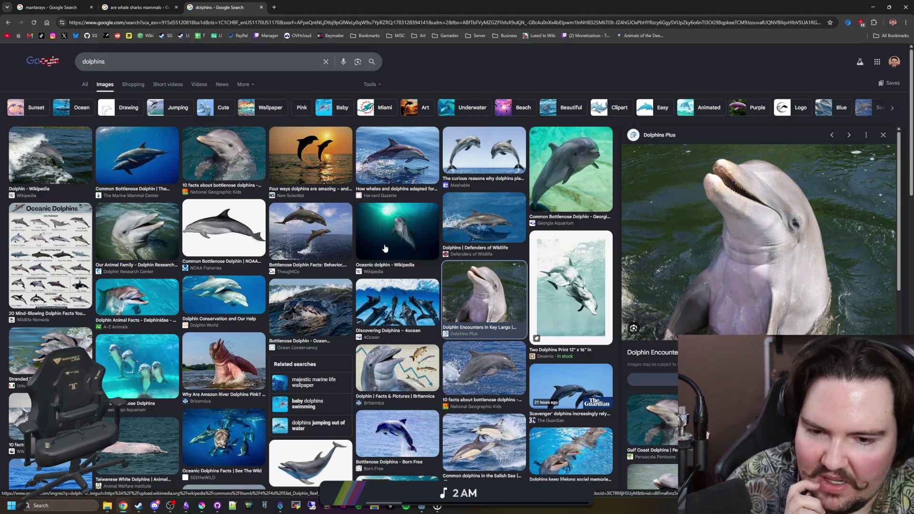
scroll(434, 323, down, 2)
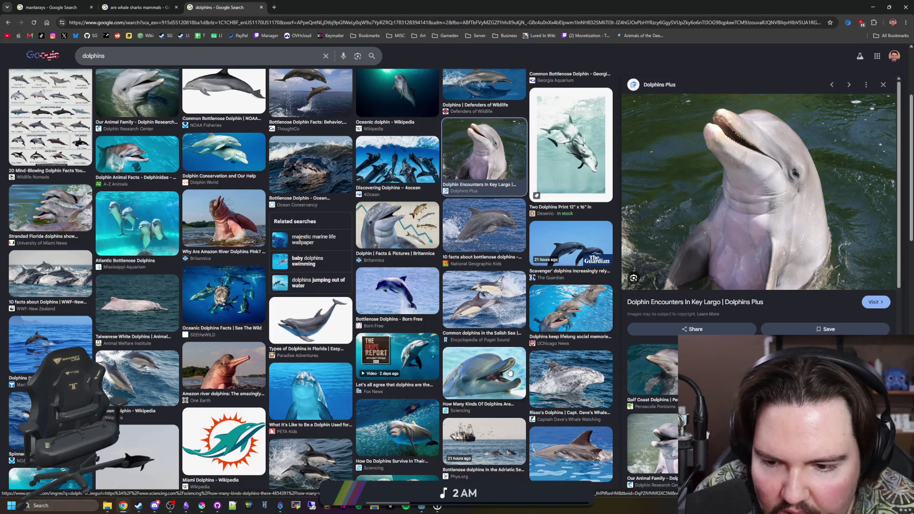
Preview Amazon river, Florida types, Dolphin Research Center, conservation and stranded Florida dolphin photos
click(224, 371)
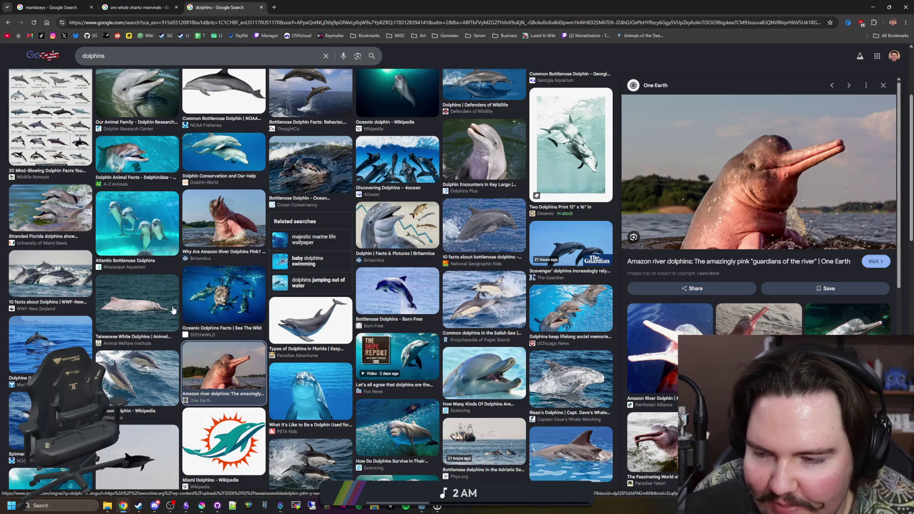
click(326, 332)
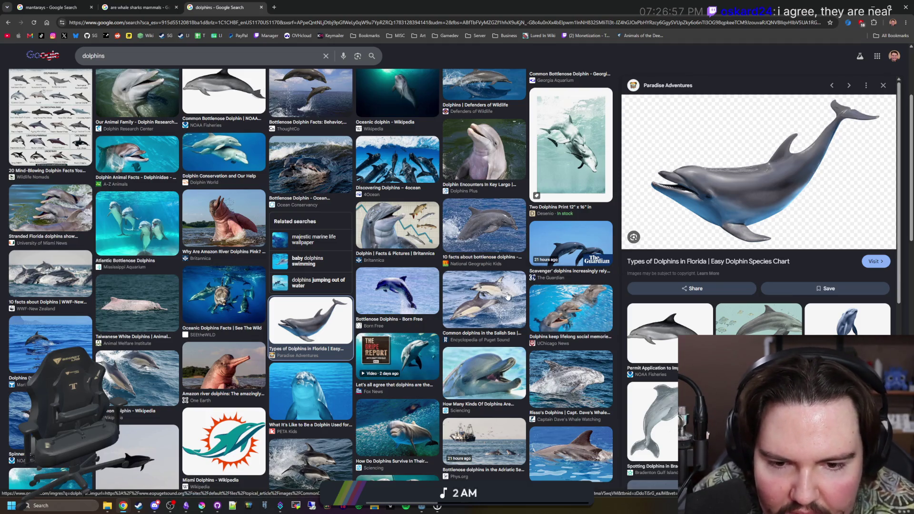
scroll(382, 283, up, 3)
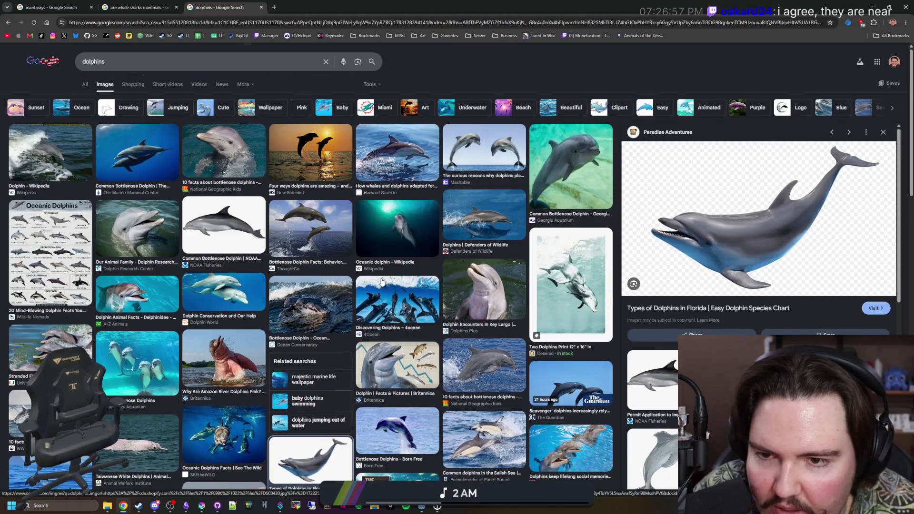
click(483, 289)
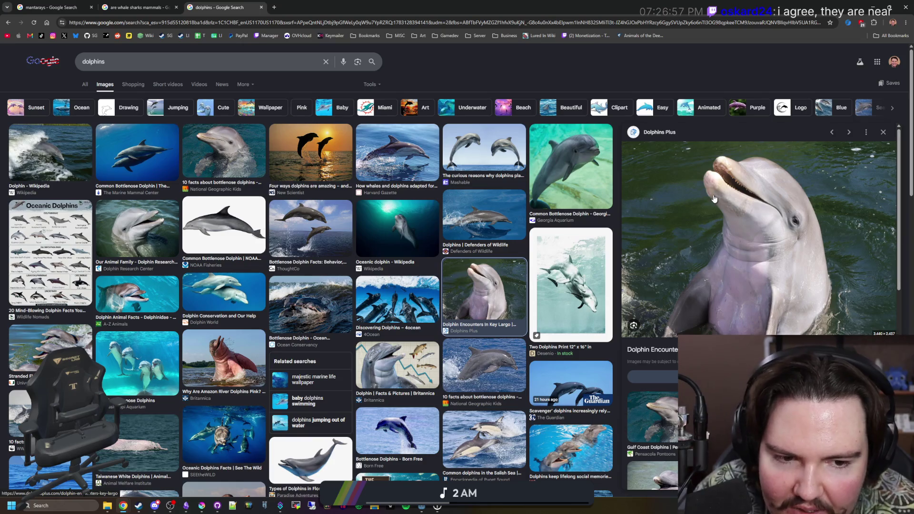
click(146, 214)
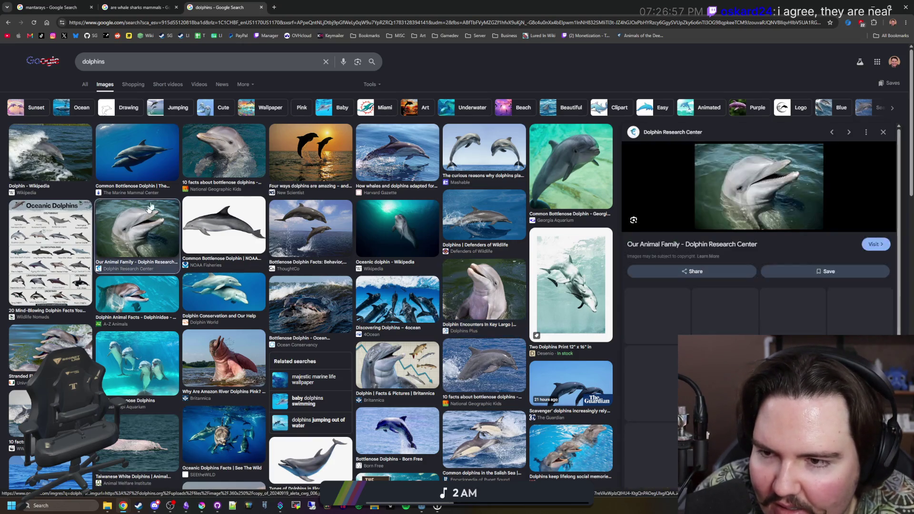
click(211, 150)
click(138, 152)
click(137, 229)
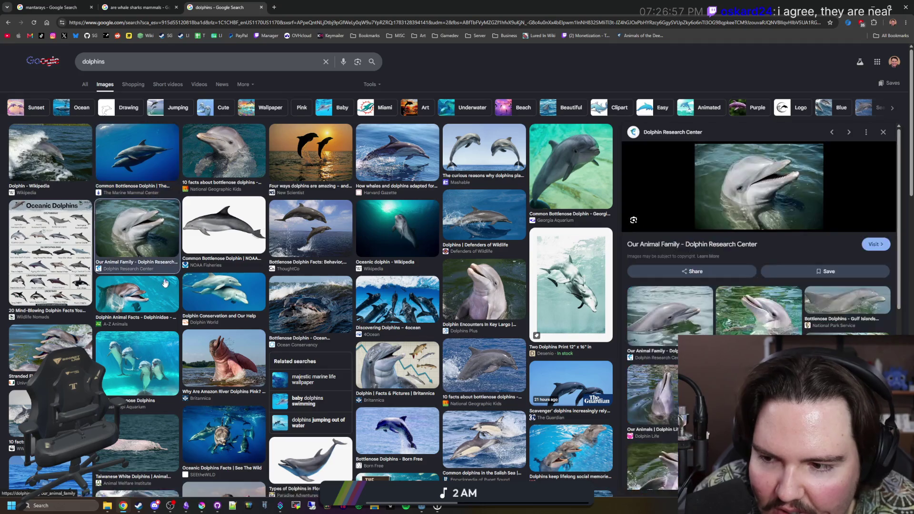
click(166, 287)
click(224, 289)
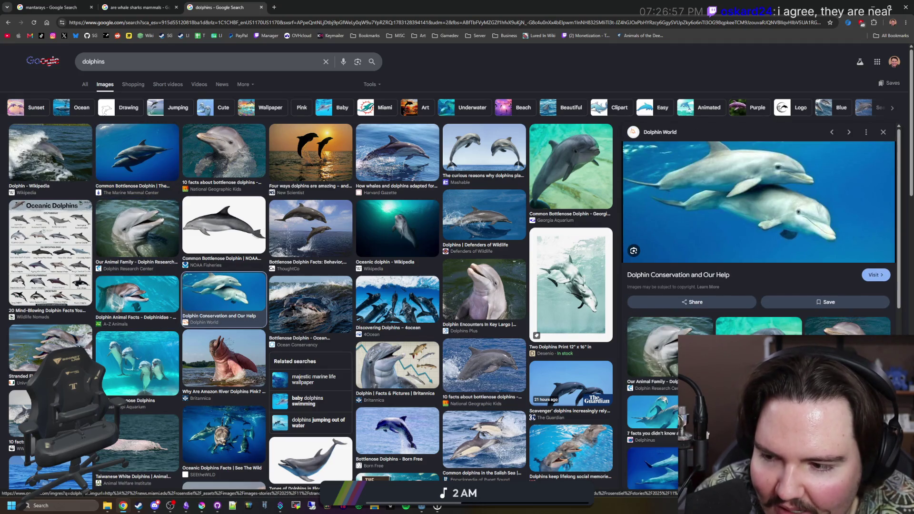
click(50, 343)
scroll(305, 366, down, 1)
scroll(307, 365, down, 1)
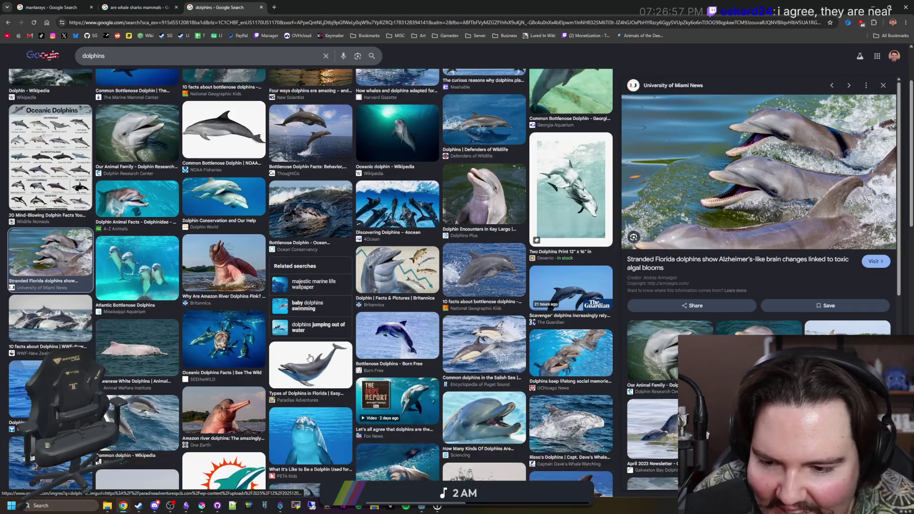
Preview Kids Dolphin Facts, leaping and Oltremare dolphin photos, ending on the Live Science comparison image
click(312, 363)
scroll(312, 363, down, 1)
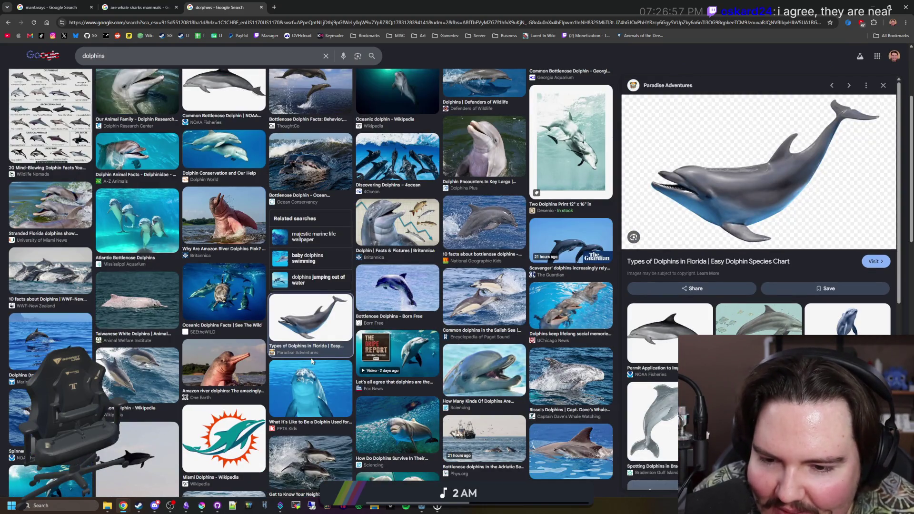
scroll(312, 362, down, 2)
scroll(311, 362, down, 2)
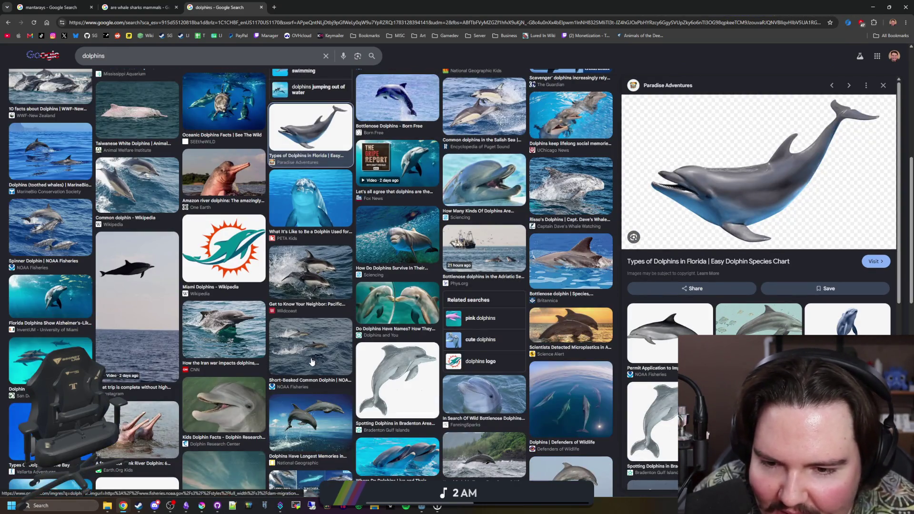
scroll(312, 363, down, 2)
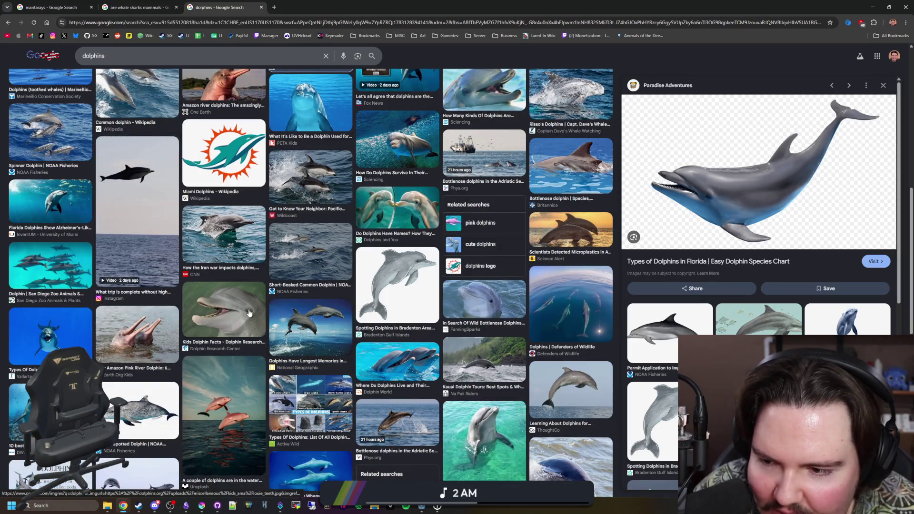
click(227, 300)
scroll(357, 307, down, 1)
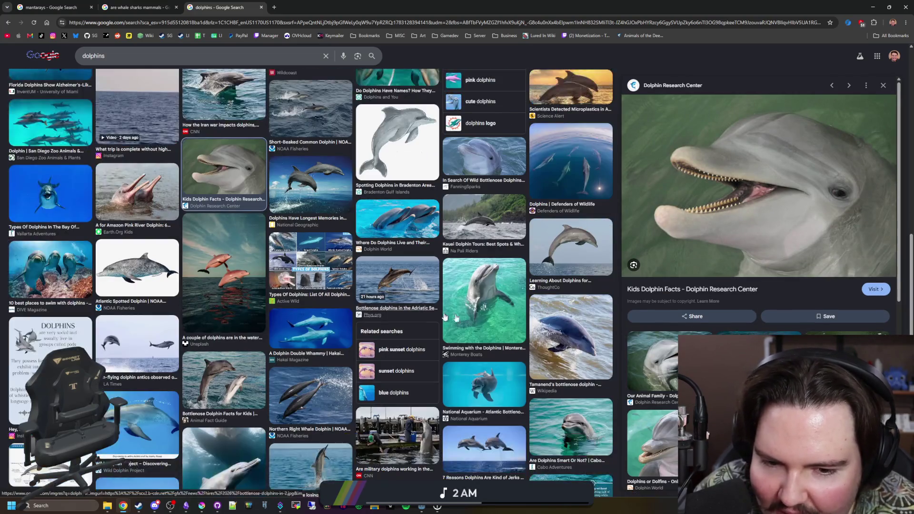
scroll(478, 322, down, 3)
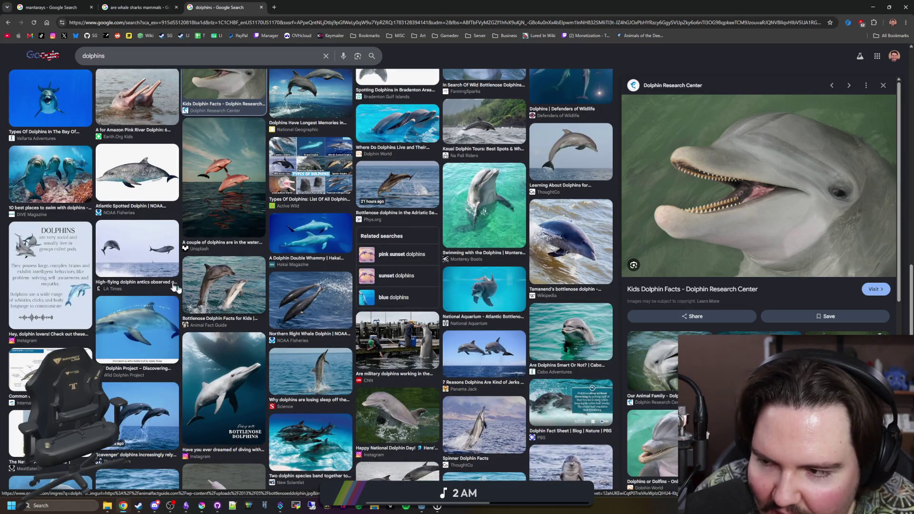
scroll(174, 286, down, 2)
scroll(127, 268, down, 1)
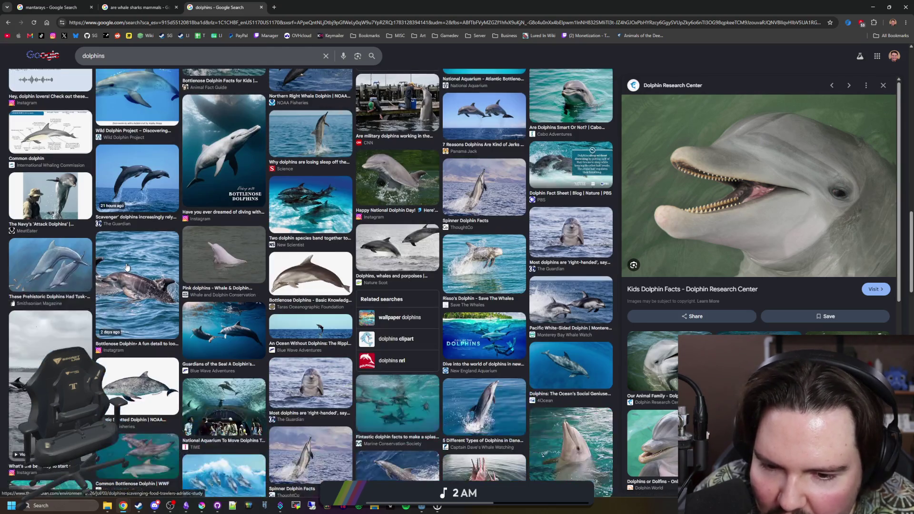
scroll(362, 335, down, 1)
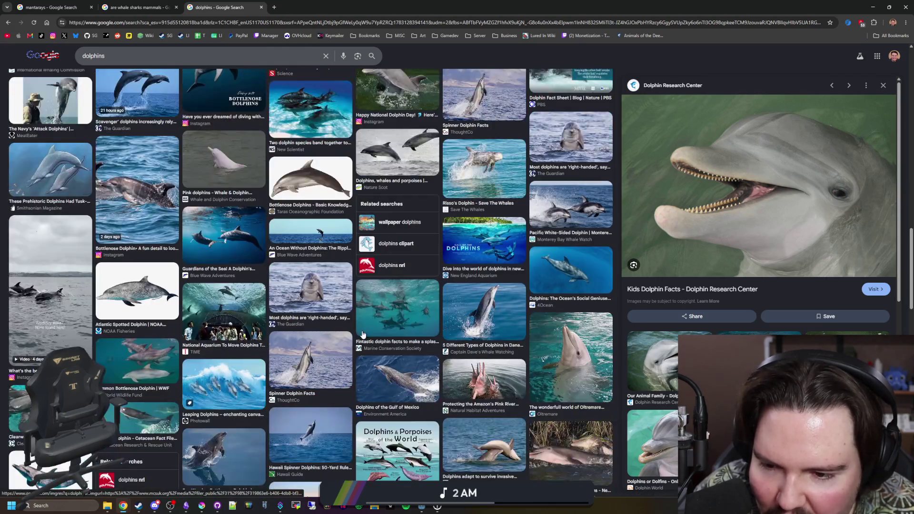
click(493, 323)
click(568, 353)
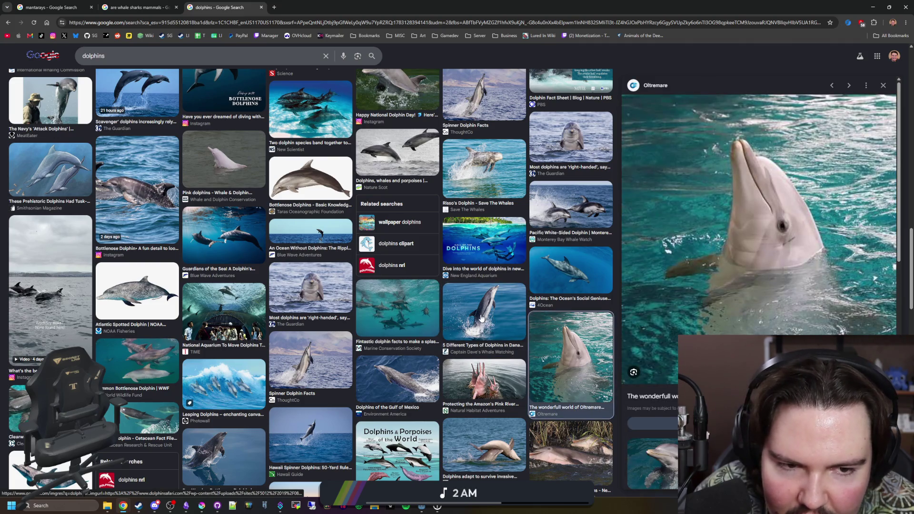
click(481, 318)
scroll(481, 320, down, 2)
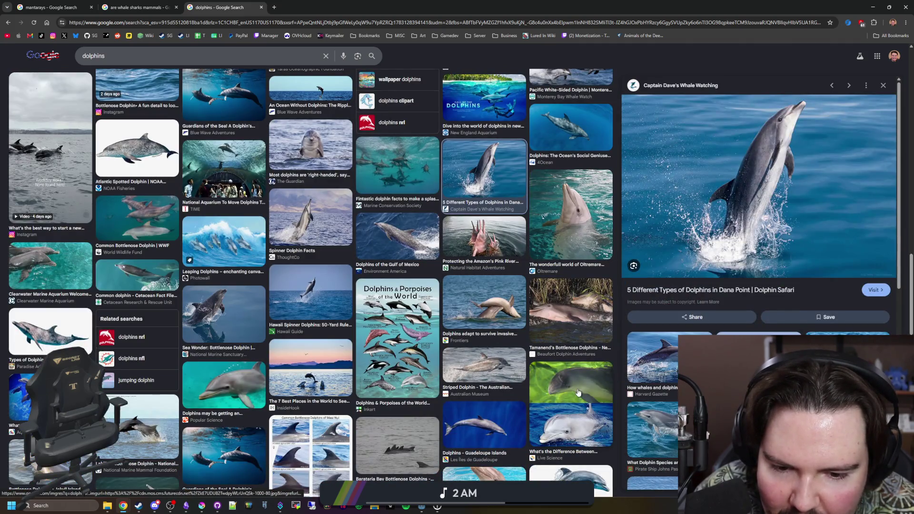
click(579, 394)
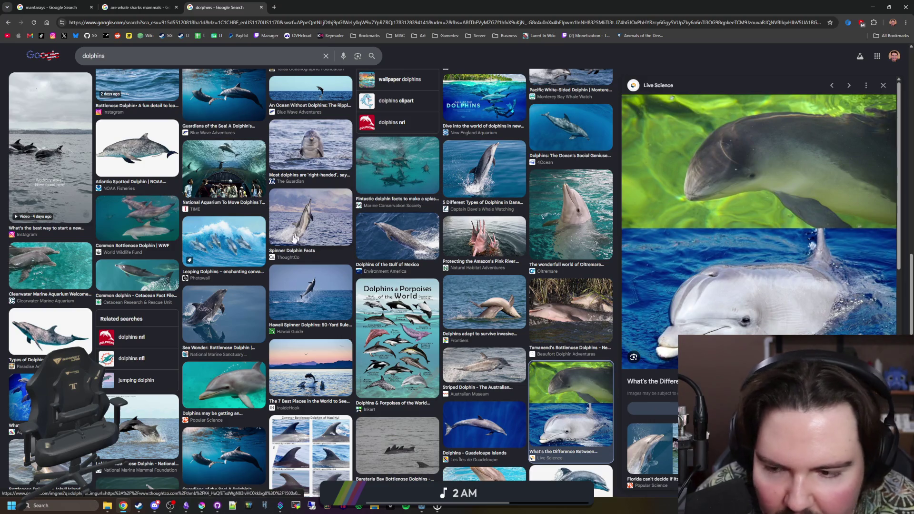
scroll(333, 265, up, 5)
scroll(300, 292, up, 1)
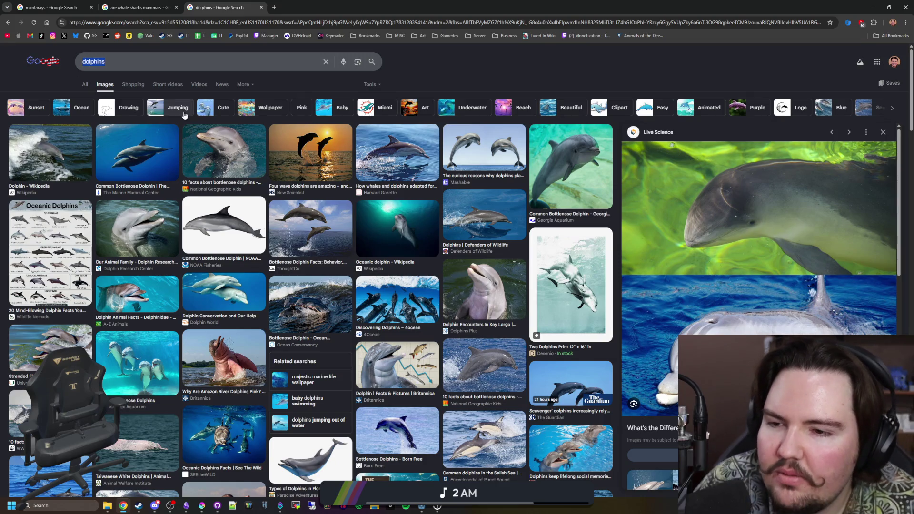
text(seals)
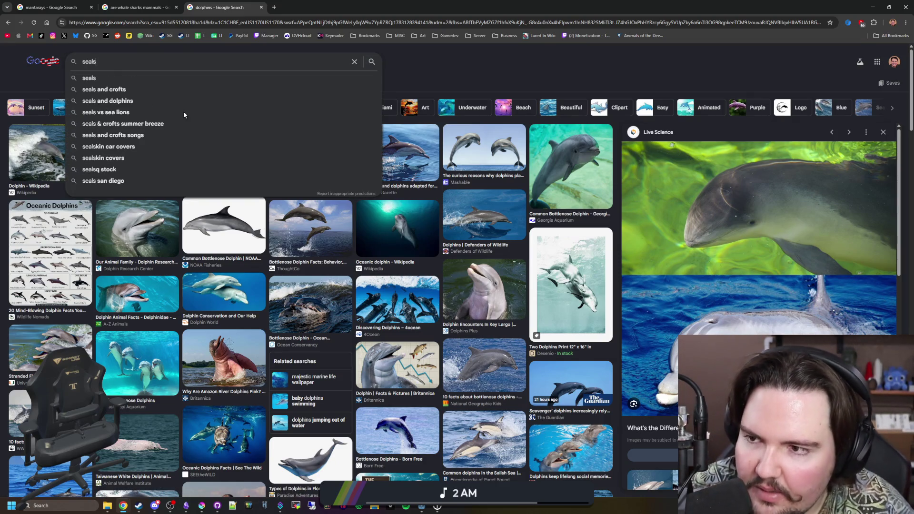
Search seal images and preview the Saint Louis Zoo and harbor seal pupping photos
key(Return)
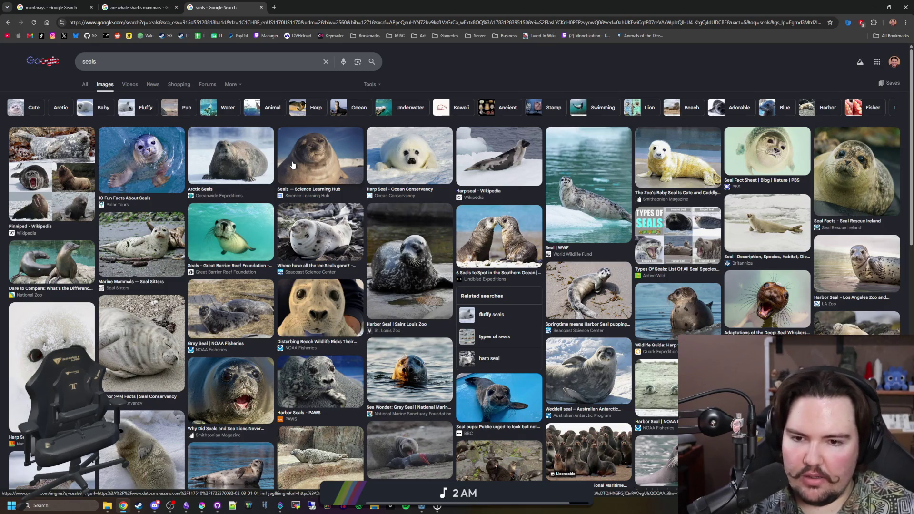
click(420, 256)
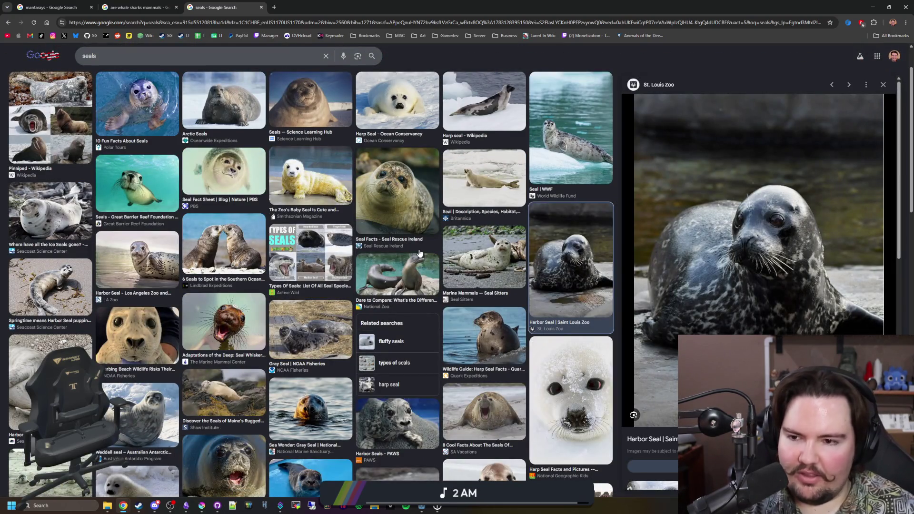
click(82, 293)
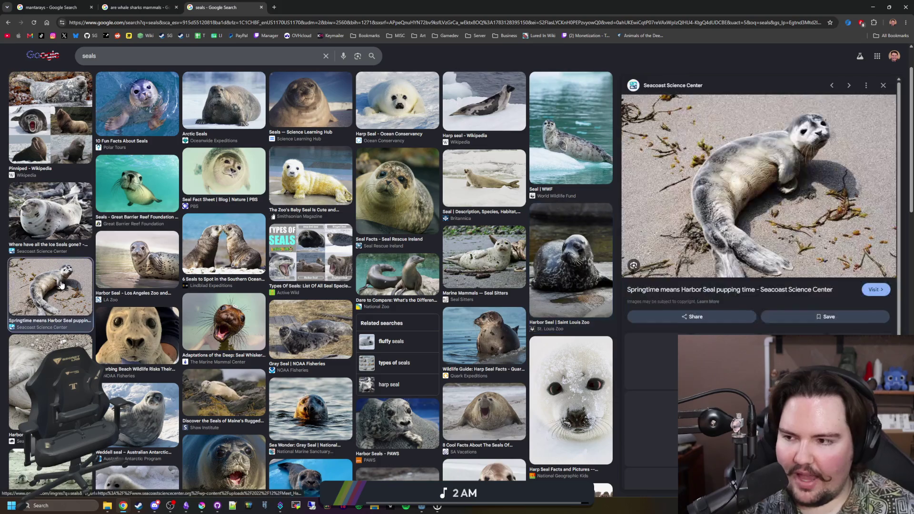
scroll(243, 240, up, 2)
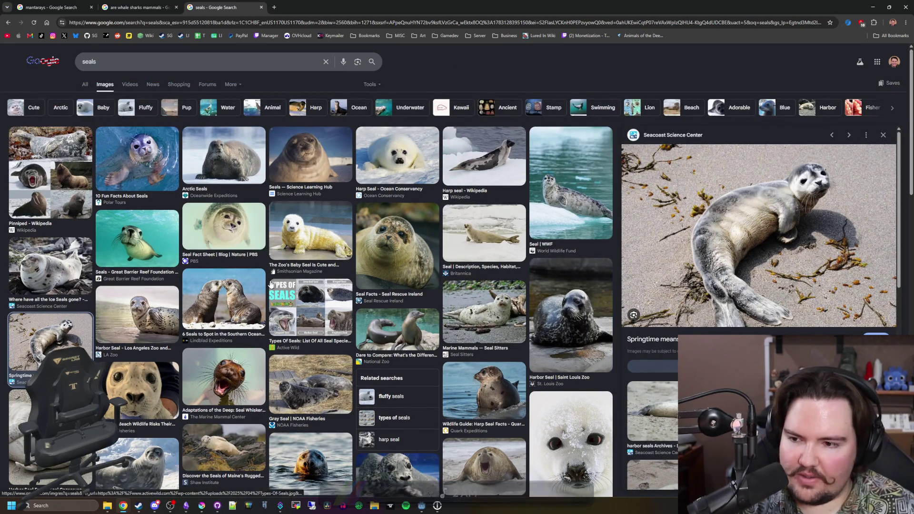
scroll(271, 281, down, 2)
scroll(271, 284, down, 1)
scroll(271, 284, down, 1)
scroll(271, 283, down, 1)
scroll(387, 307, down, 1)
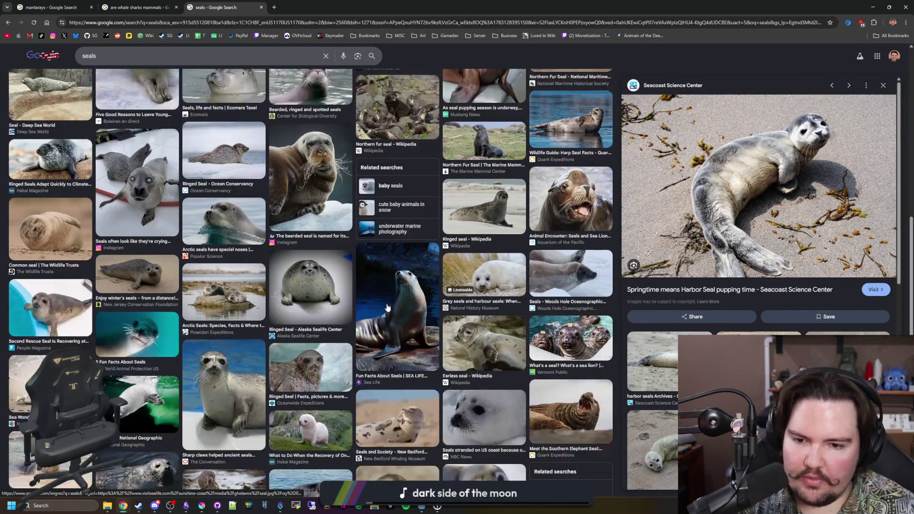
scroll(387, 307, down, 1)
scroll(387, 307, down, 1)
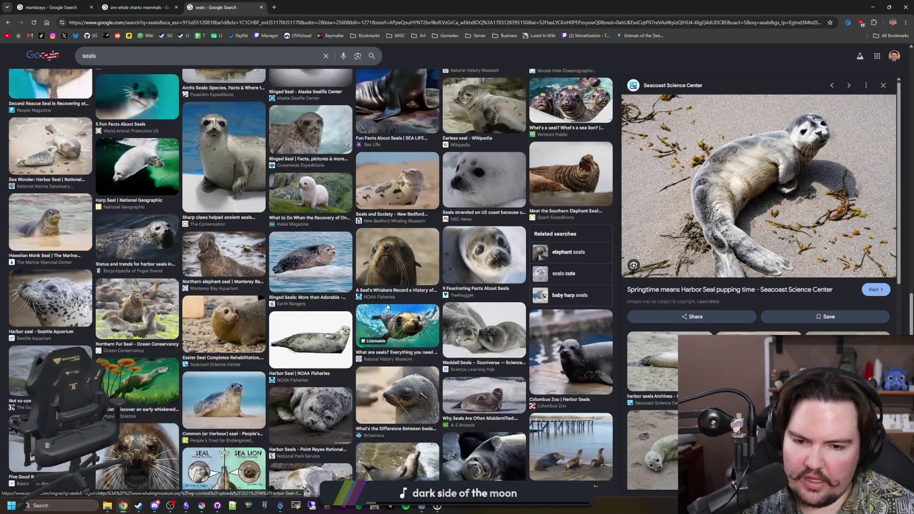
scroll(386, 307, down, 1)
scroll(387, 308, down, 1)
scroll(387, 307, down, 1)
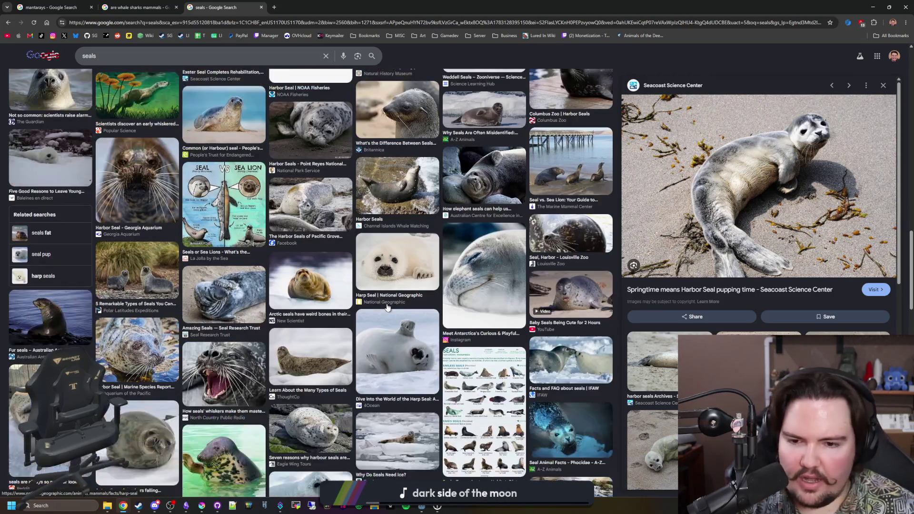
scroll(386, 308, down, 1)
scroll(387, 307, down, 1)
scroll(387, 307, down, 1)
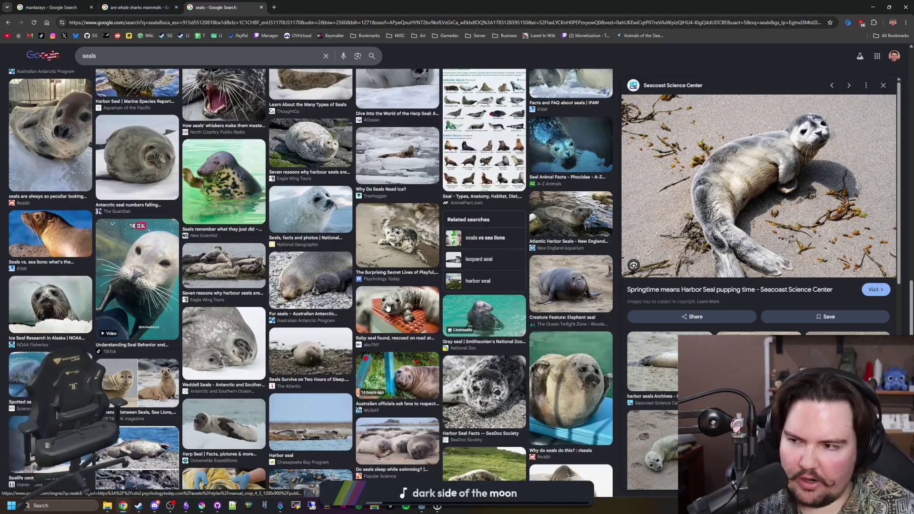
scroll(386, 307, down, 1)
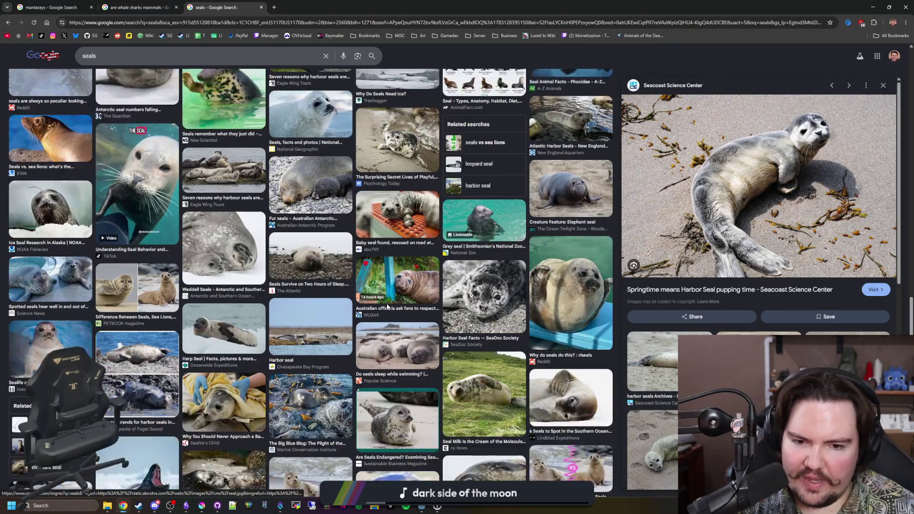
scroll(386, 307, down, 1)
scroll(386, 307, down, 1)
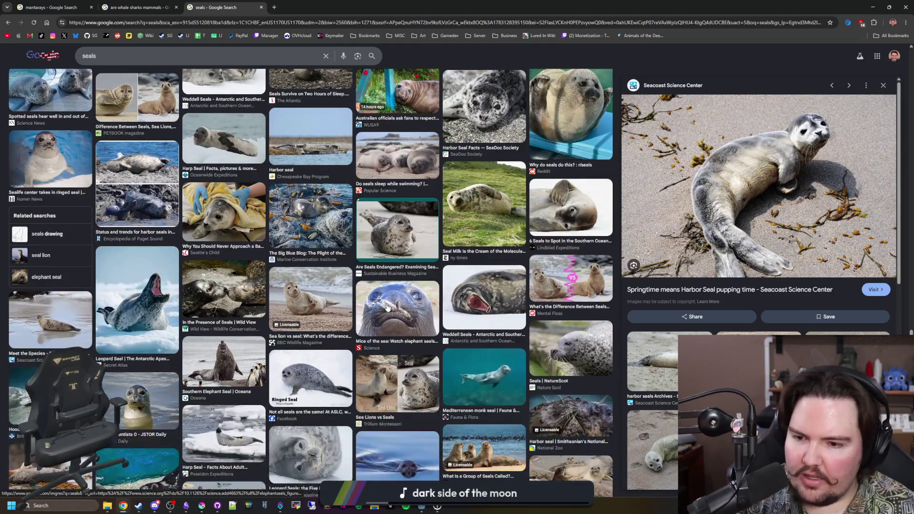
scroll(386, 307, down, 3)
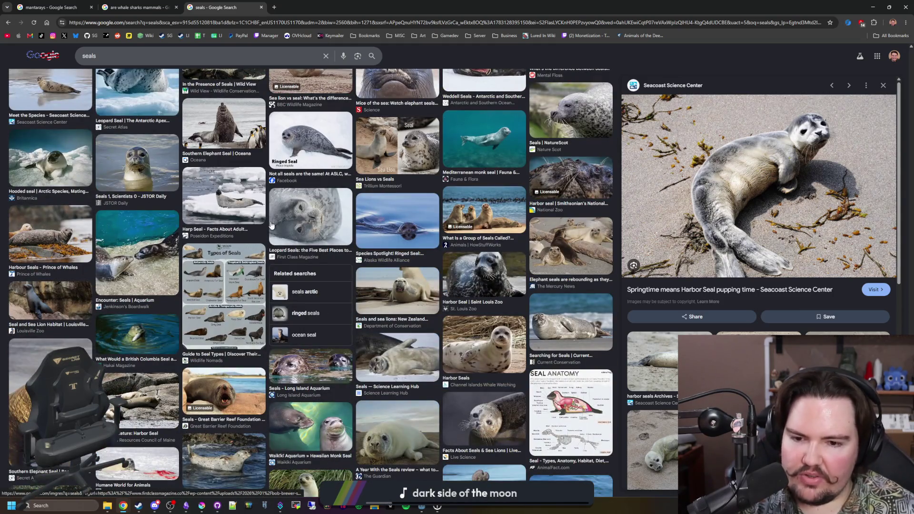
scroll(271, 225, up, 10)
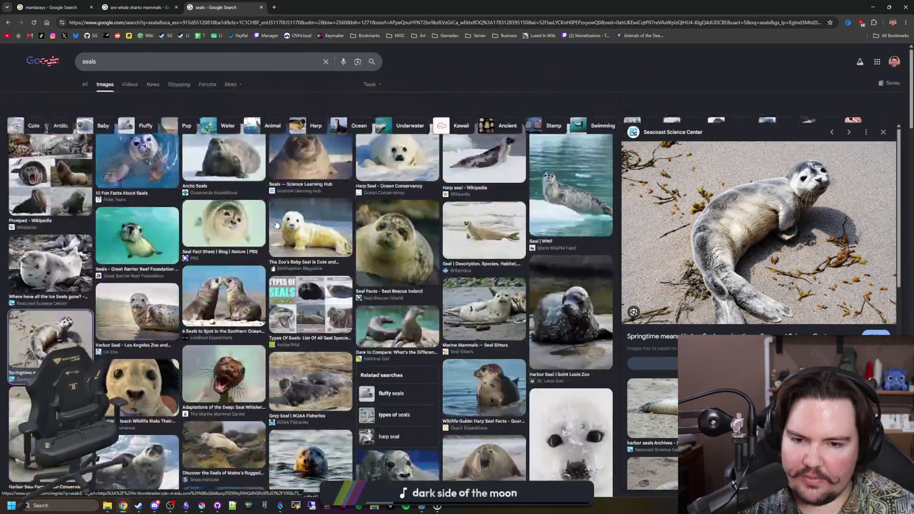
click(273, 7)
text(semi-aquat)
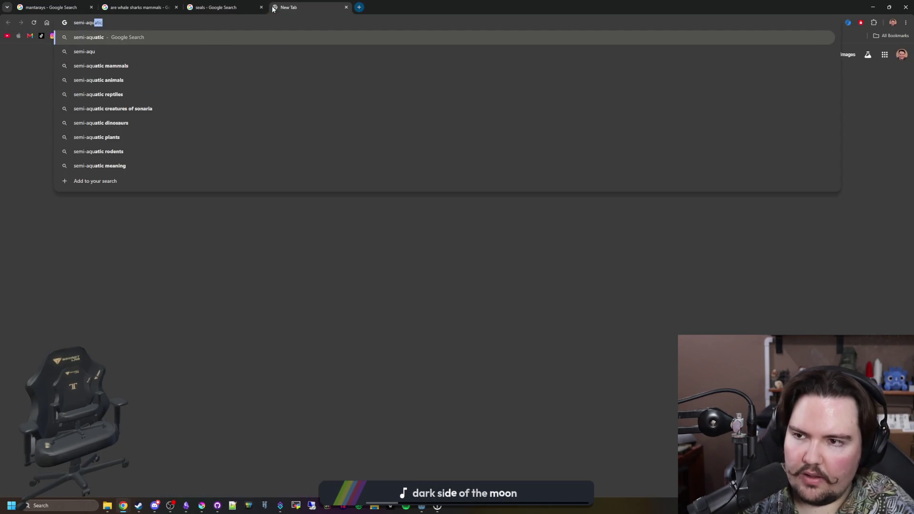
text(ic animals)
Read Wikipedia's Semiaquatic article, then return via Krita to Godot and stop the running game
key(Return)
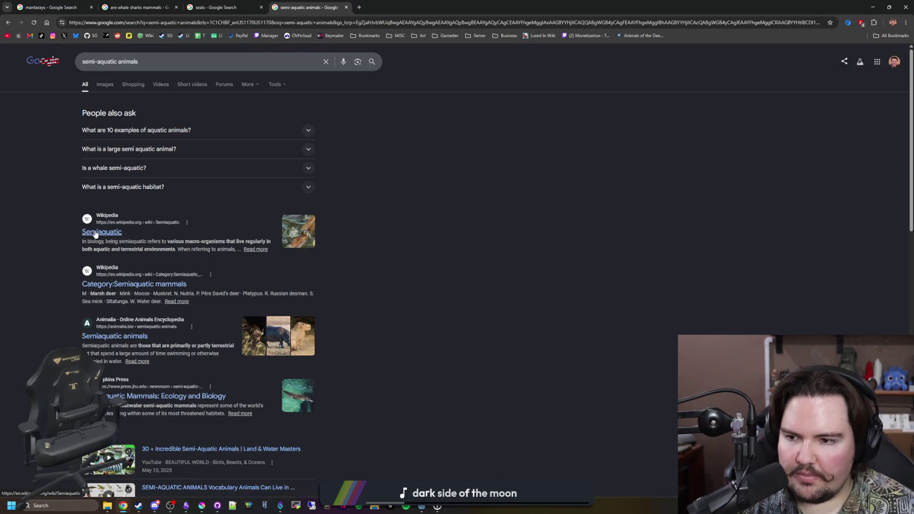
key(ctrl+Tab)
scroll(385, 226, down, 2)
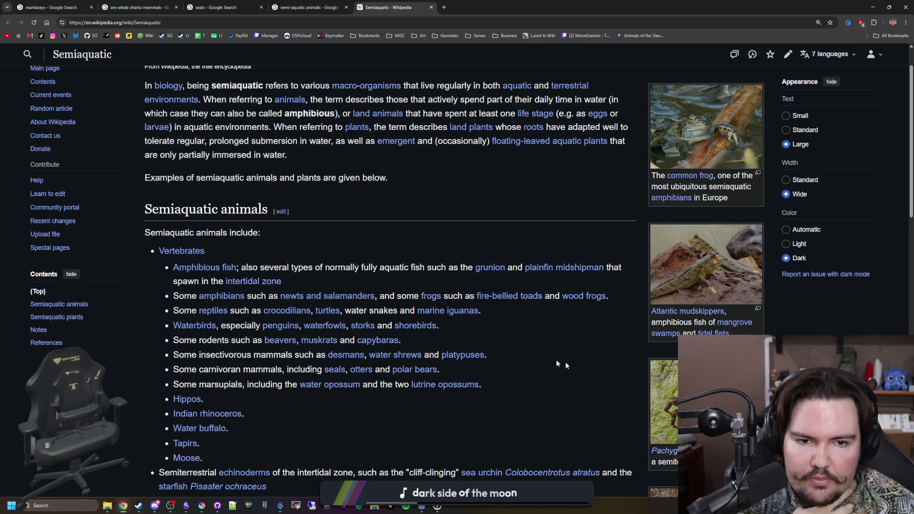
scroll(556, 363, up, 1)
scroll(557, 364, down, 3)
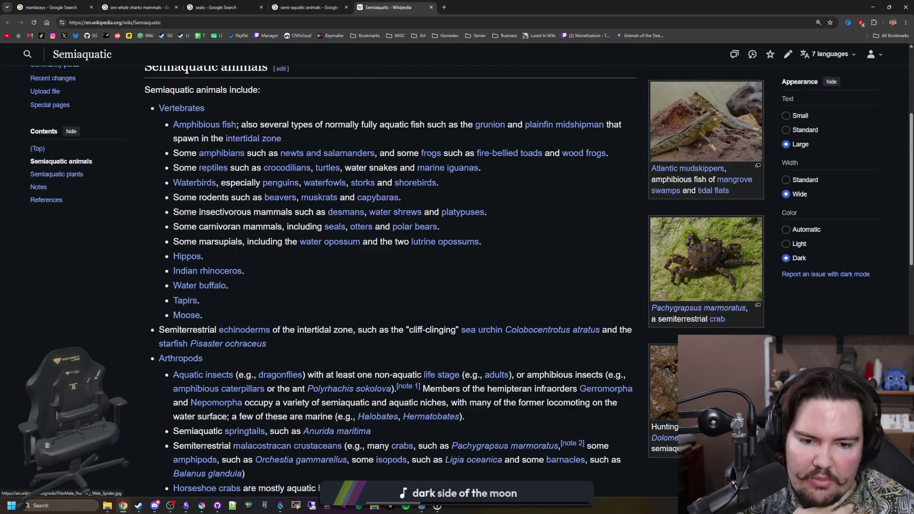
scroll(447, 371, down, 1)
scroll(447, 372, up, 2)
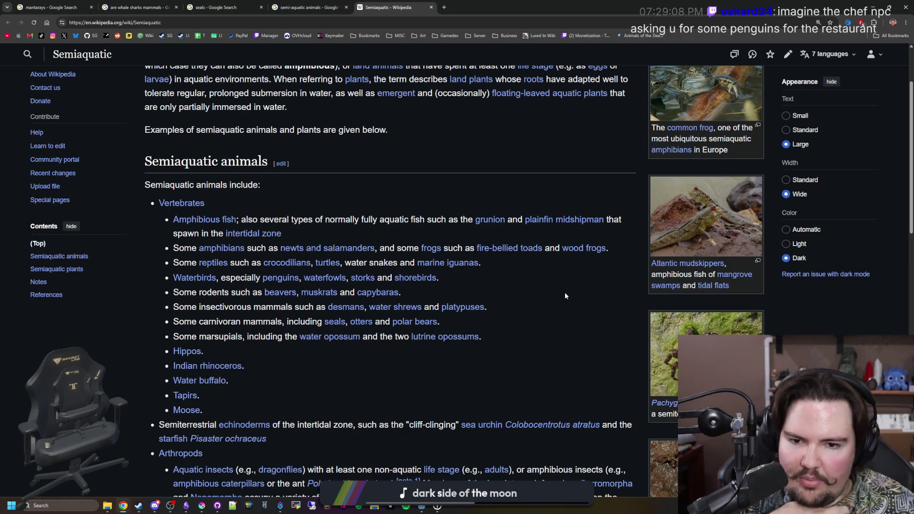
scroll(565, 292, down, 2)
scroll(557, 286, down, 2)
scroll(537, 262, down, 1)
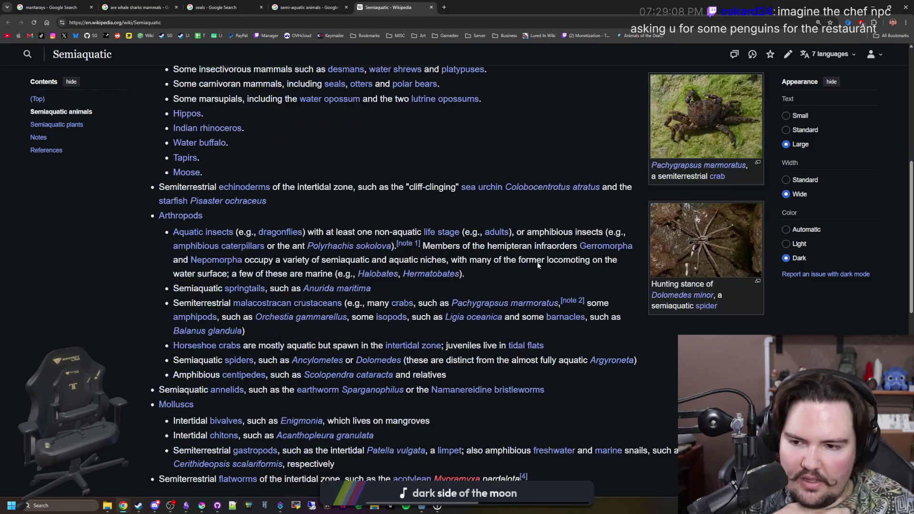
scroll(402, 220, down, 3)
scroll(402, 221, down, 3)
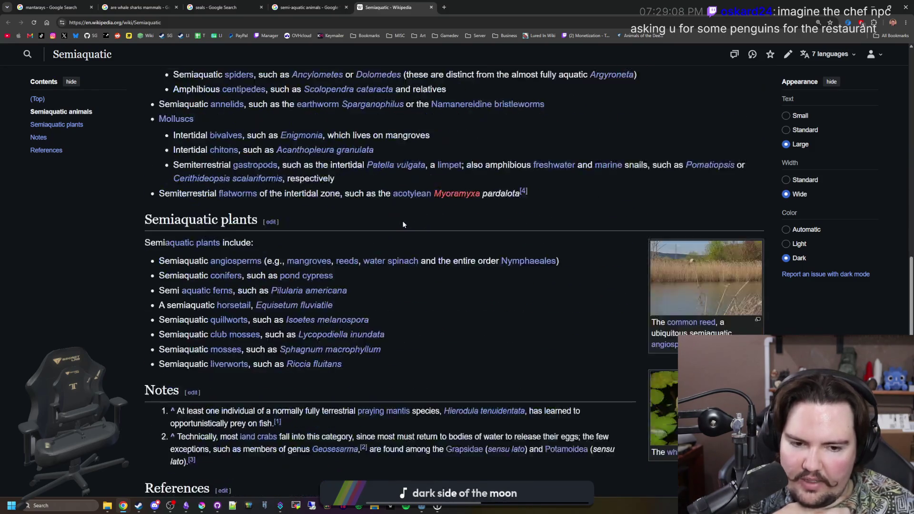
scroll(402, 221, down, 2)
scroll(403, 221, down, 2)
scroll(402, 221, up, 3)
scroll(403, 221, up, 5)
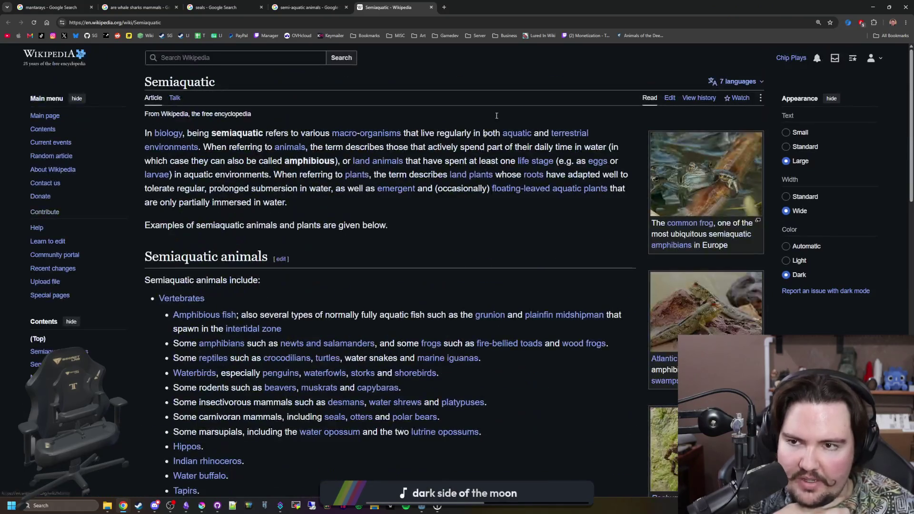
click(532, 389)
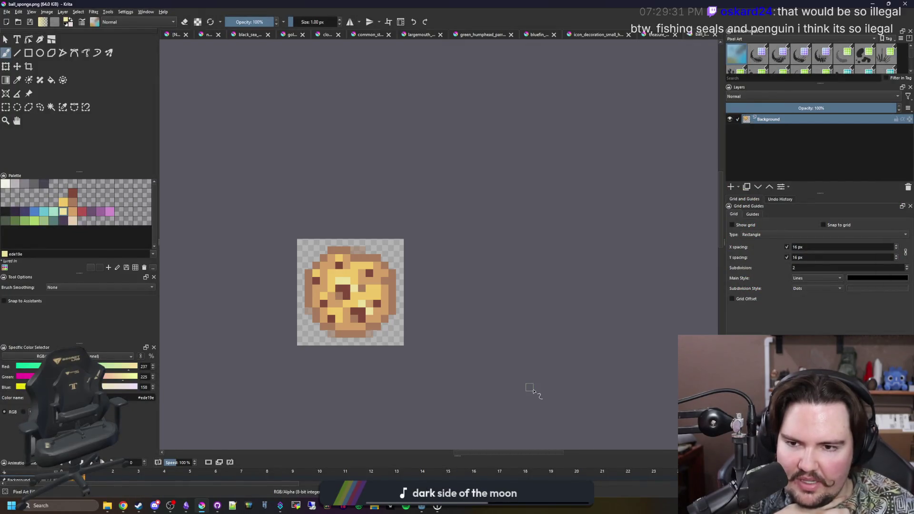
key(alt+Tab)
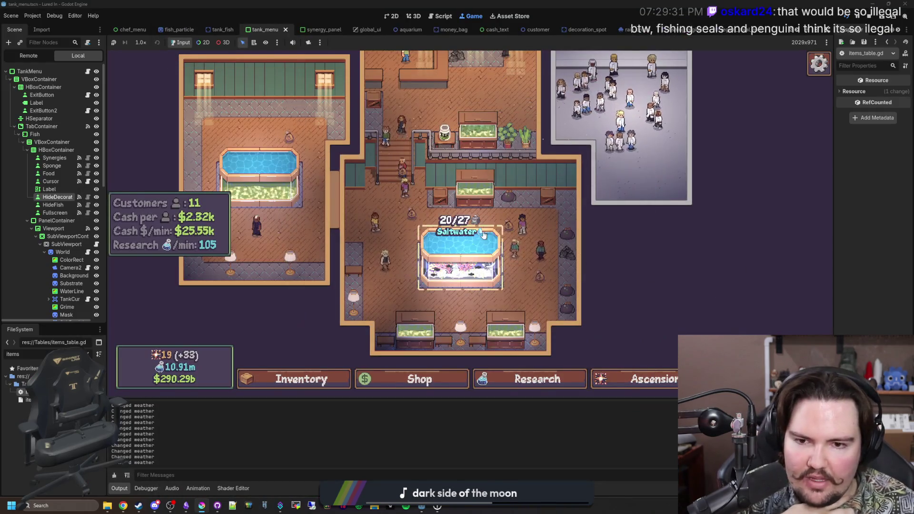
click(461, 254)
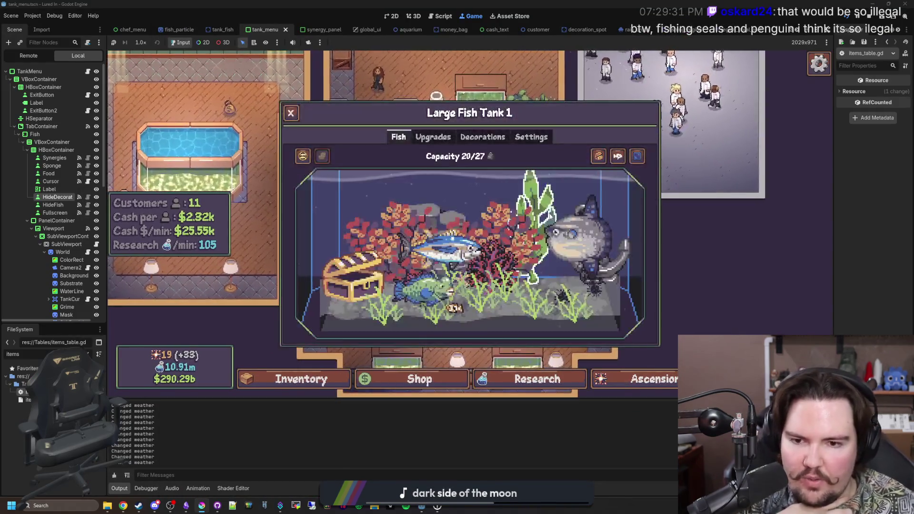
key(F8)
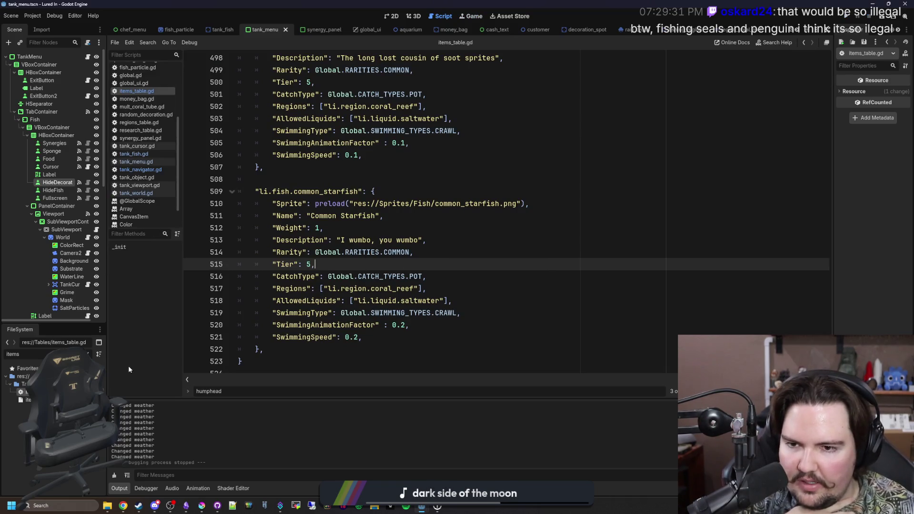
Duplicate the common_starfish entry below itself in items_table.gd
drag(285, 340, 240, 183)
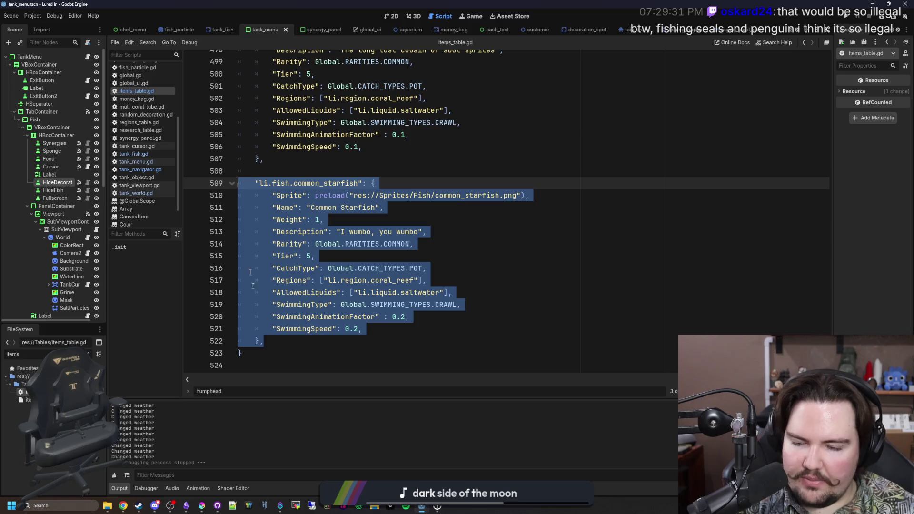
click(267, 343)
key(Return)
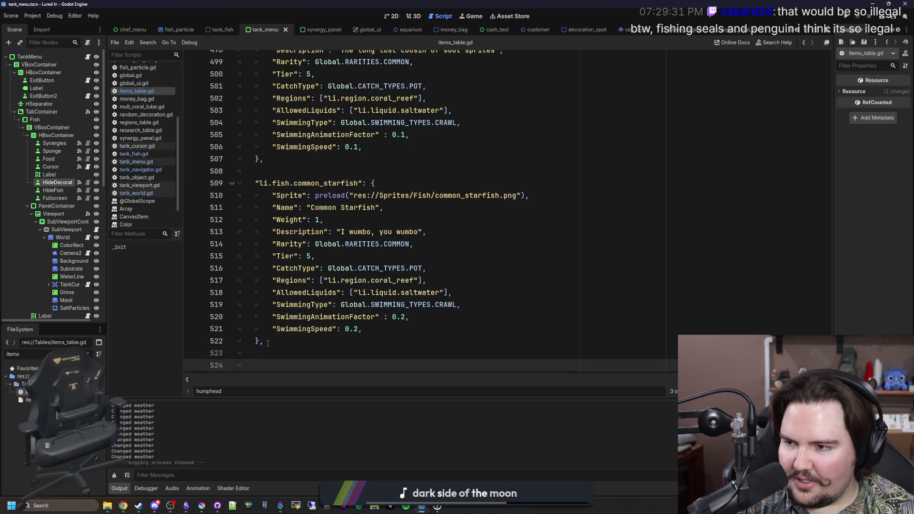
key(Return)
text("li.fish.common_starfish": { 		"Sprite": preload("res://Sprites/Fish/common_starfish.png"), 		"Name": "Common Starfish", 		"Weight": 1, 		"Description": "I wumbo, you wumbo", 		"Rarity": Global.RARITIES.COMMON, 		"Tier": 5, 		"CatchType": Global.CATCH_TYPES.POT, 		"Regions": ["li.region.coral_reef"], 		"AllowedLiquids": ["li.liquid.saltwater"], 		"SwimmingType": Global.SWIMMING_TYPES.CRAWL, 		"SwimmingAnimationFactor" : 0.2, 		"SwimmingSpeed": 0.2, 	},)
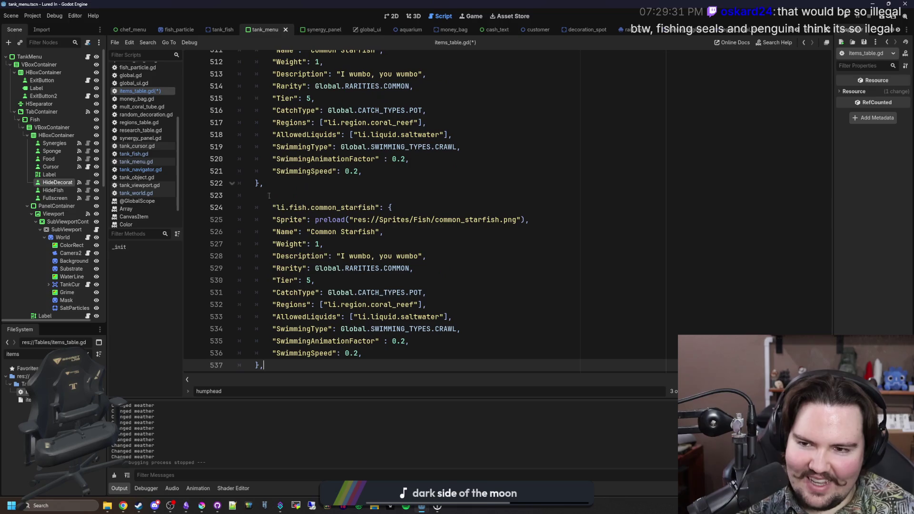
Rename the copied entry's key to ball_sponge and its sprite path to ball_sponge.png
click(331, 208)
double_click(331, 207)
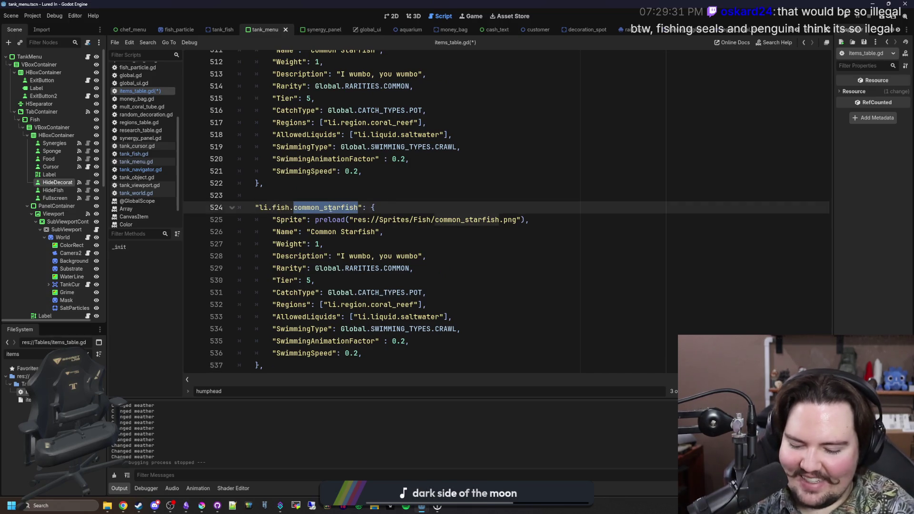
text(ball_sponge)
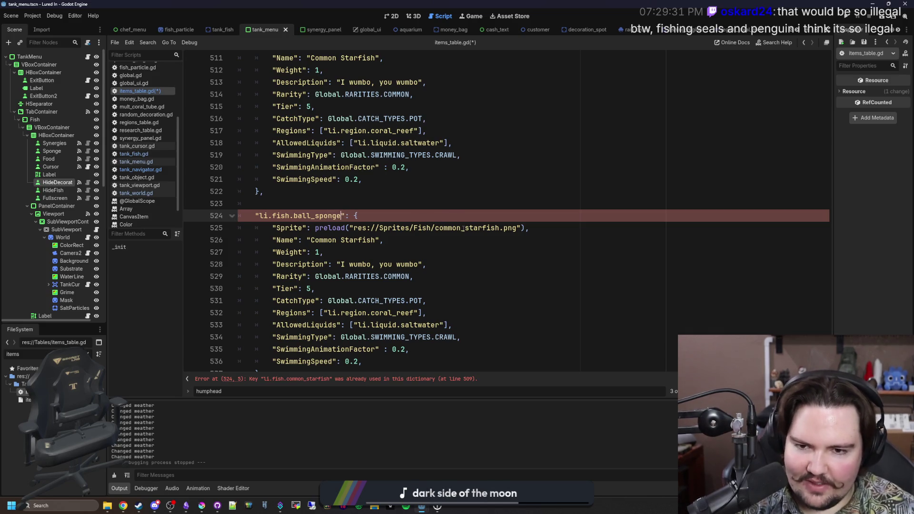
double_click(463, 229)
text(ball_)
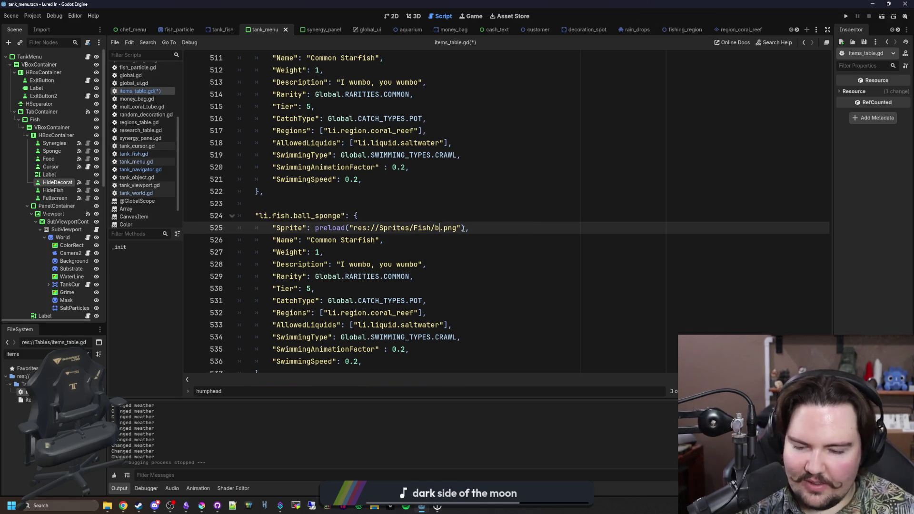
text(sponge)
key(Return)
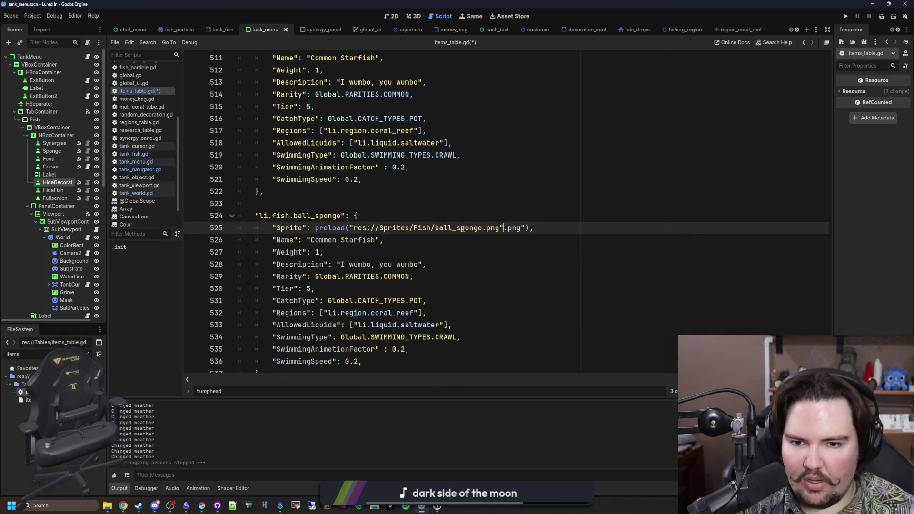
click(524, 228)
key(BackSpace)
key(BackSpace)
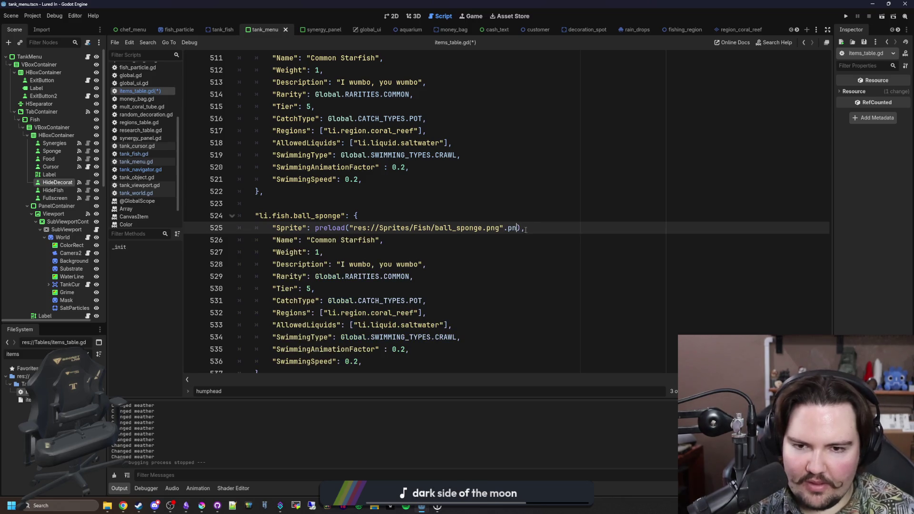
Set the entry's speeds to 0.1 and Name to Ball Sponge, then Google spongebob quotes
key(Down)
scroll(447, 248, down, 1)
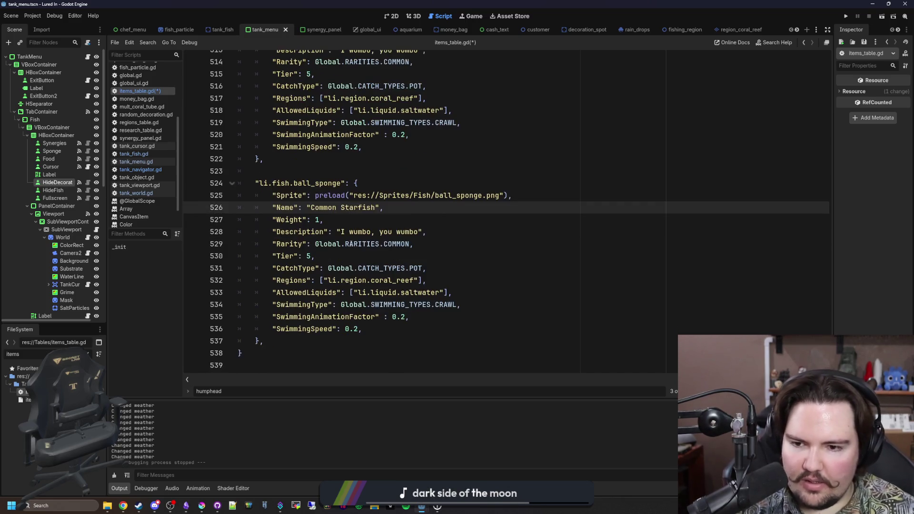
click(394, 254)
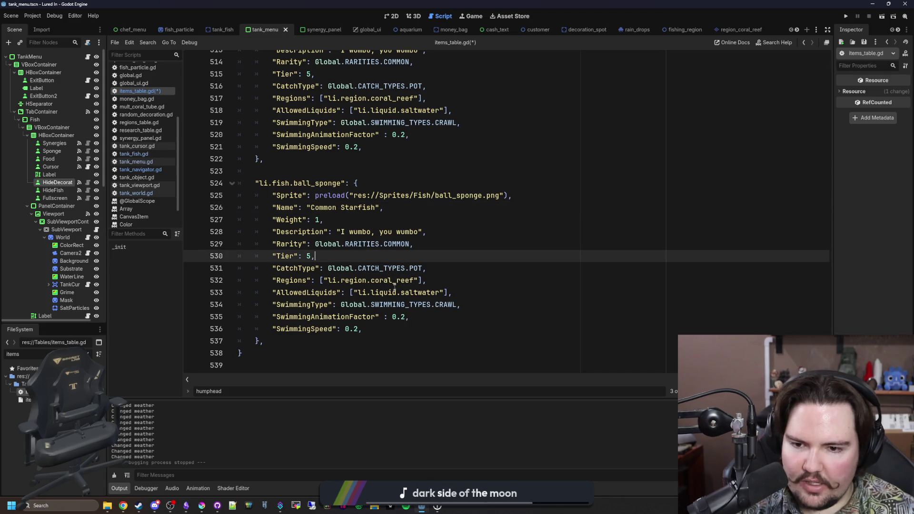
click(402, 315)
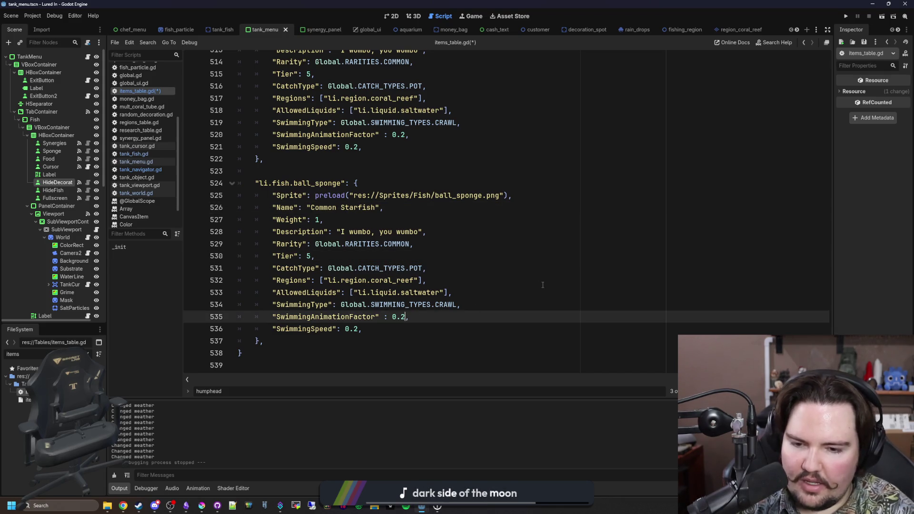
text(1)
key(Down)
scroll(343, 250, up, 1)
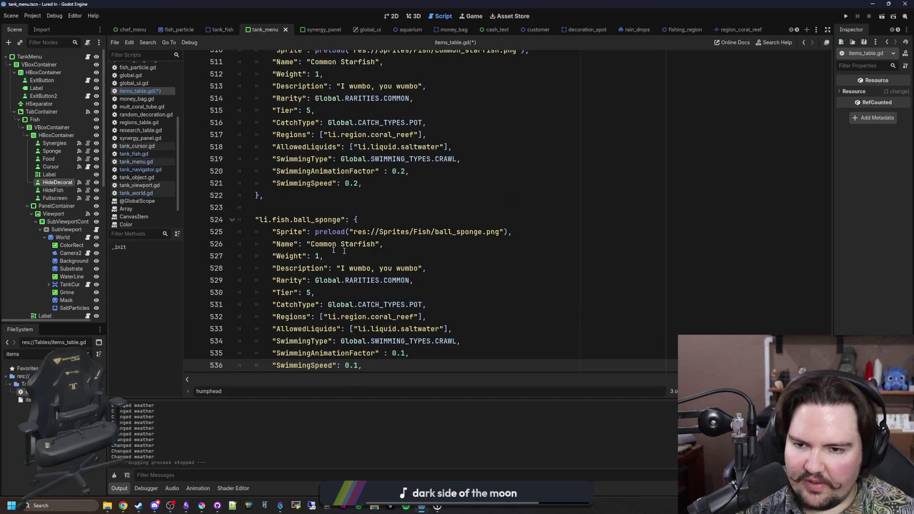
double_click(360, 244)
key(BackSpace)
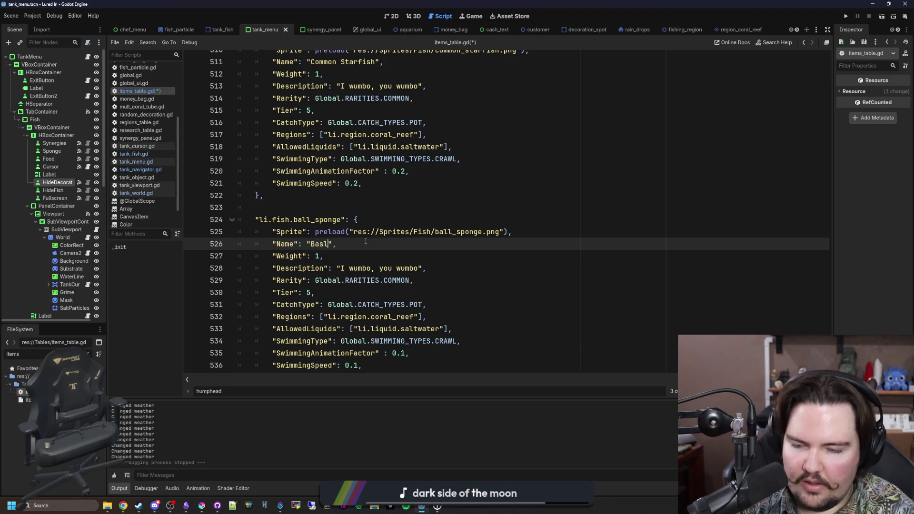
text( Sponge)
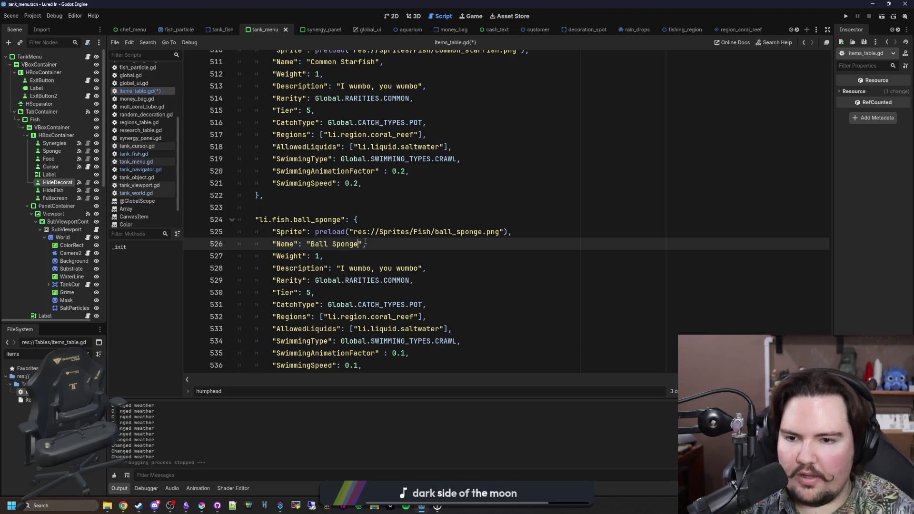
click(123, 505)
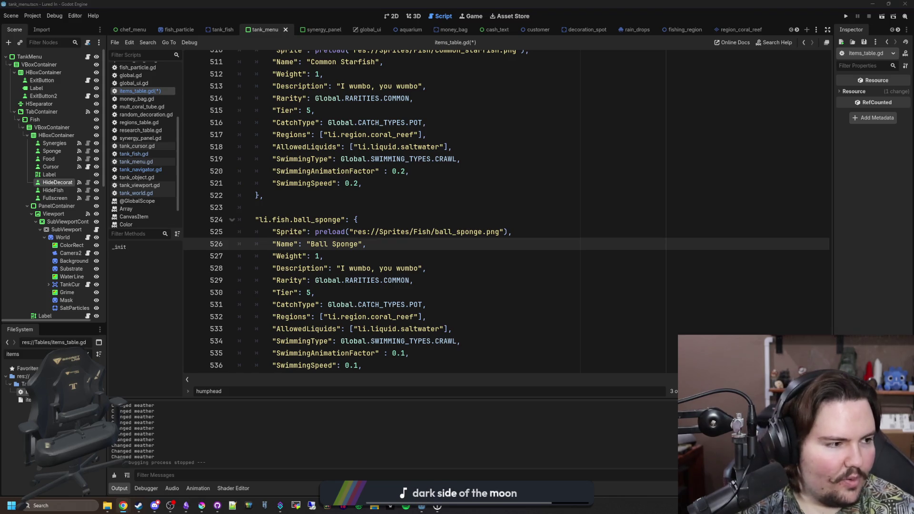
text(spongebob quotes)
key(Return)
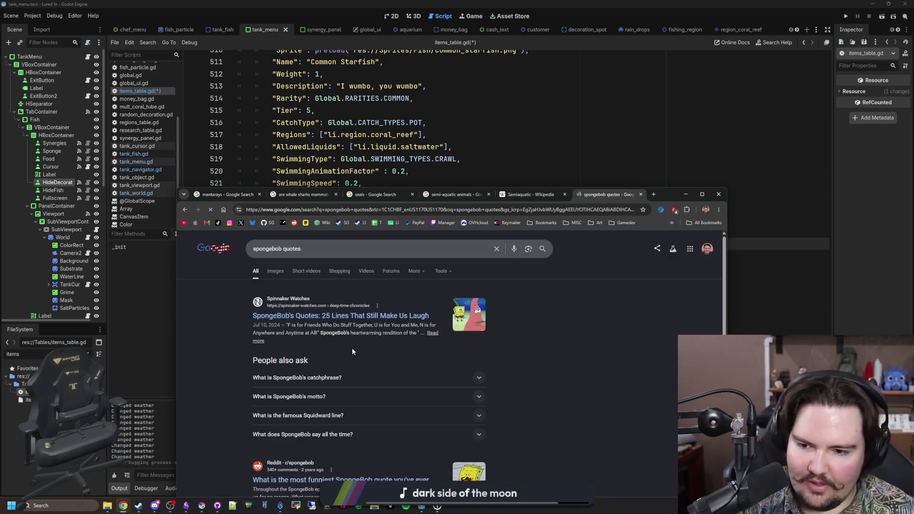
Open the Spinnaker quotes article in a new tab, skim it and close it
middle_click(343, 313)
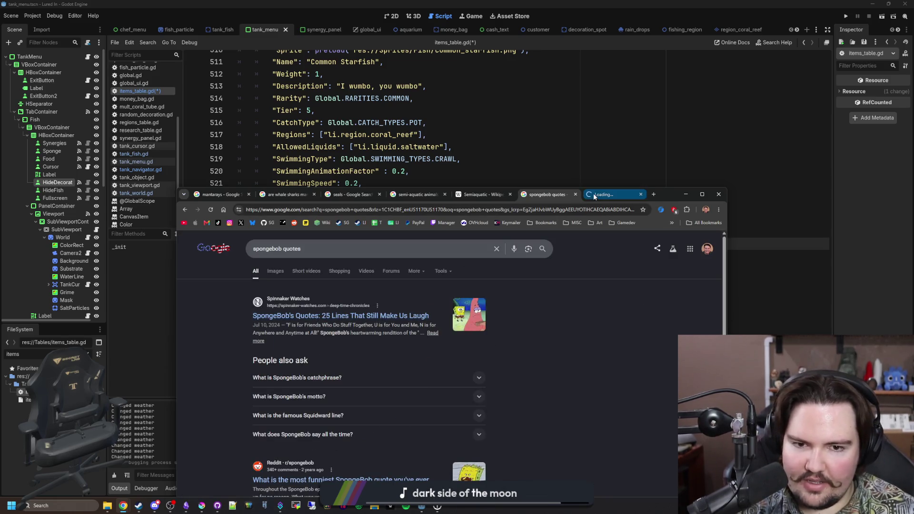
click(593, 194)
scroll(479, 306, down, 5)
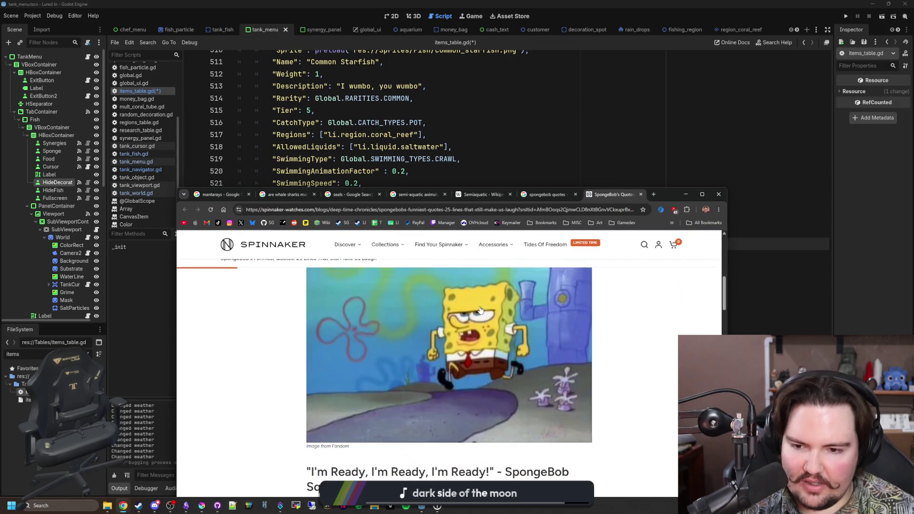
scroll(480, 310, down, 2)
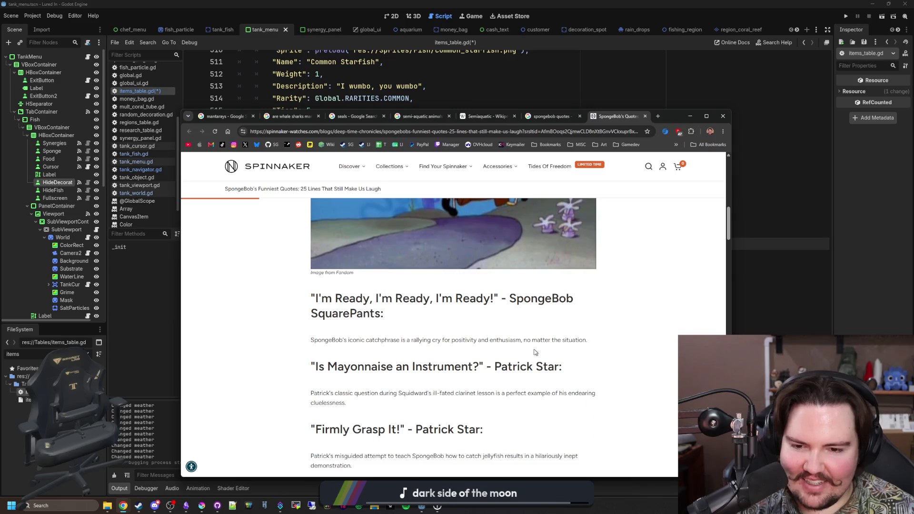
drag(427, 361, 520, 366)
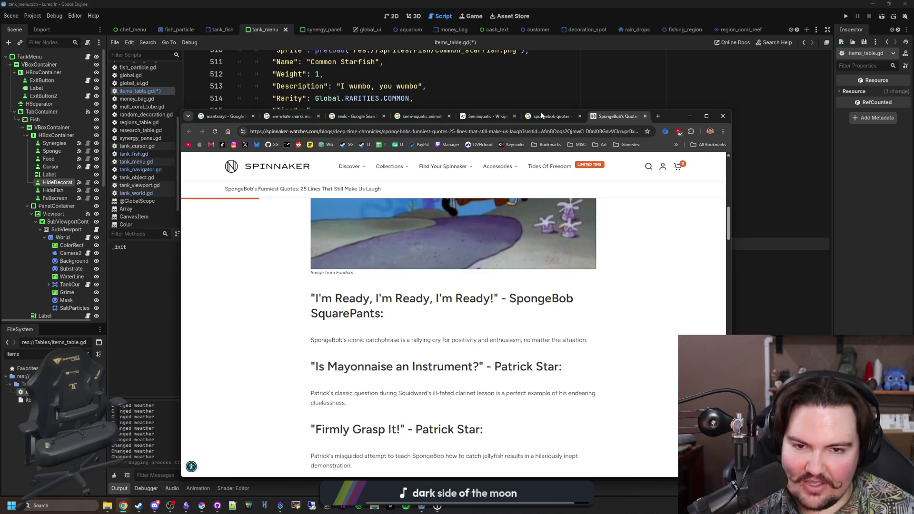
click(644, 117)
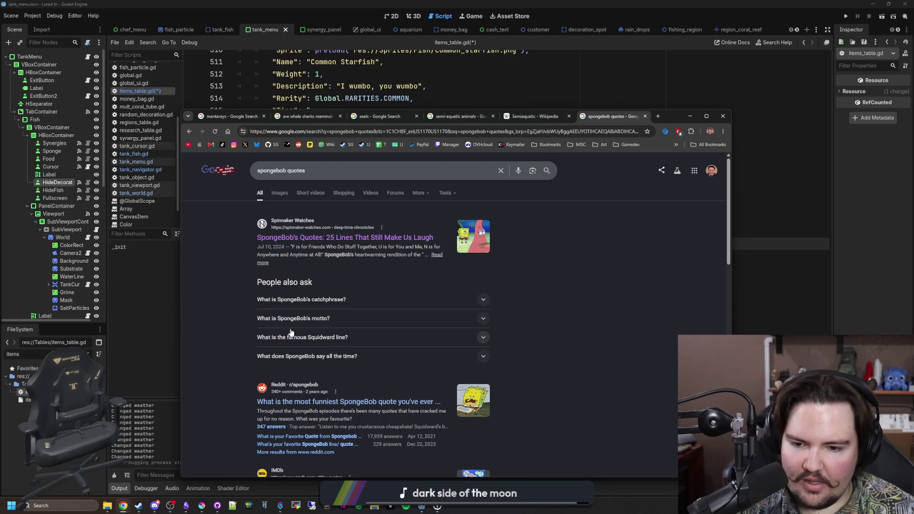
scroll(265, 318, down, 2)
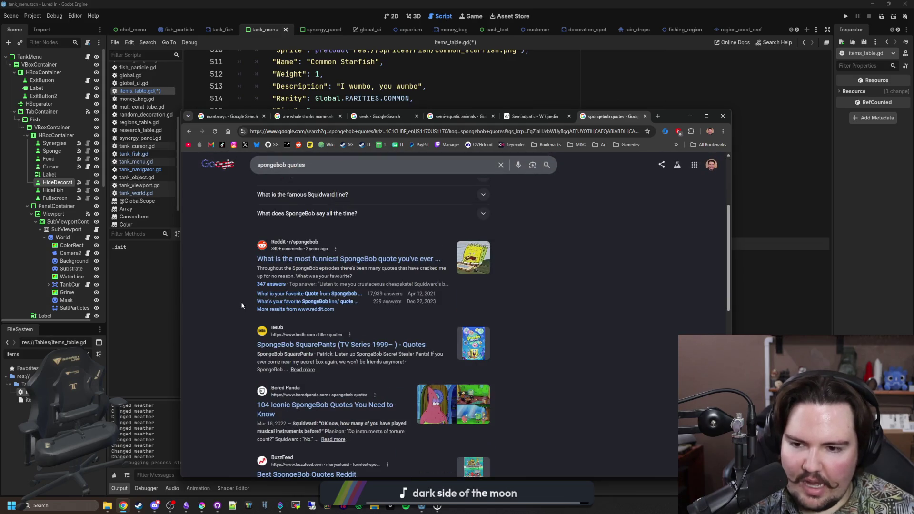
scroll(241, 306, down, 1)
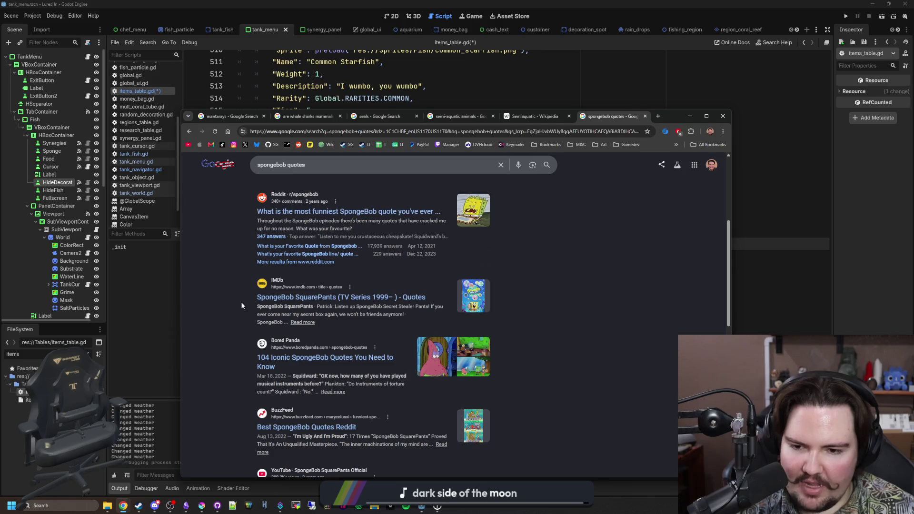
scroll(241, 306, down, 1)
scroll(242, 306, up, 3)
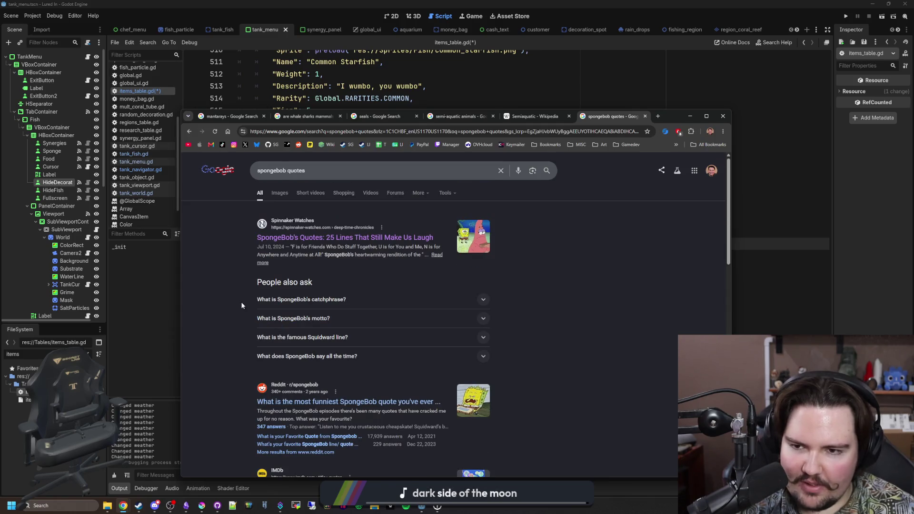
Refine the search to spongebob character quotes and open the IMDb quotes result in a new tab
click(285, 170)
text(character)
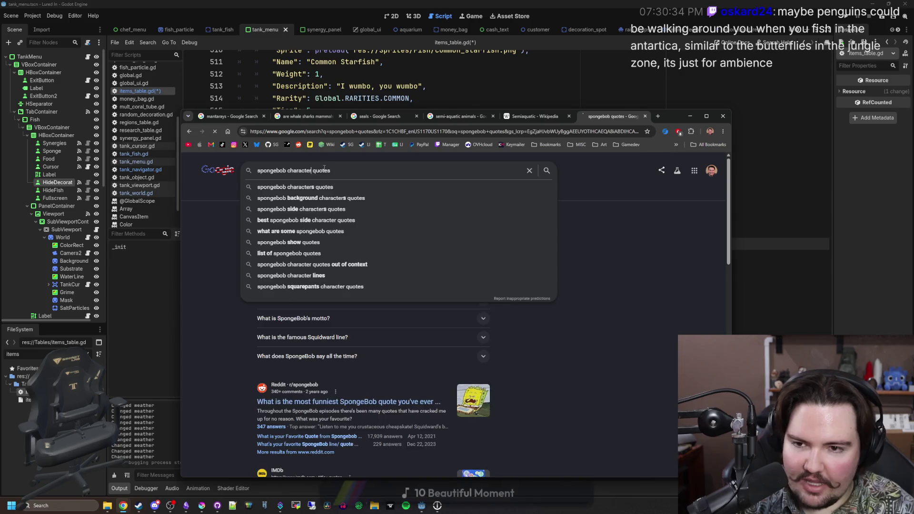
key(Return)
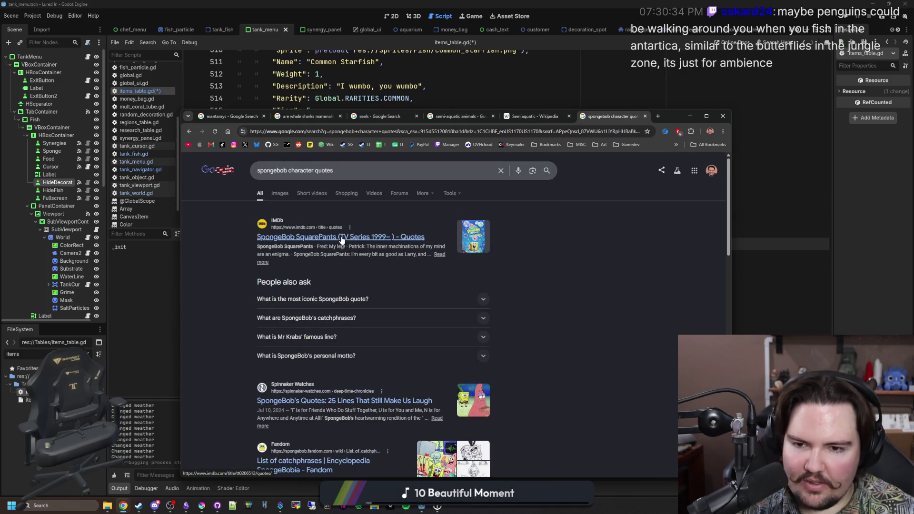
middle_click(344, 243)
double_click(671, 117)
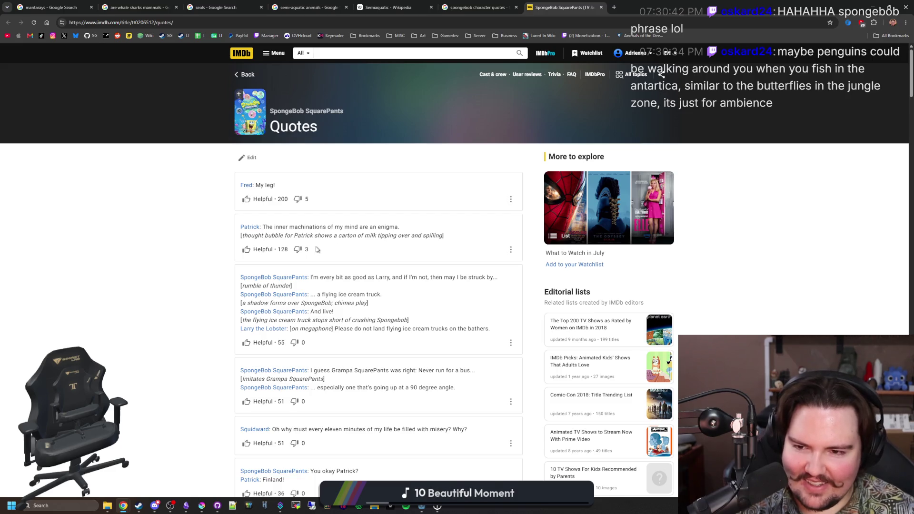
scroll(348, 286, down, 1)
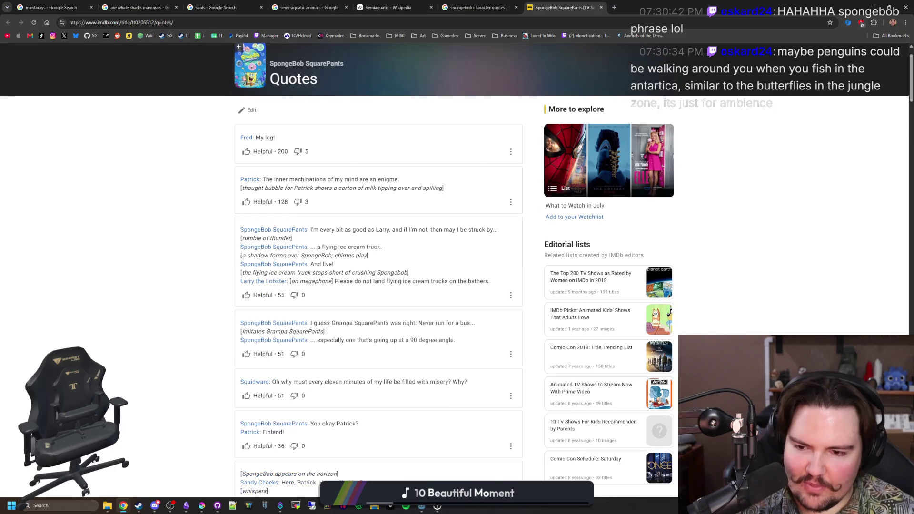
scroll(348, 287, down, 1)
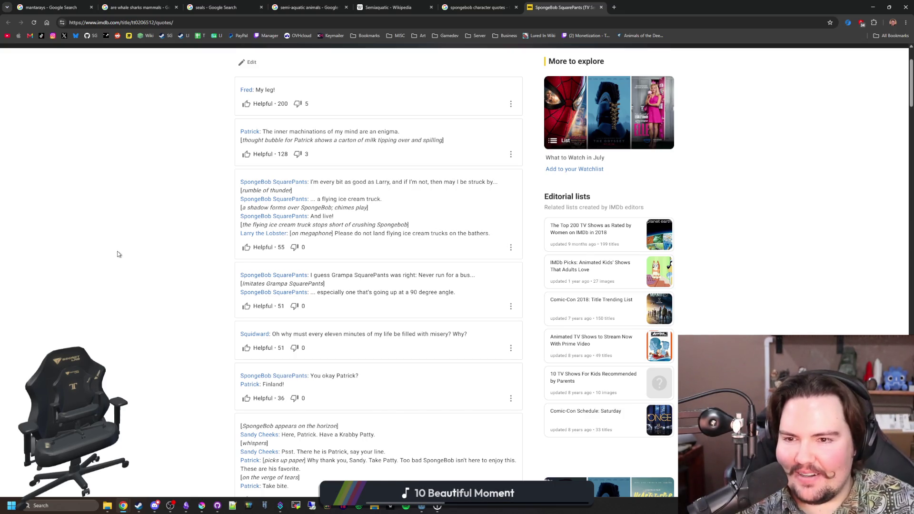
scroll(118, 254, down, 2)
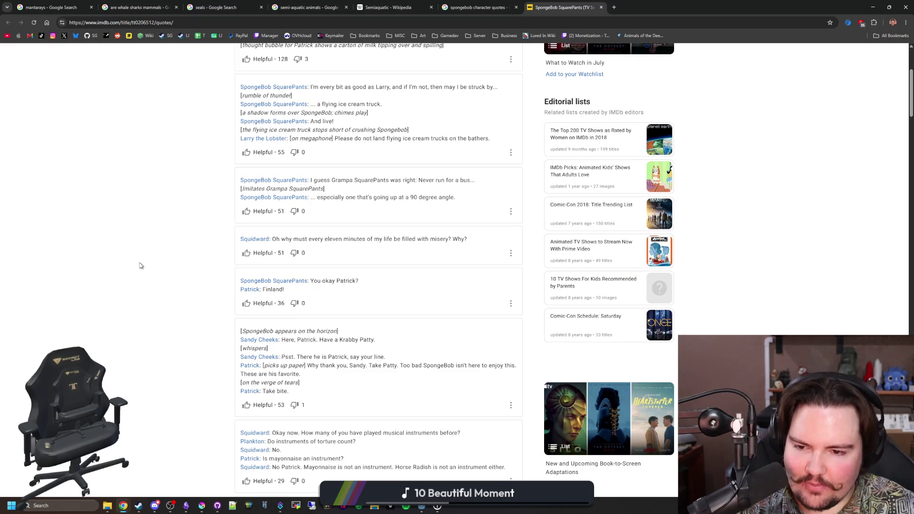
scroll(140, 266, down, 1)
scroll(143, 266, down, 1)
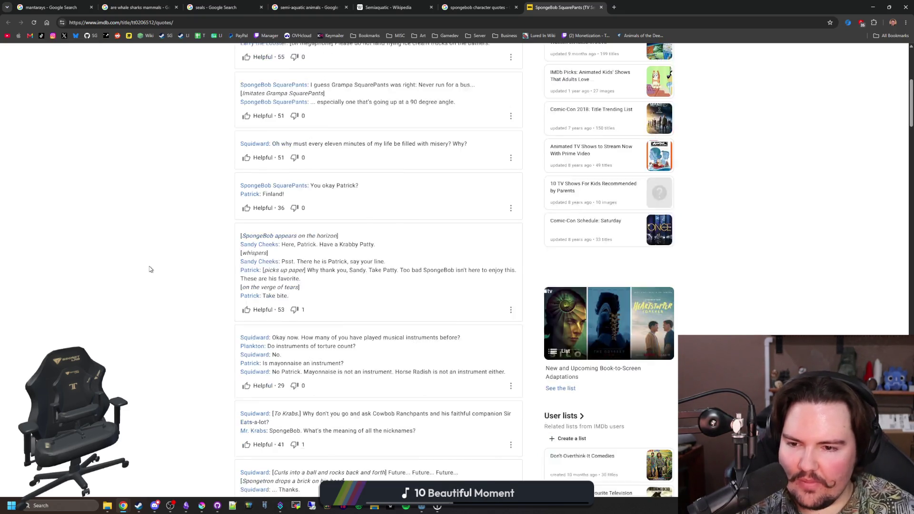
scroll(150, 269, down, 1)
scroll(150, 269, down, 1)
scroll(151, 270, down, 1)
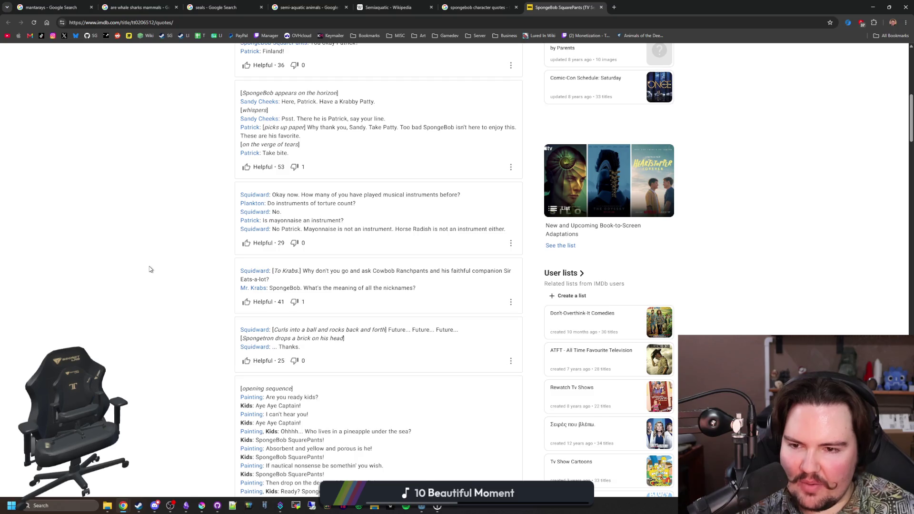
scroll(151, 269, down, 1)
scroll(150, 270, down, 4)
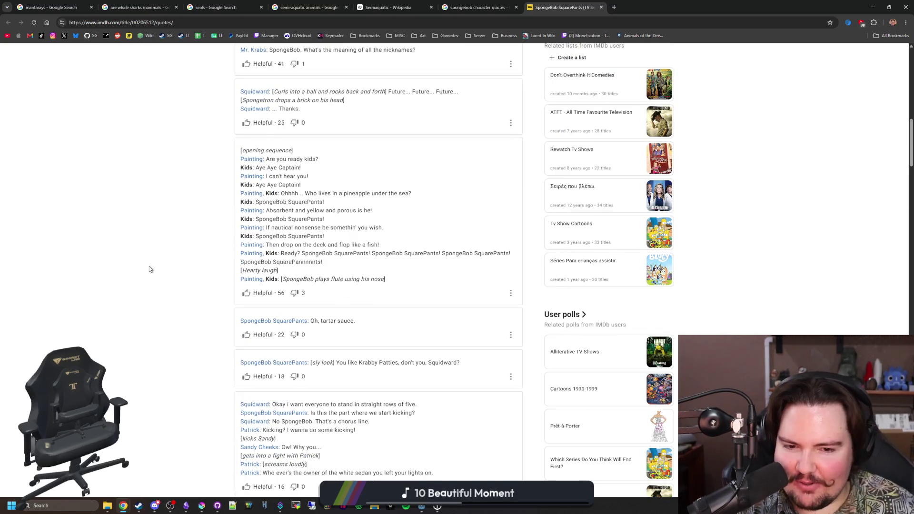
scroll(151, 269, down, 1)
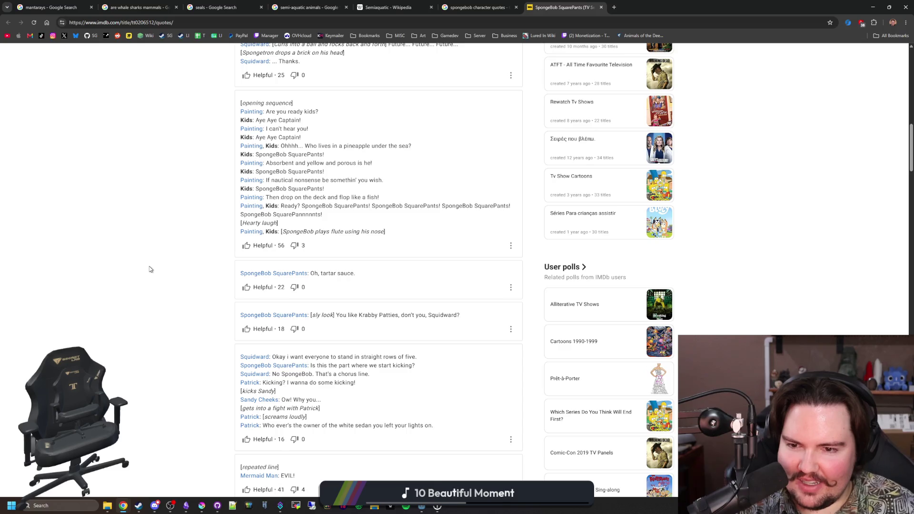
scroll(151, 270, down, 1)
scroll(150, 270, down, 1)
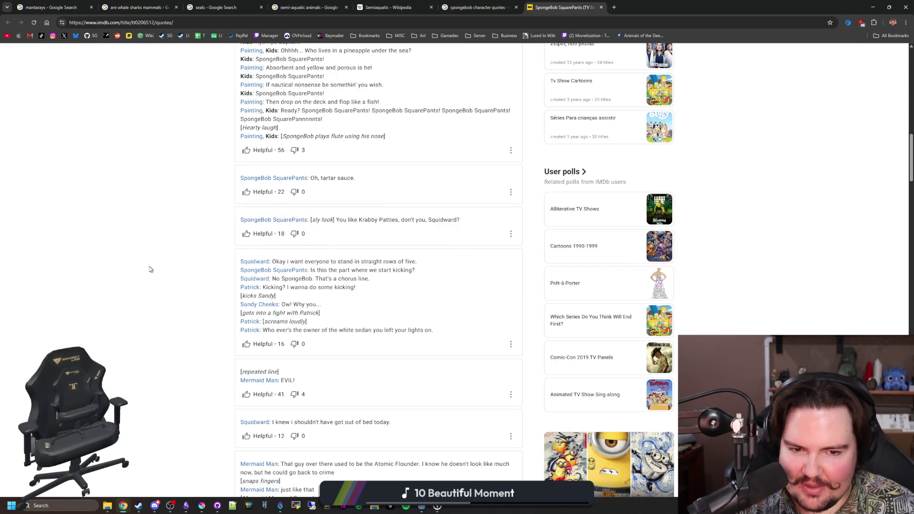
scroll(150, 269, down, 1)
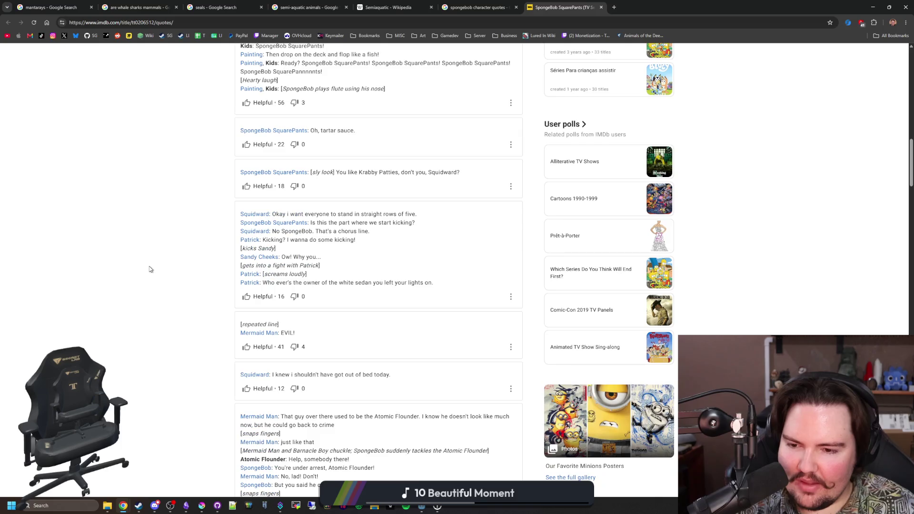
scroll(150, 270, down, 2)
scroll(151, 269, down, 3)
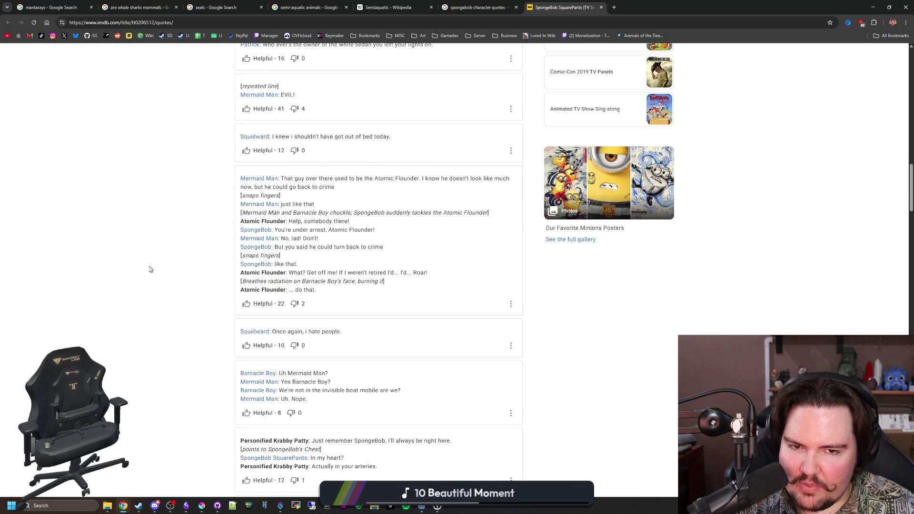
Return from the IMDb quotes page to the spongebob character quotes results tab
click(478, 7)
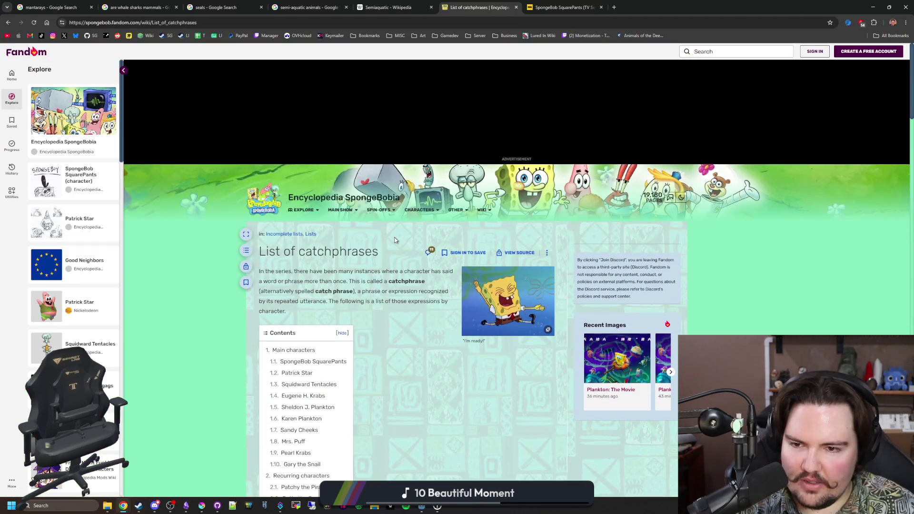
scroll(389, 215, down, 2)
scroll(393, 272, down, 2)
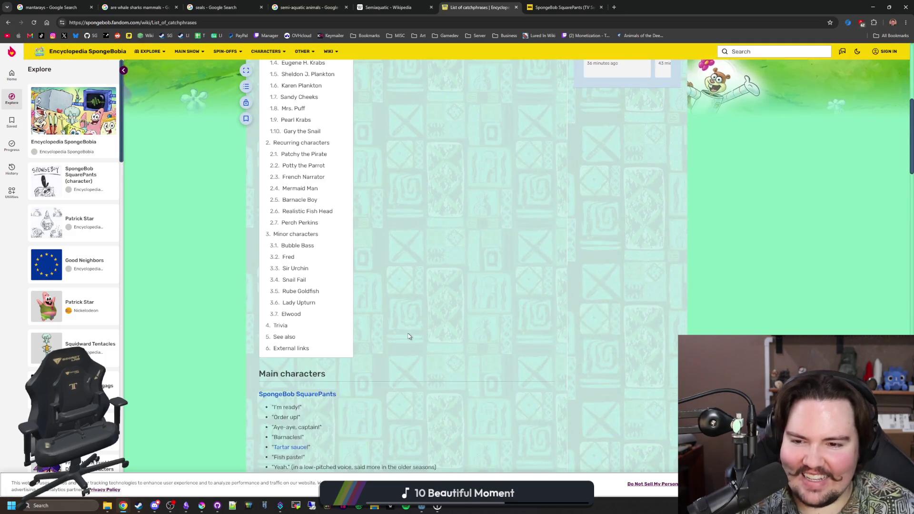
scroll(400, 326, down, 2)
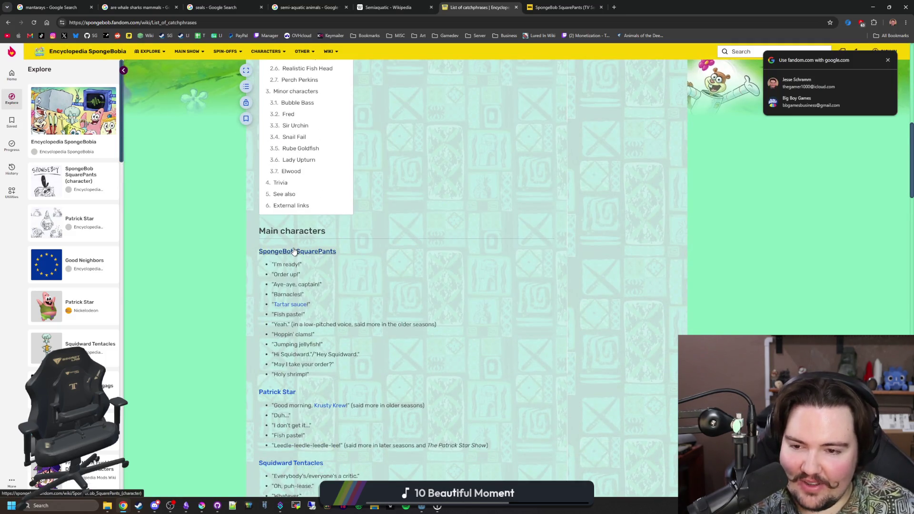
scroll(397, 321, down, 1)
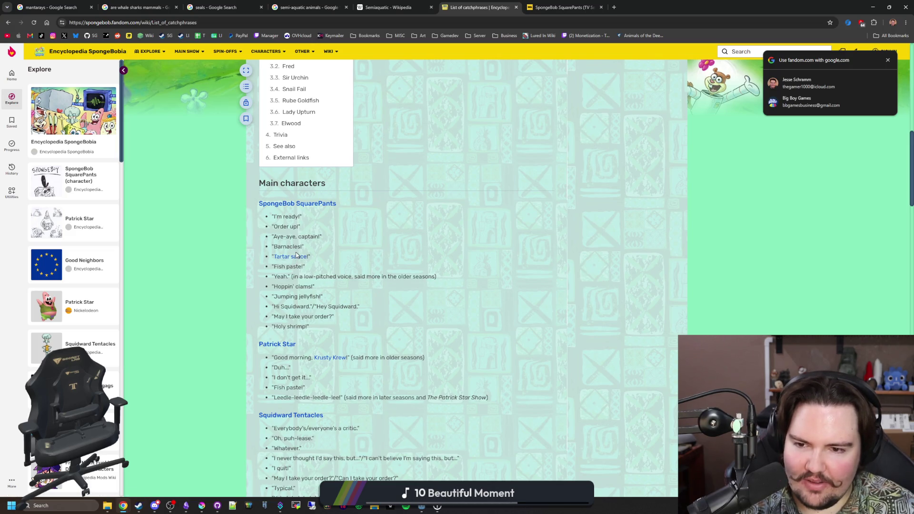
Select the word Yeah. among SpongeBob's catchphrases on the Fandom page, then deselect it
double_click(280, 276)
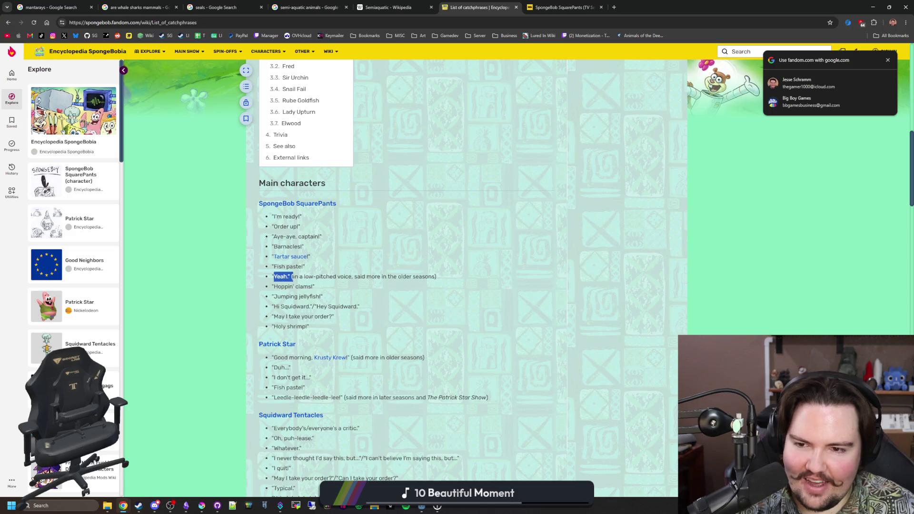
click(525, 327)
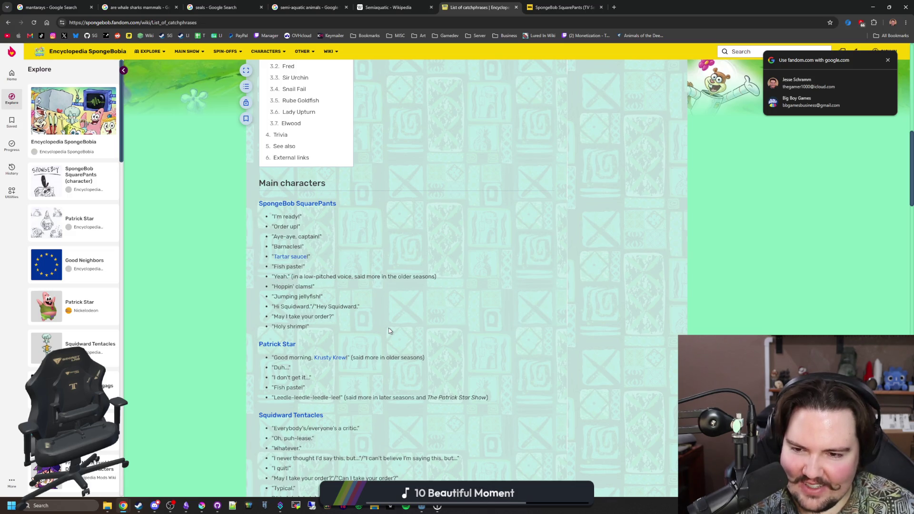
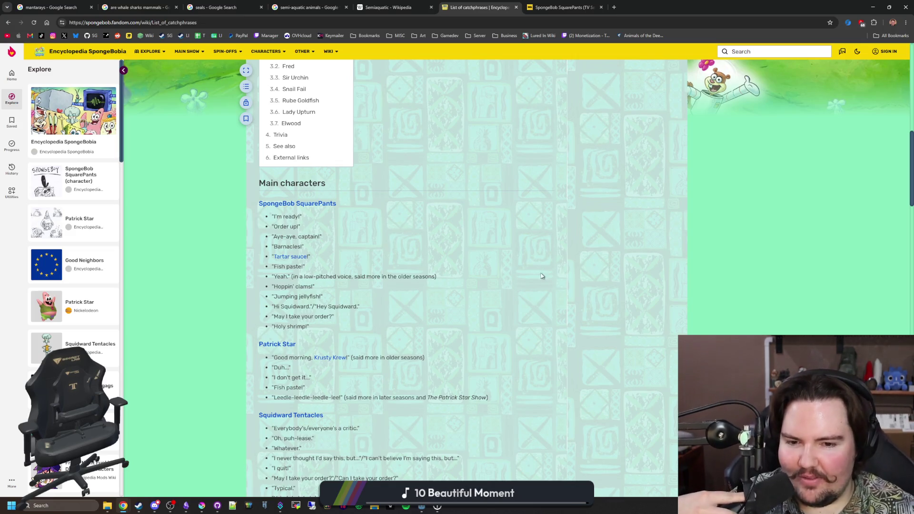
scroll(547, 287, down, 2)
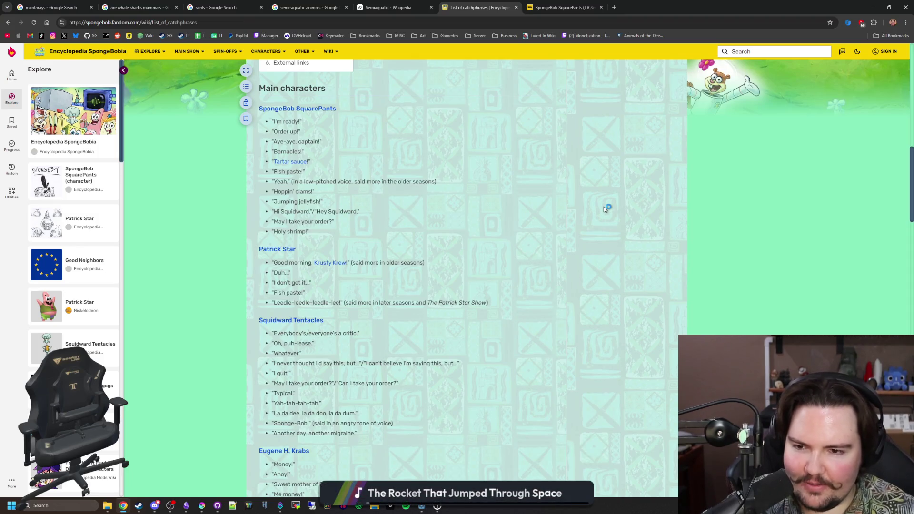
scroll(510, 286, down, 2)
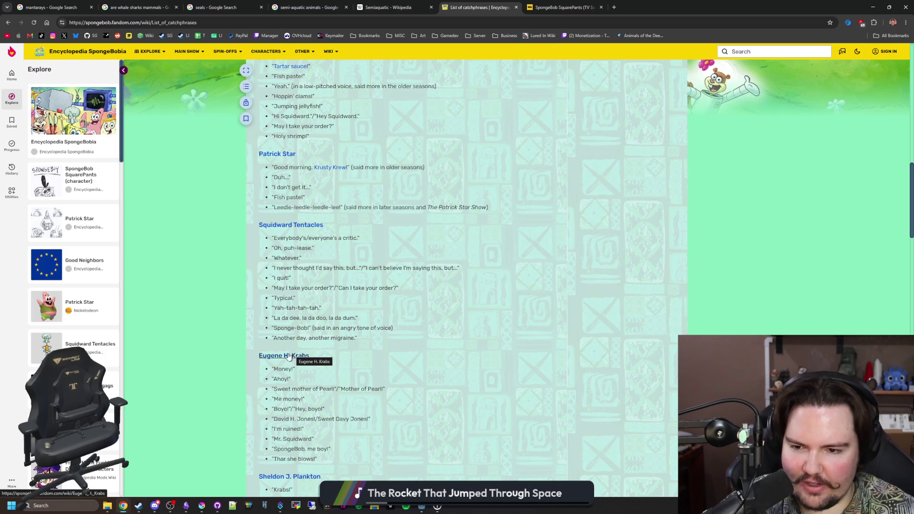
Search 'what kind of crab is mr krabs' in a new tab and read the Mr. Krabs Wikipedia article
click(615, 6)
text(what kind of crab is mr krabs)
key(Return)
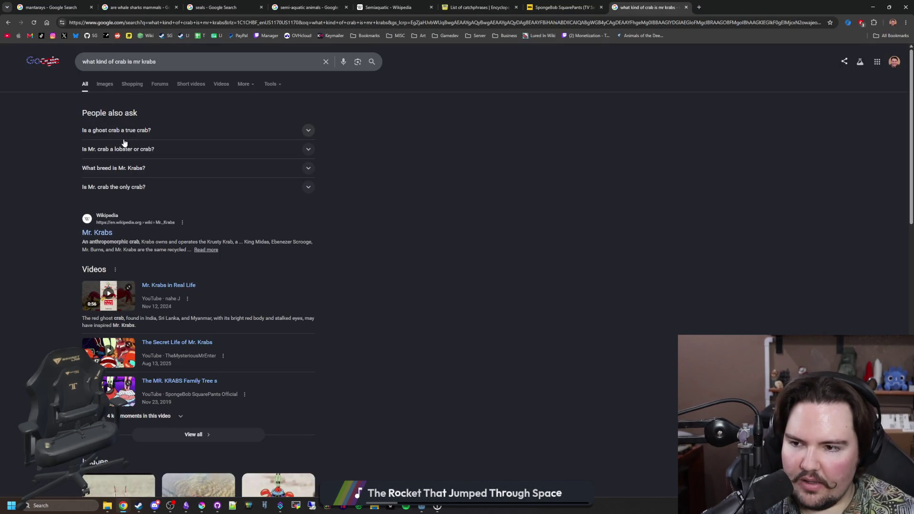
middle_click(99, 235)
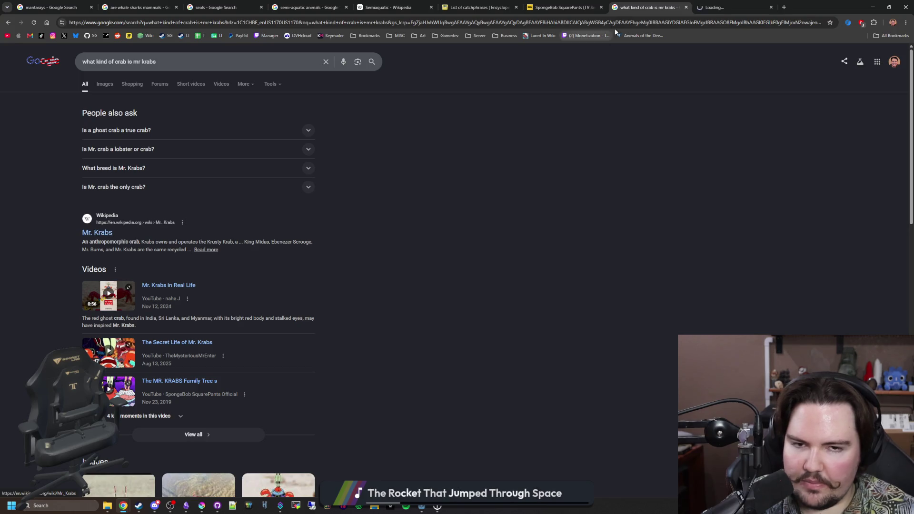
click(720, 7)
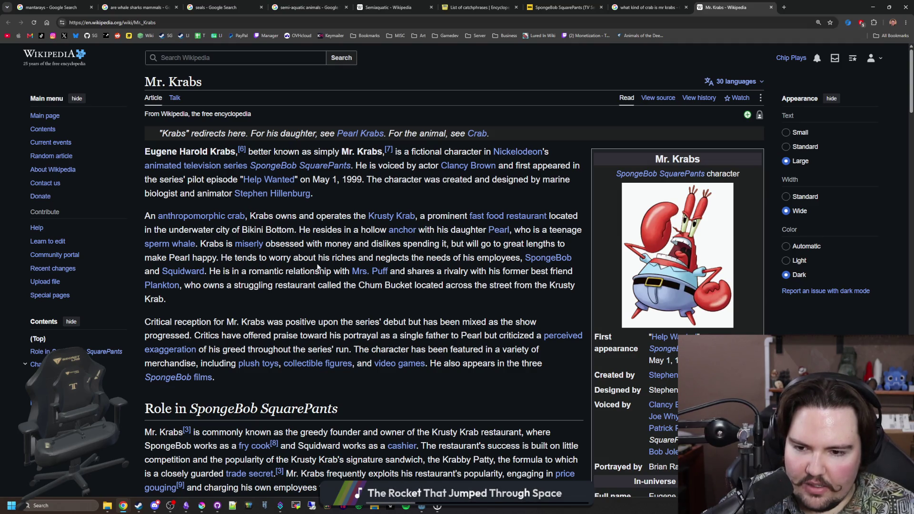
scroll(318, 267, down, 2)
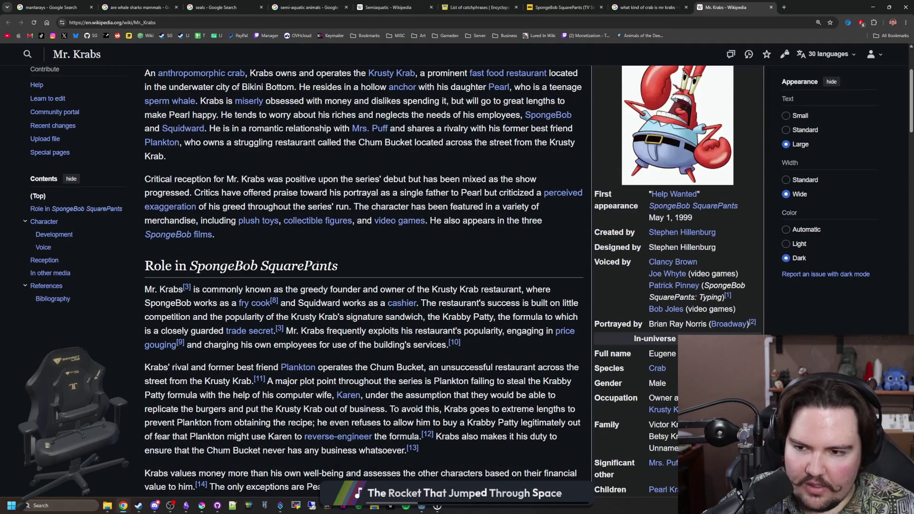
scroll(317, 266, down, 2)
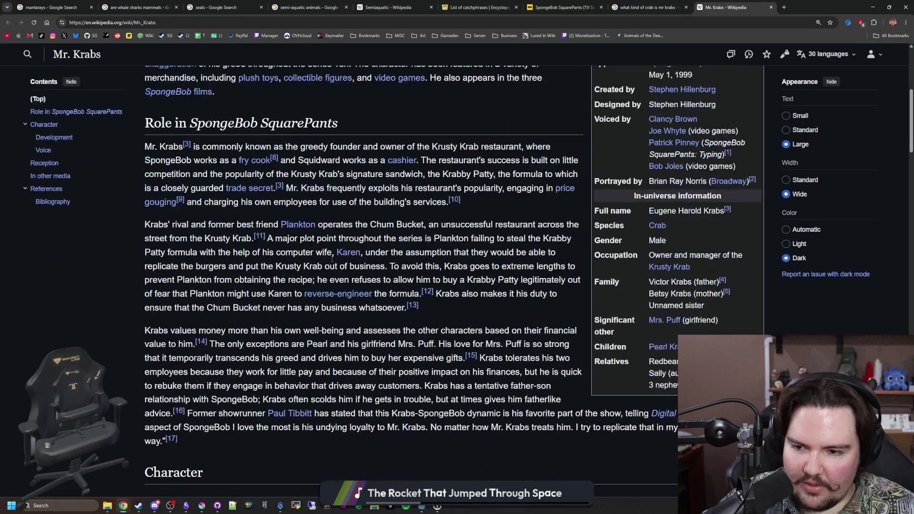
scroll(332, 262, down, 2)
scroll(332, 262, down, 2)
scroll(333, 262, down, 2)
scroll(333, 258, down, 1)
scroll(332, 258, down, 3)
scroll(333, 258, down, 3)
scroll(332, 259, down, 3)
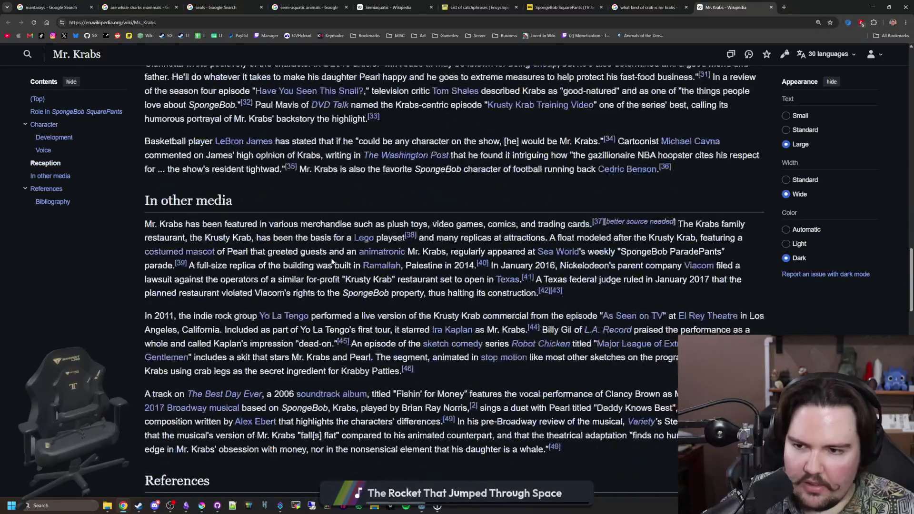
scroll(332, 262, down, 3)
key(Home)
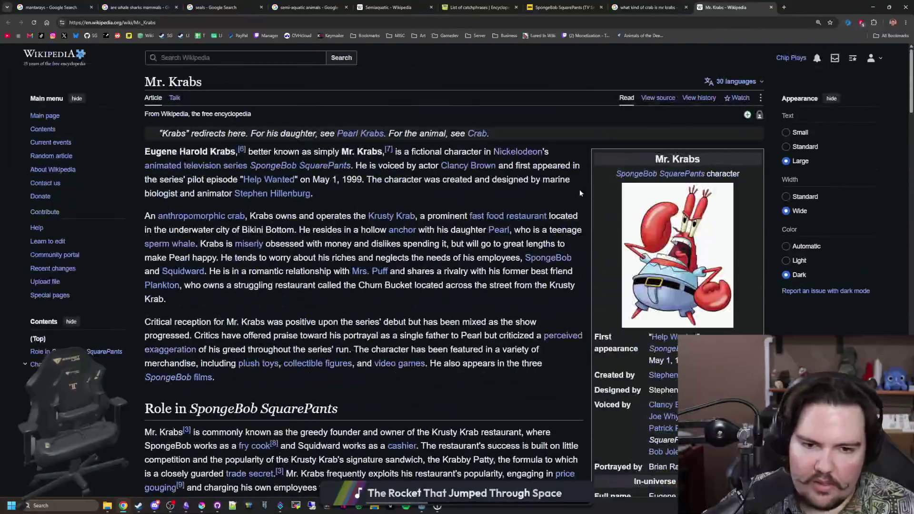
scroll(476, 211, down, 1)
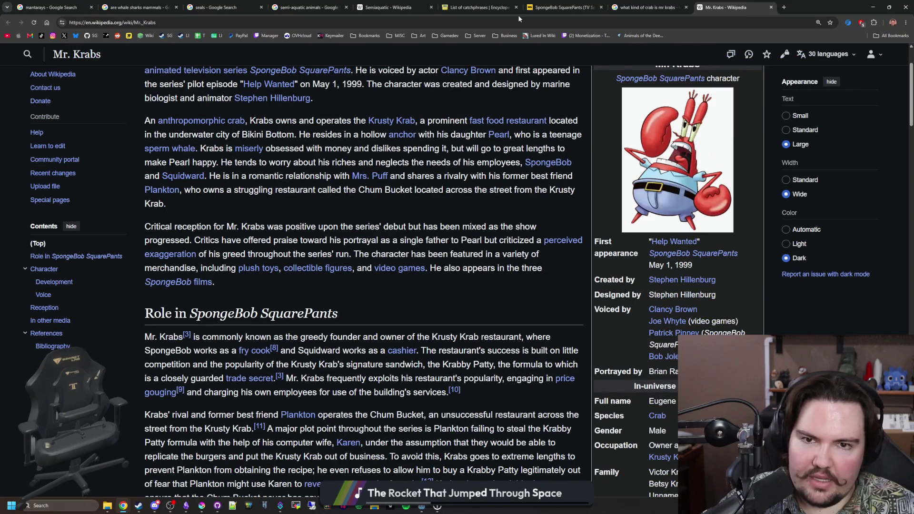
click(503, 24)
text(ghost crab)
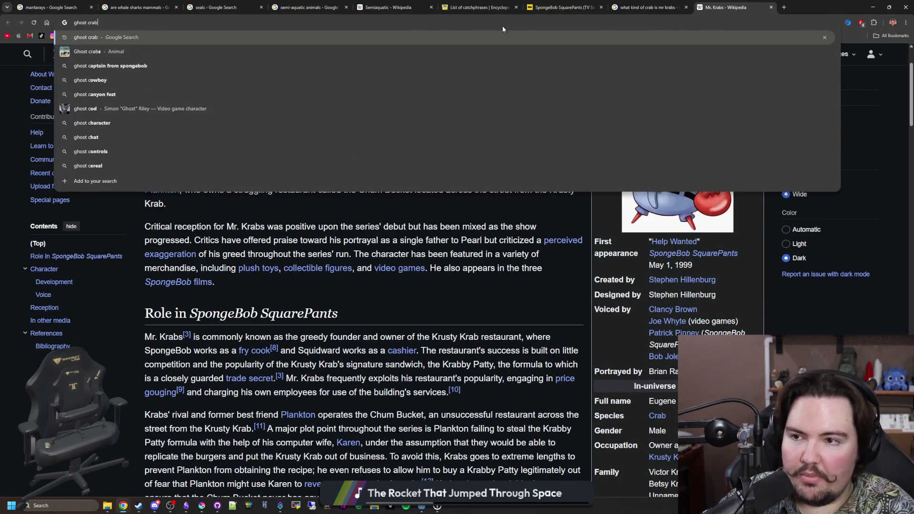
Search Google Images for 'ghost crab' and preview several Atlantic ghost crab photos
key(Return)
click(107, 84)
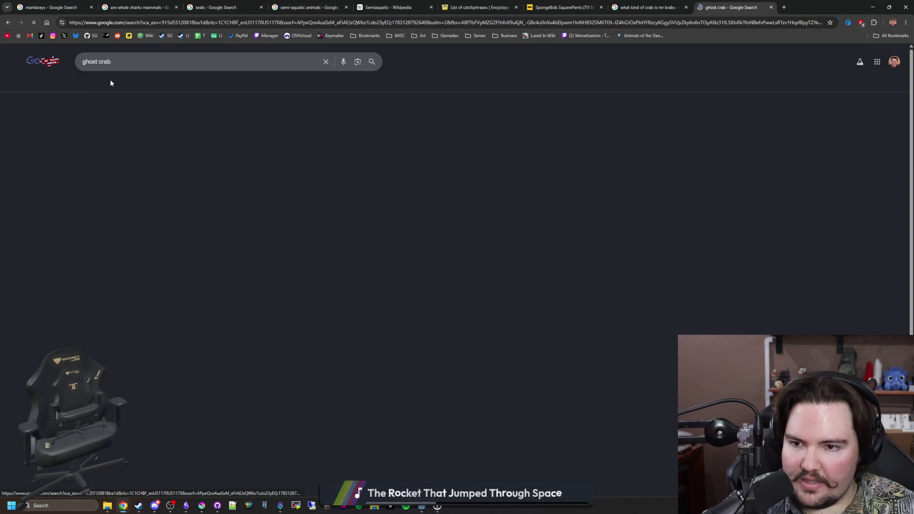
click(89, 134)
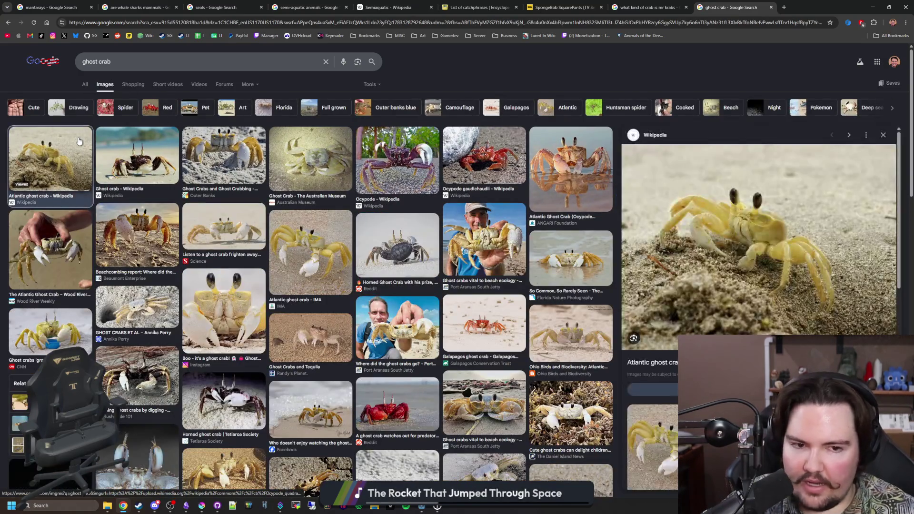
click(141, 225)
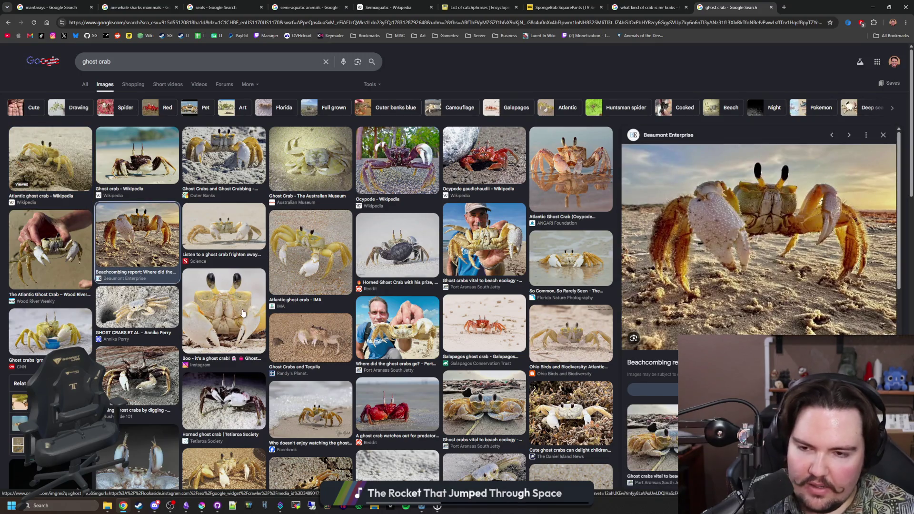
click(224, 314)
click(305, 262)
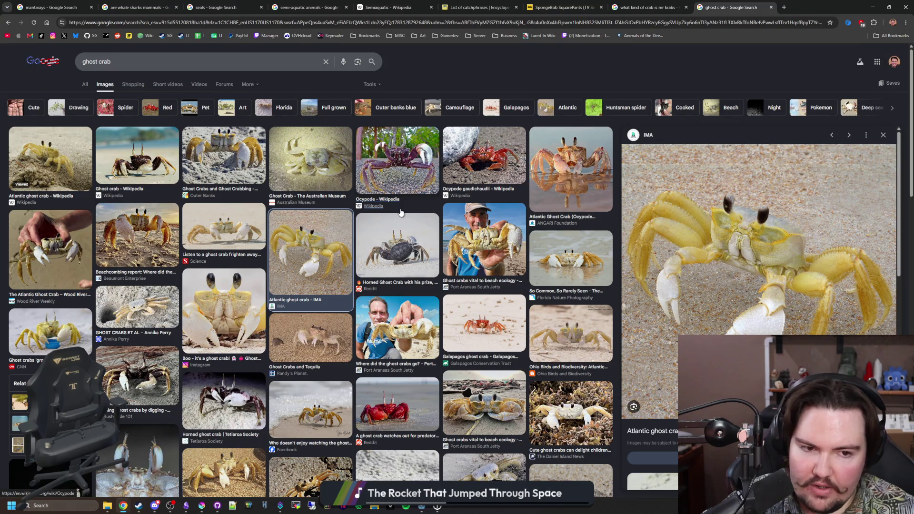
Compare the red ghost crab photos from Reddit and Facebook, ending on the crab eating a hotdog bun
click(396, 418)
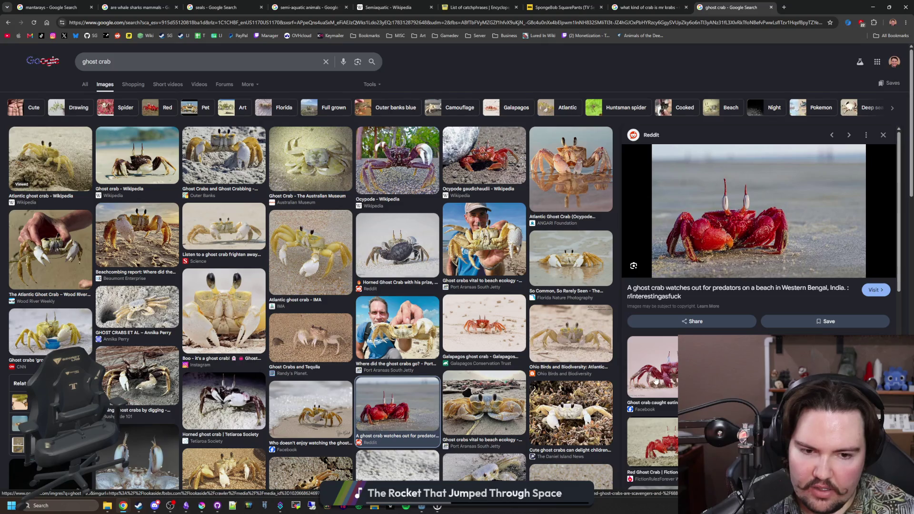
click(658, 381)
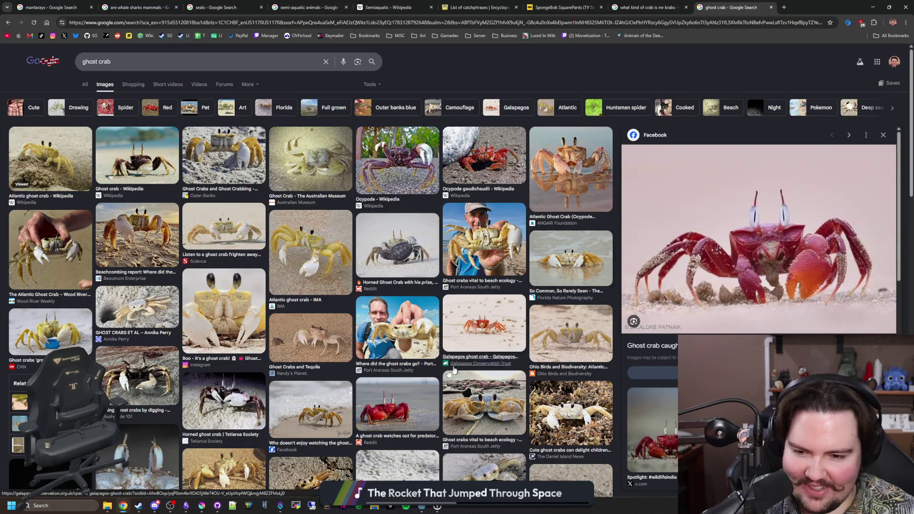
click(397, 400)
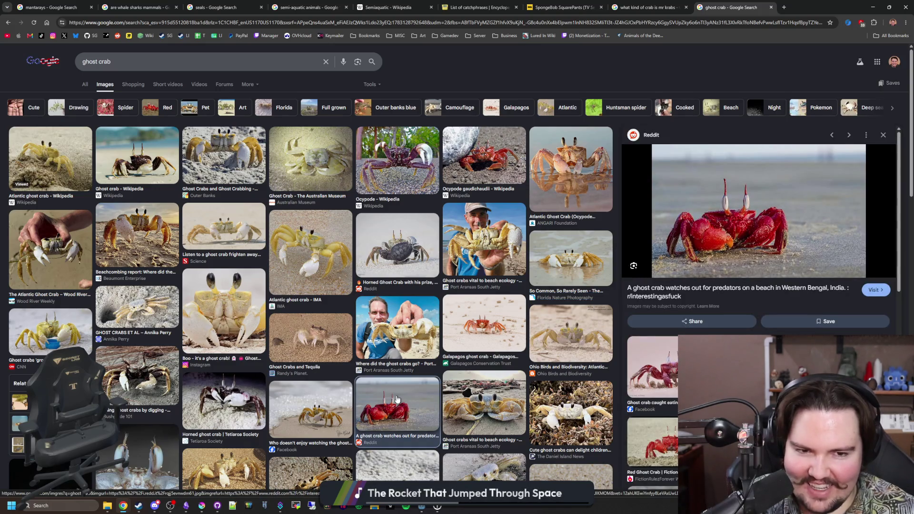
click(647, 380)
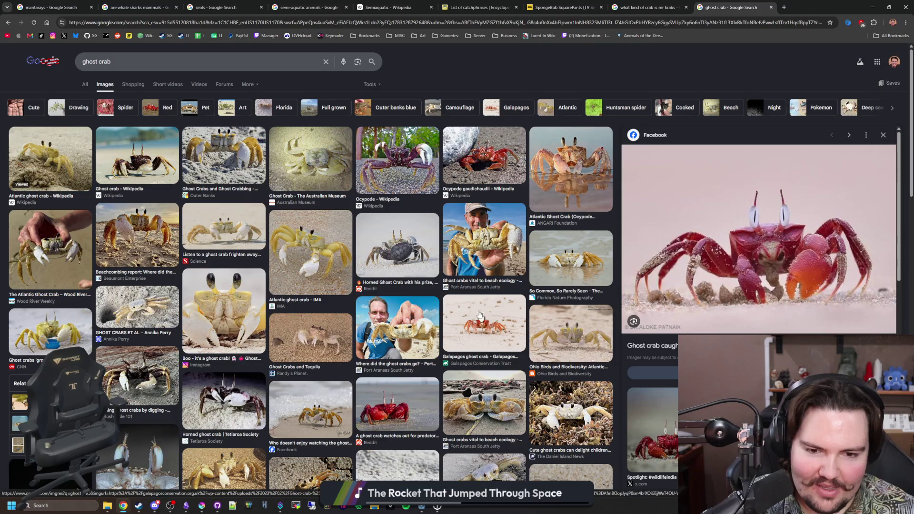
click(333, 404)
click(392, 401)
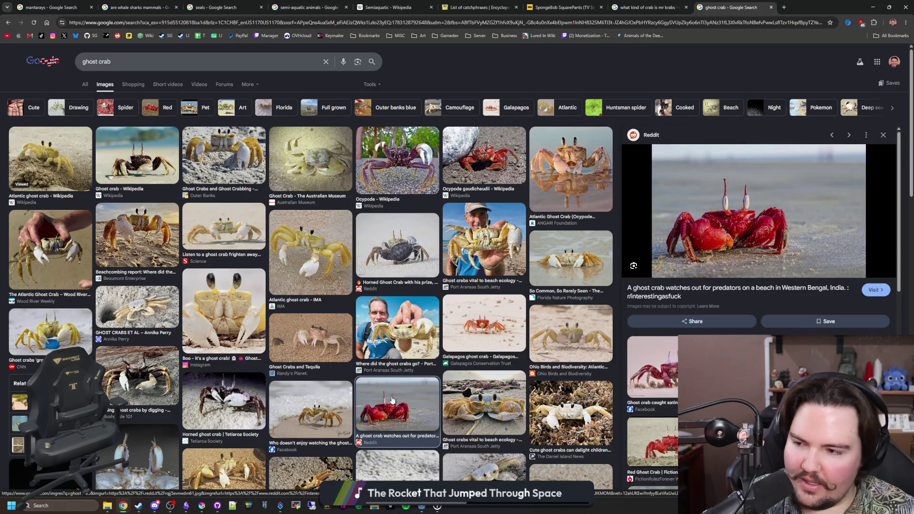
scroll(493, 215, down, 2)
scroll(497, 193, down, 3)
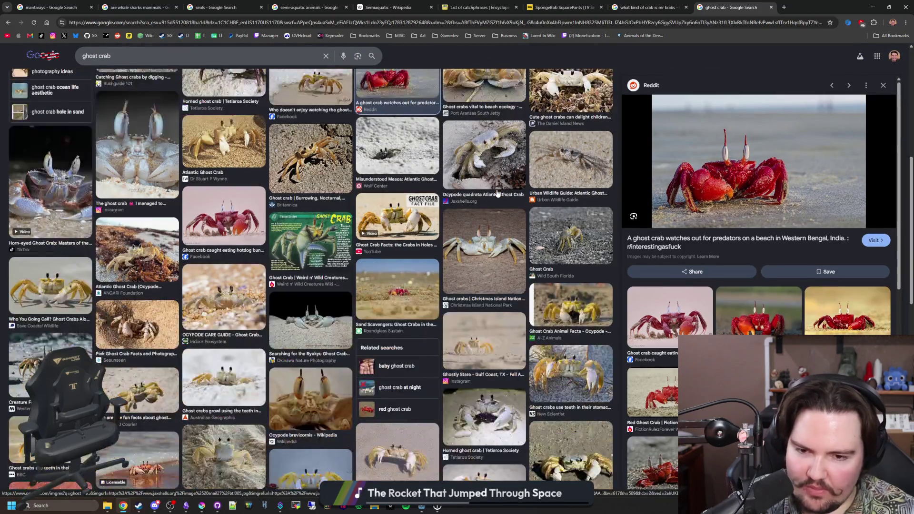
click(196, 207)
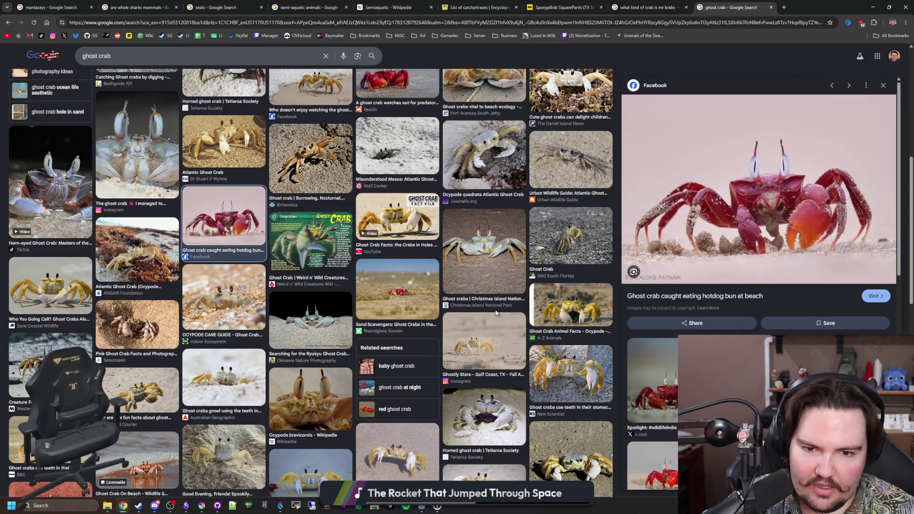
Reopen the Mr. Krabs Wikipedia article, close its tab by mistake and restore it
click(658, 7)
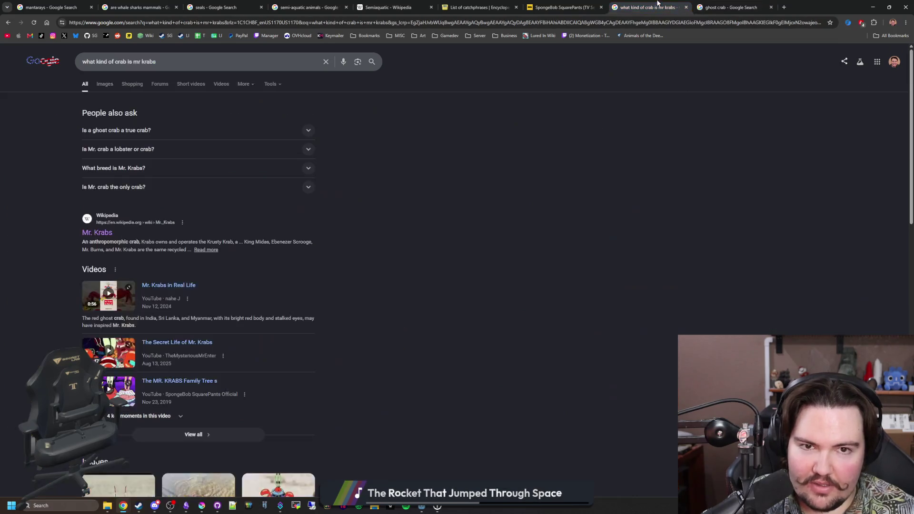
click(106, 233)
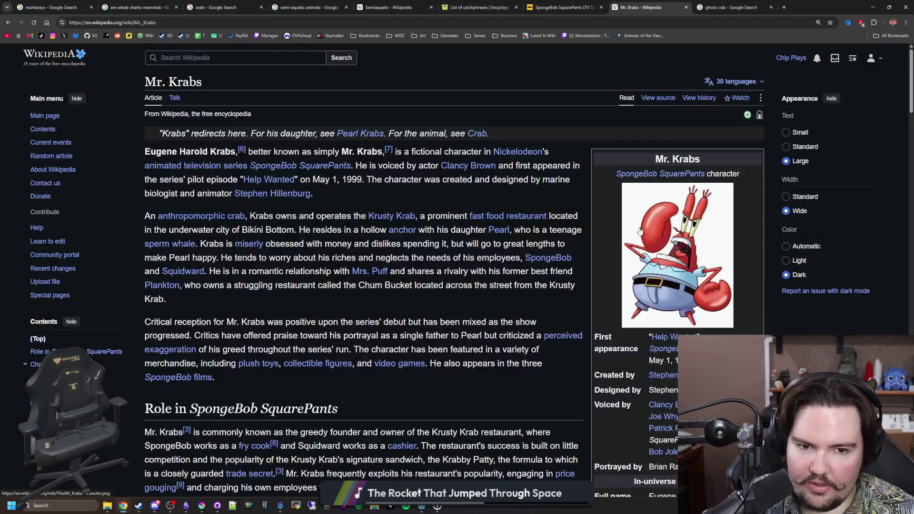
click(718, 6)
click(686, 7)
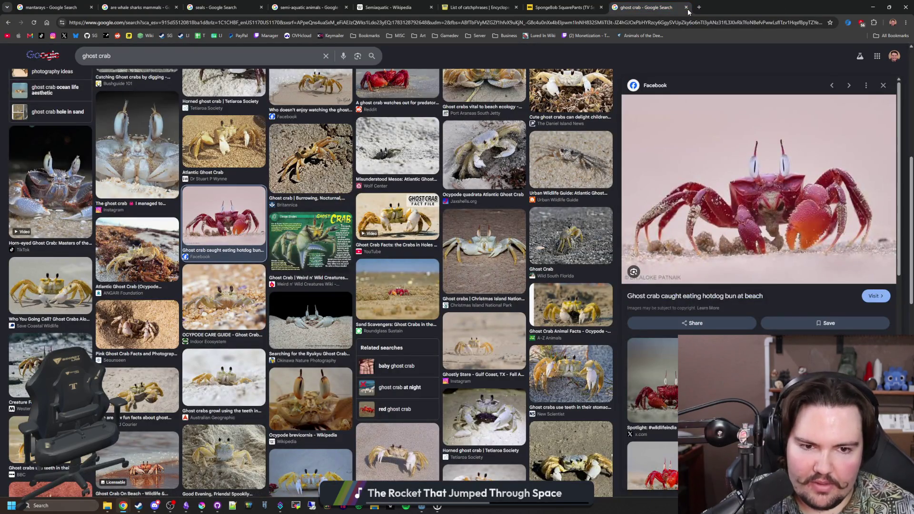
right_click(703, 19)
click(757, 61)
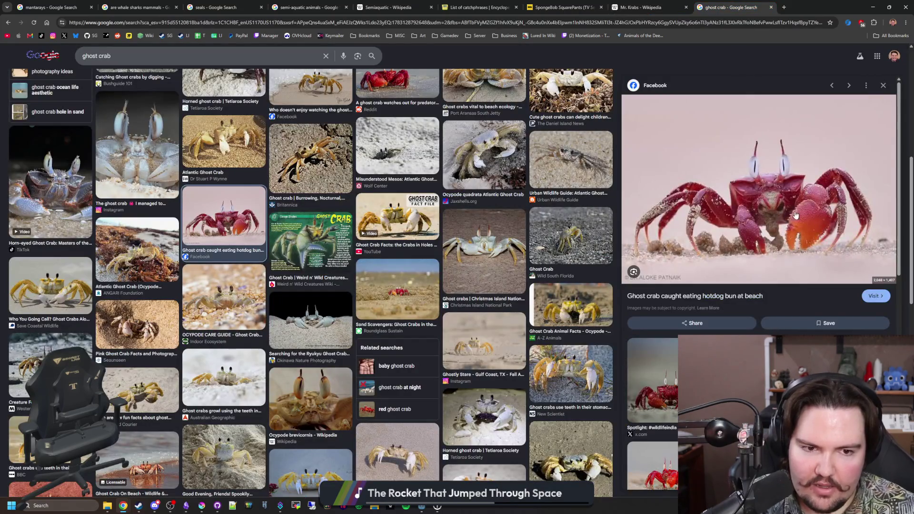
Flip between the Mr. Krabs article and the ghost crab images, then minimize the browser
click(642, 7)
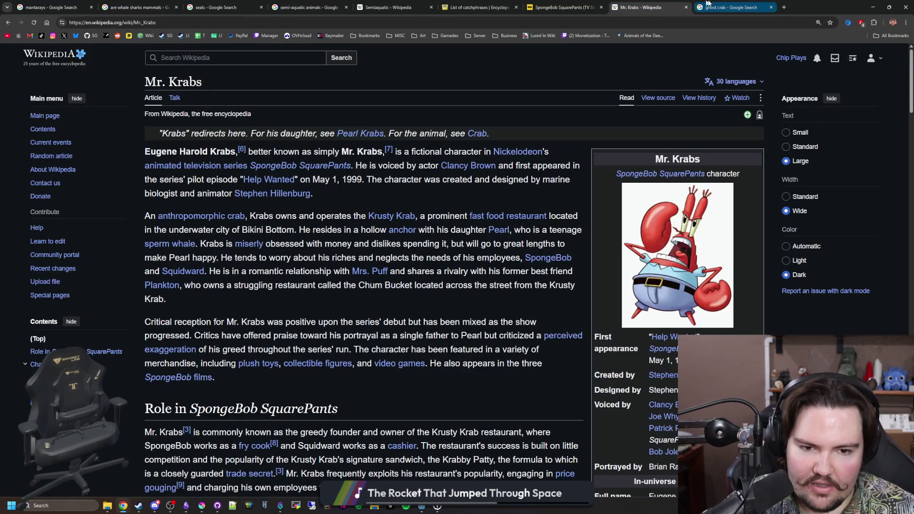
click(732, 5)
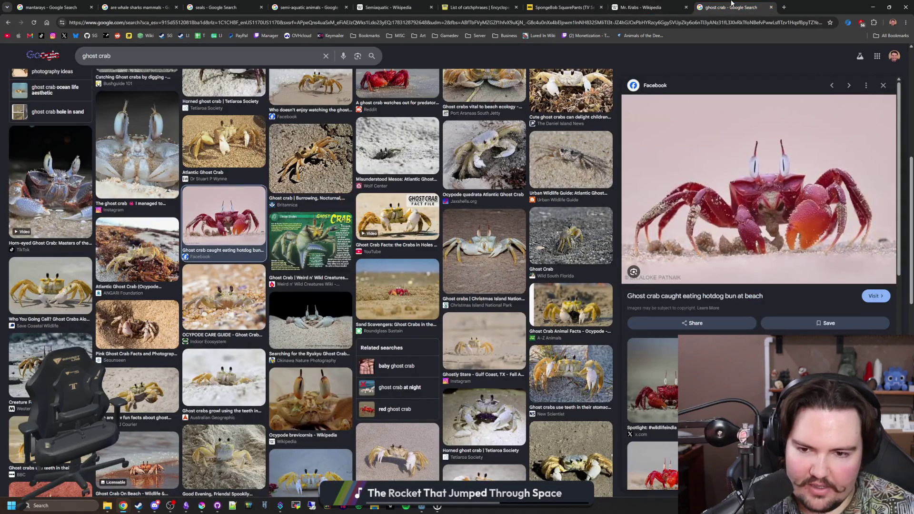
click(664, 6)
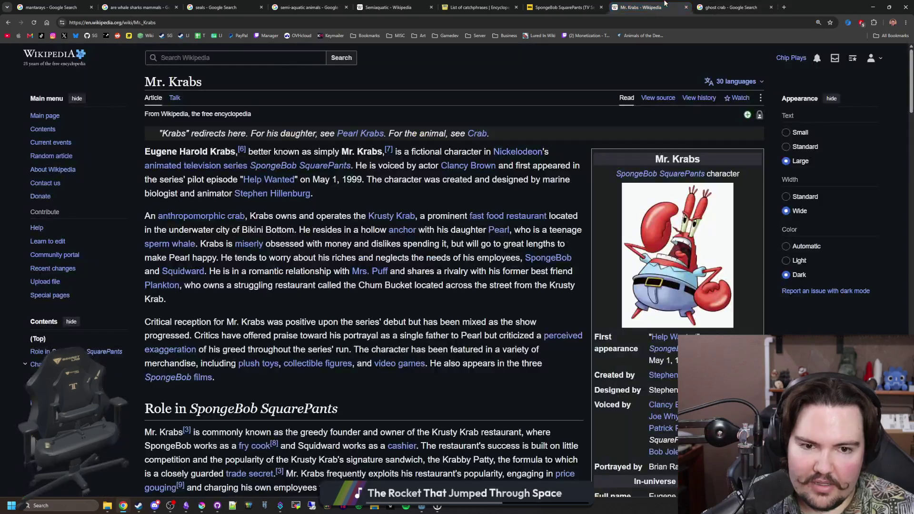
click(716, 6)
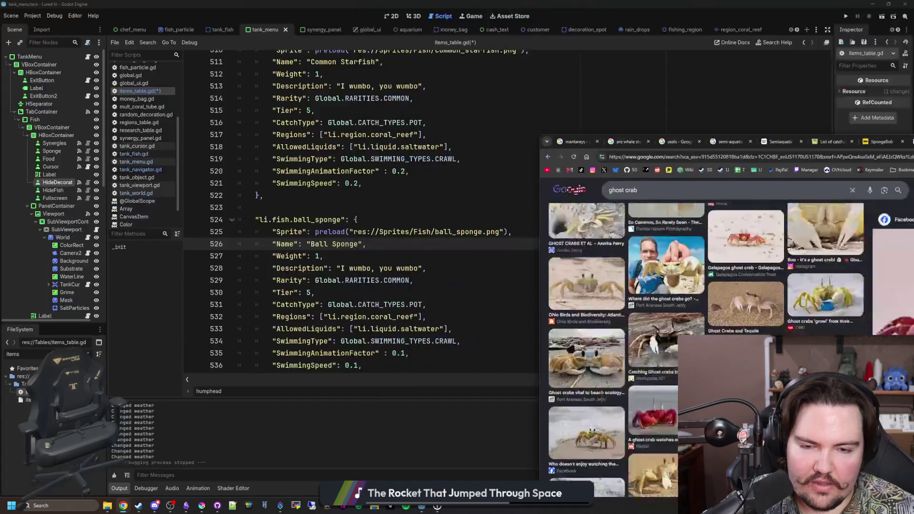
click(868, 6)
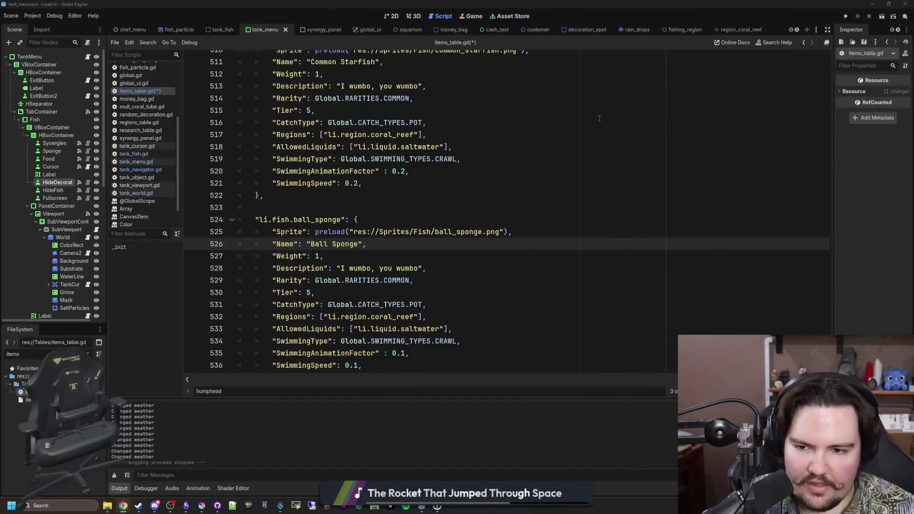
Replace the Ball Sponge description 'I wumbo, you wumbo' with "I'm ready, I'm ready" and save items_table.gd
click(372, 185)
scroll(397, 216, down, 1)
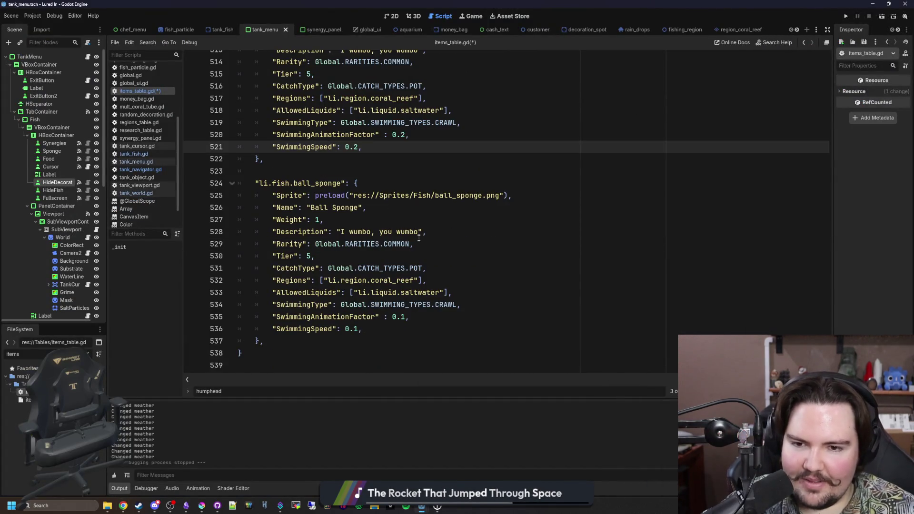
drag(420, 236, 342, 231)
key(BackSpace)
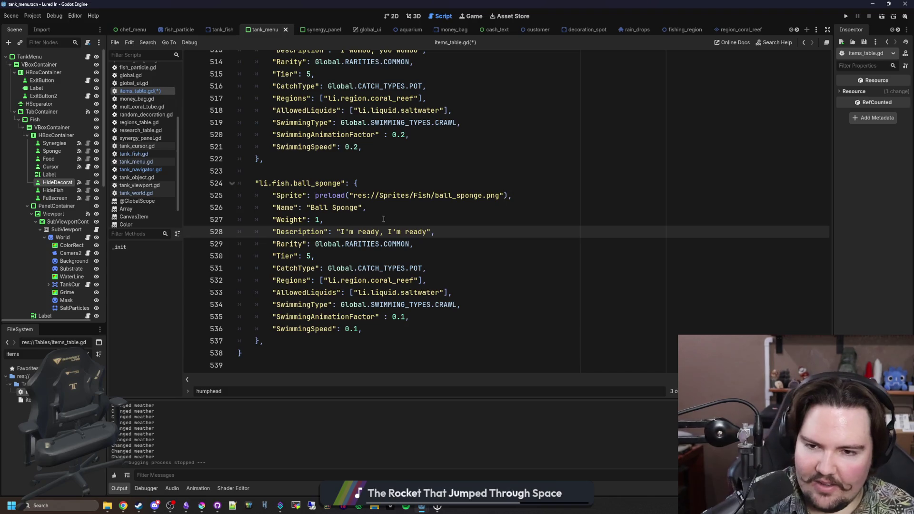
click(522, 201)
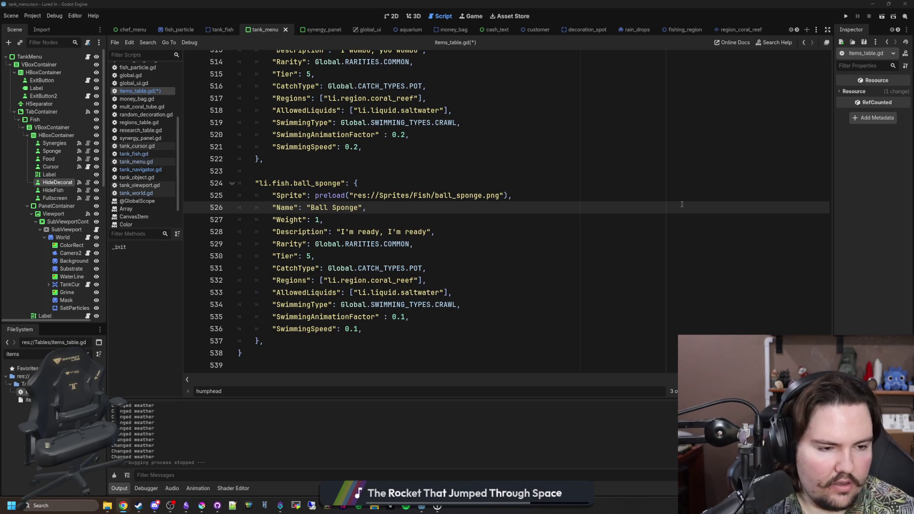
click(428, 233)
click(445, 223)
key(ctrl+s)
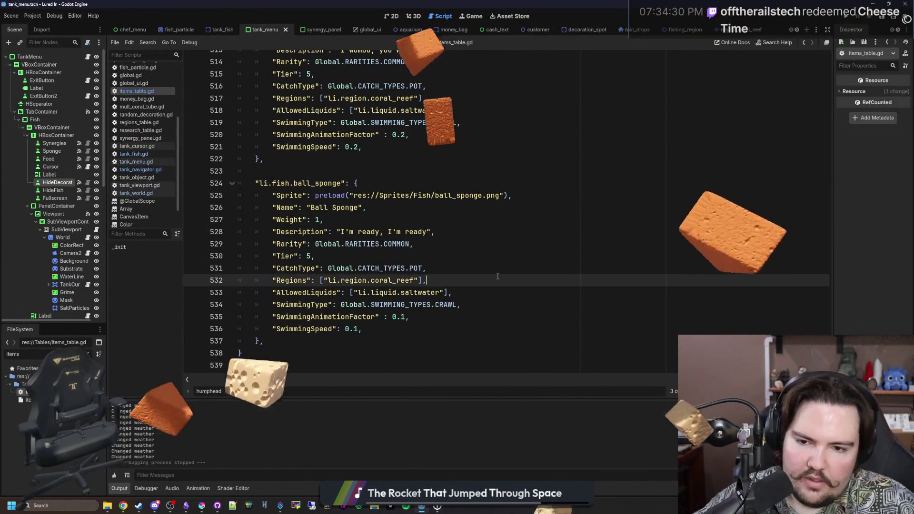
Capitalize the second "I'm" in the Ball Sponge description and save the script again
click(379, 280)
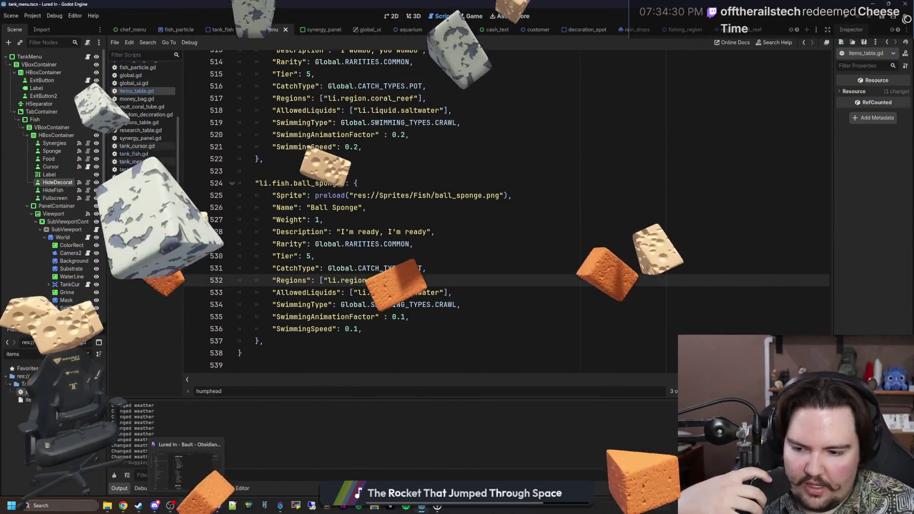
key(alt+Tab)
key(alt+Tab)
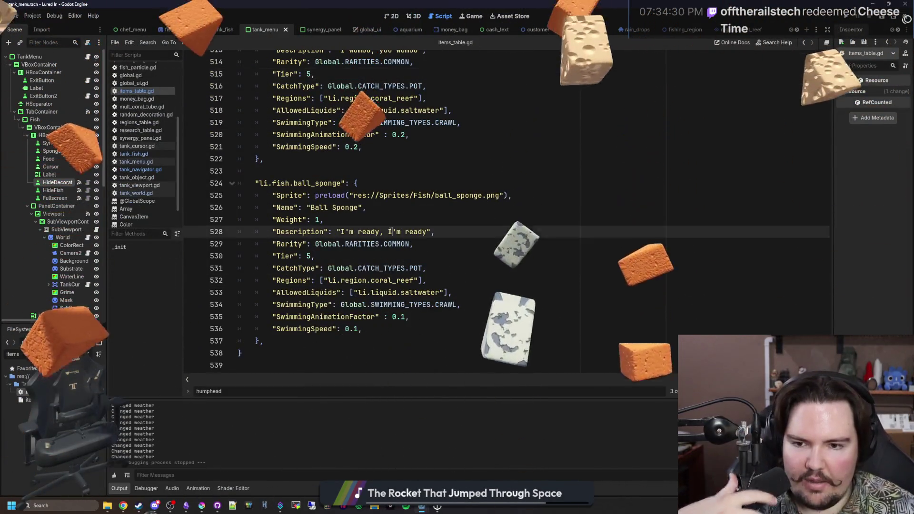
key(BackSpace)
text(i)
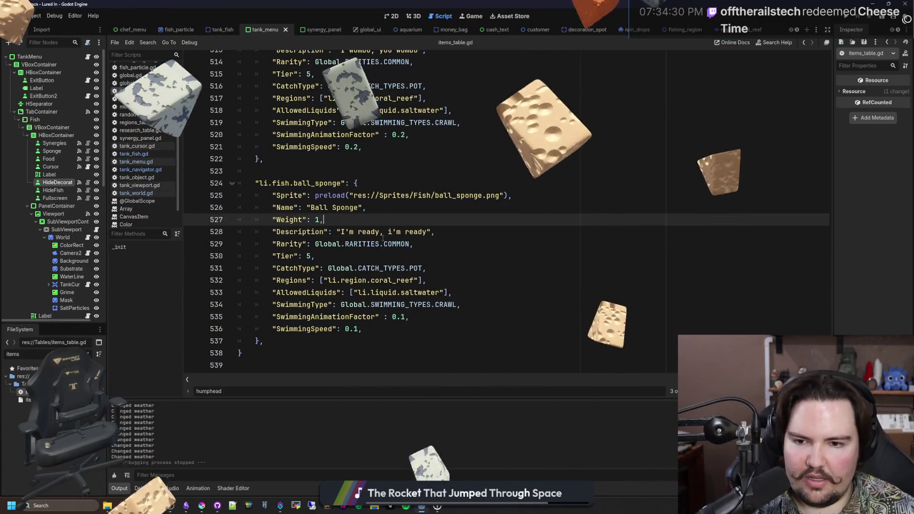
key(BackSpace)
text(I)
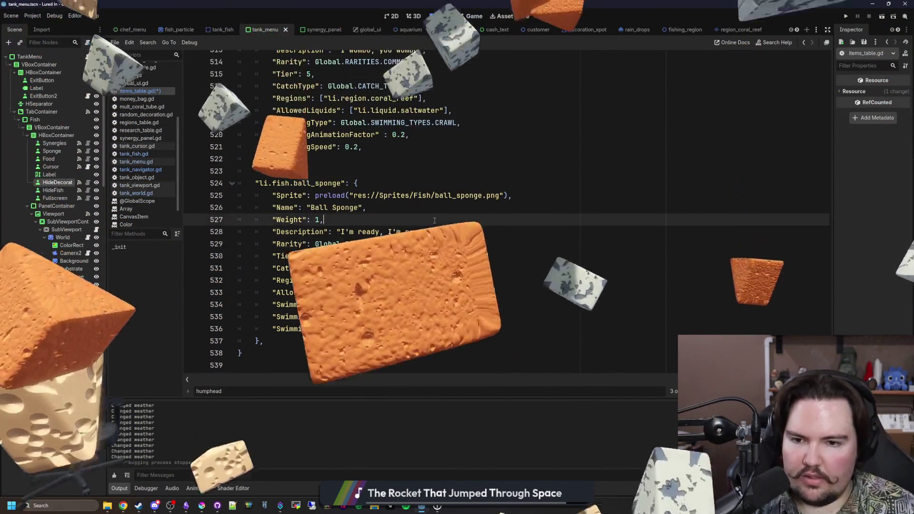
click(434, 220)
key(ctrl+s)
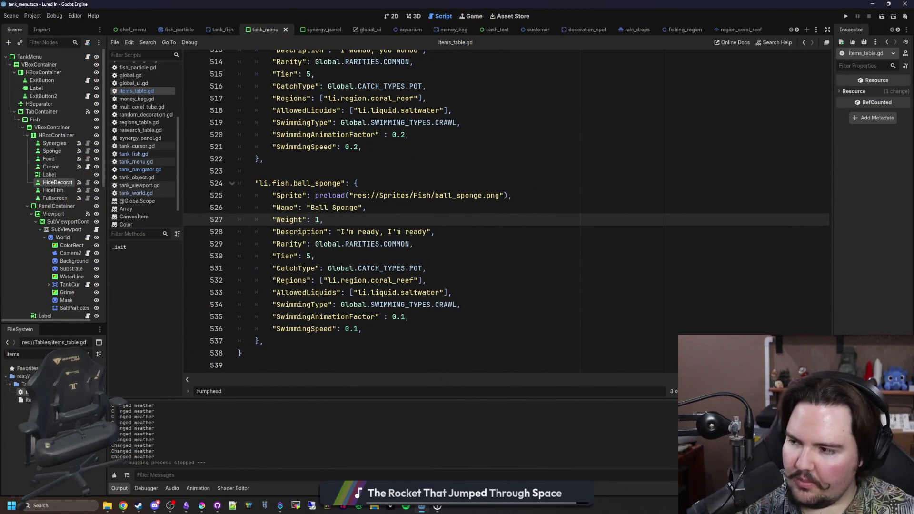
click(347, 331)
Tick 'sponge' under pot fish in the Obsidian Coral Reef checklist and bring Krita to the front
click(185, 505)
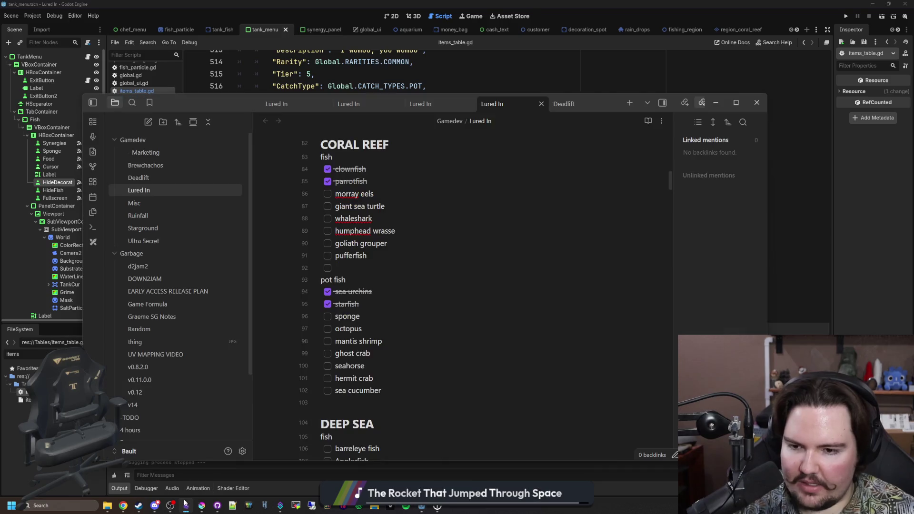
scroll(394, 317, up, 1)
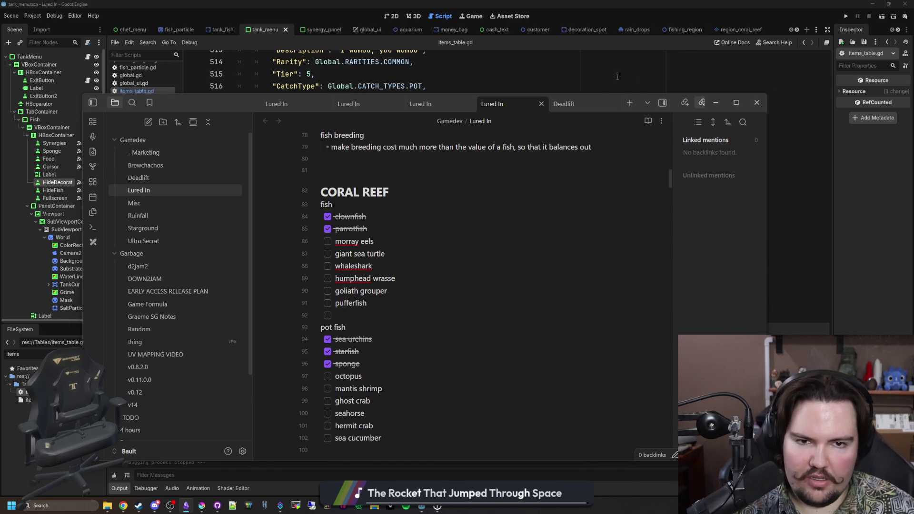
click(571, 85)
click(409, 171)
click(201, 506)
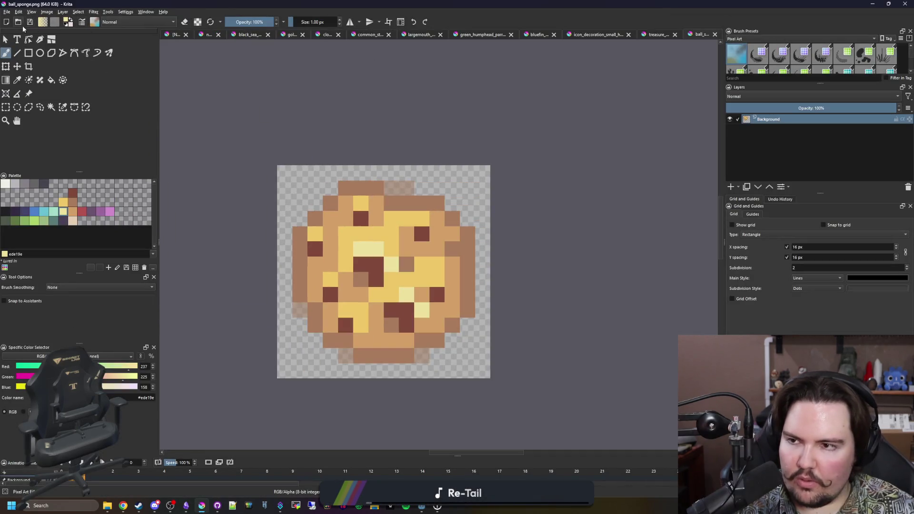
Show the unsaved fish sprite sheet in Krita, then maximize the Chrome pufferfish search window
click(175, 34)
scroll(613, 174, down, 3)
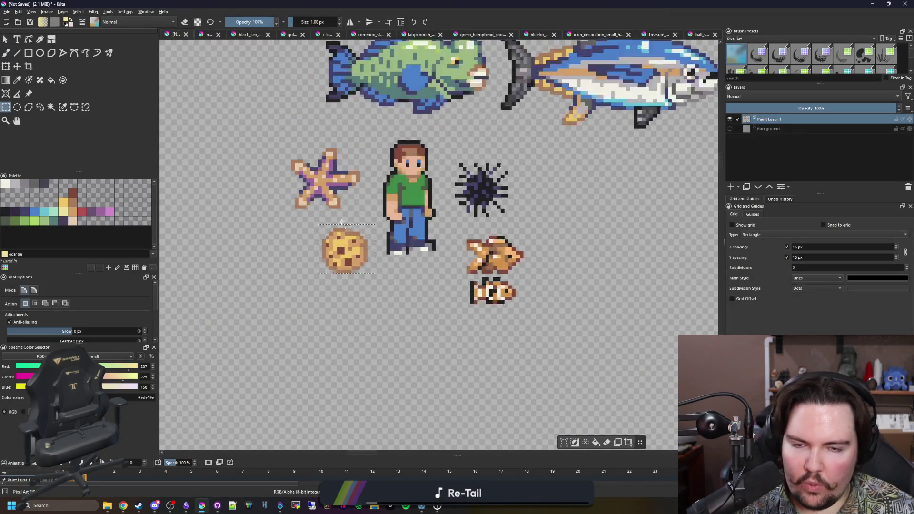
scroll(612, 174, up, 1)
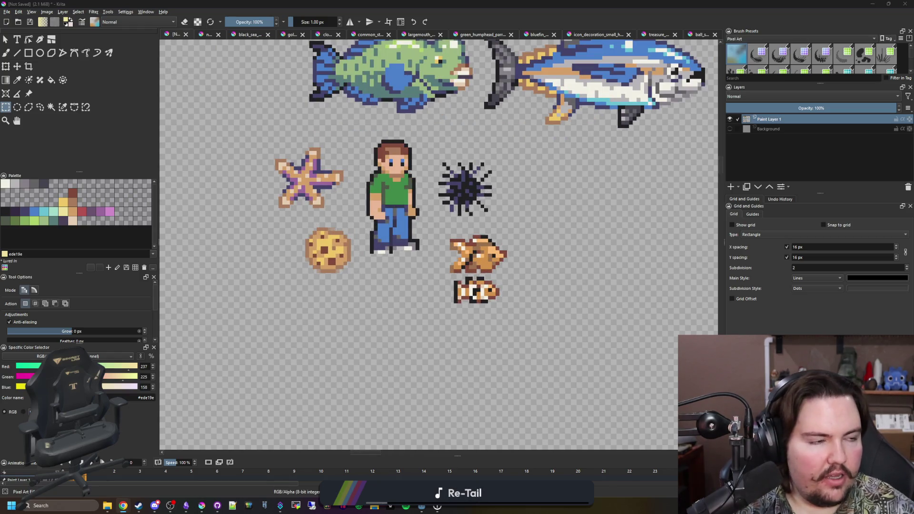
key(alt+Tab)
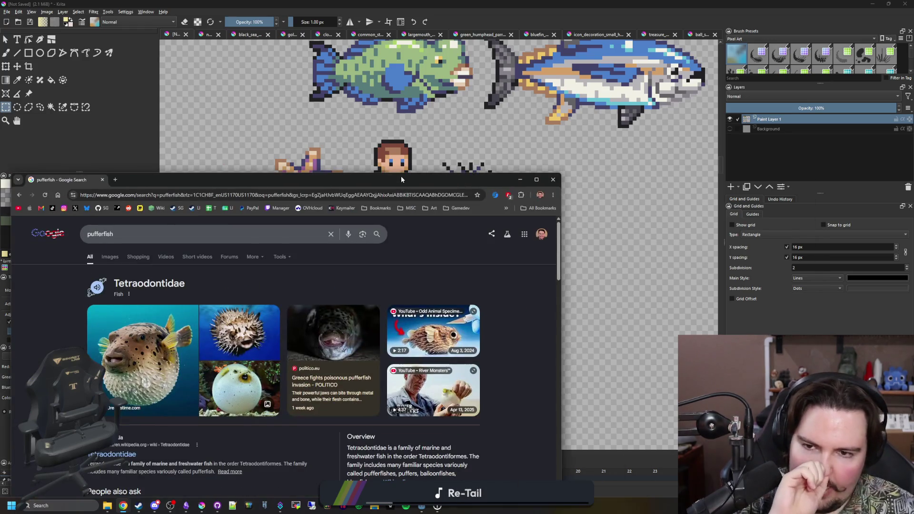
drag(212, 176, 211, 4)
click(105, 85)
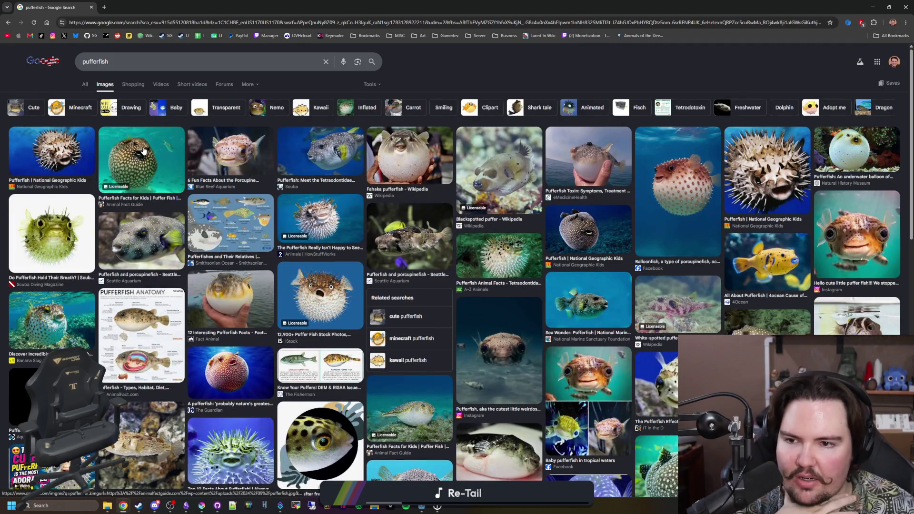
click(143, 150)
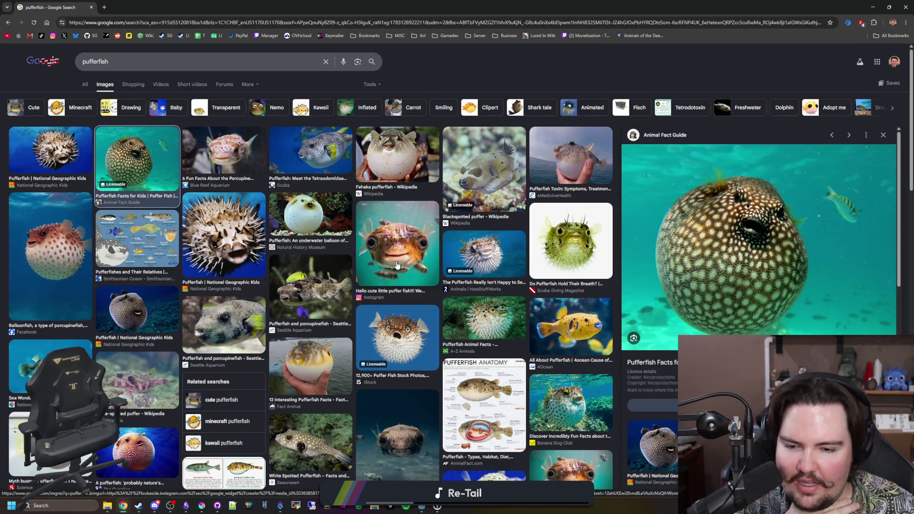
click(389, 348)
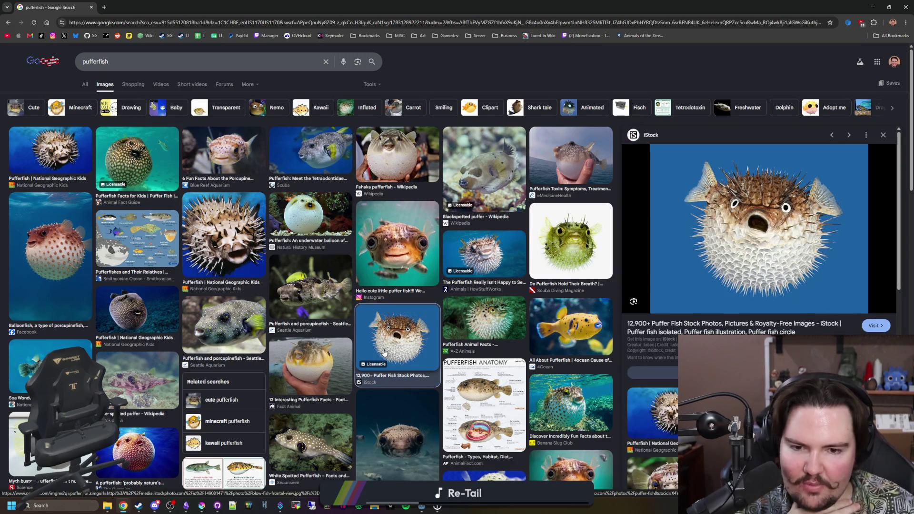
click(476, 316)
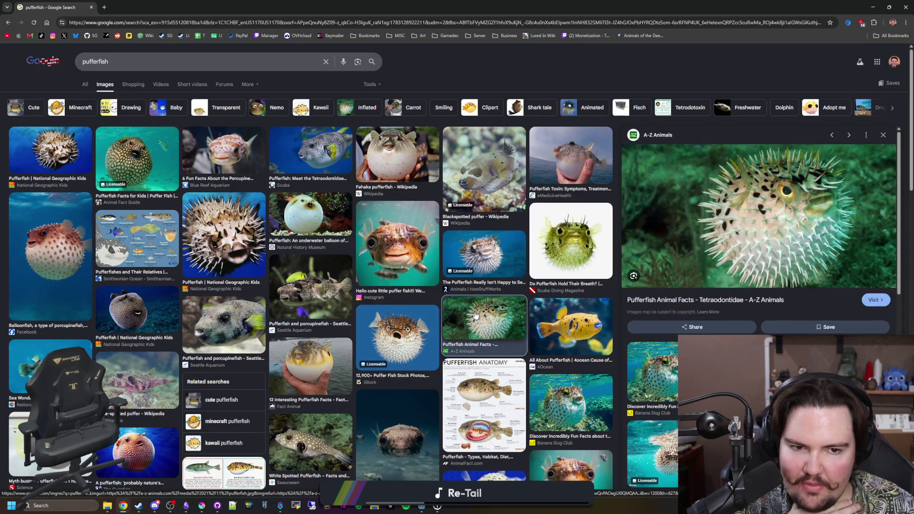
scroll(476, 317, down, 2)
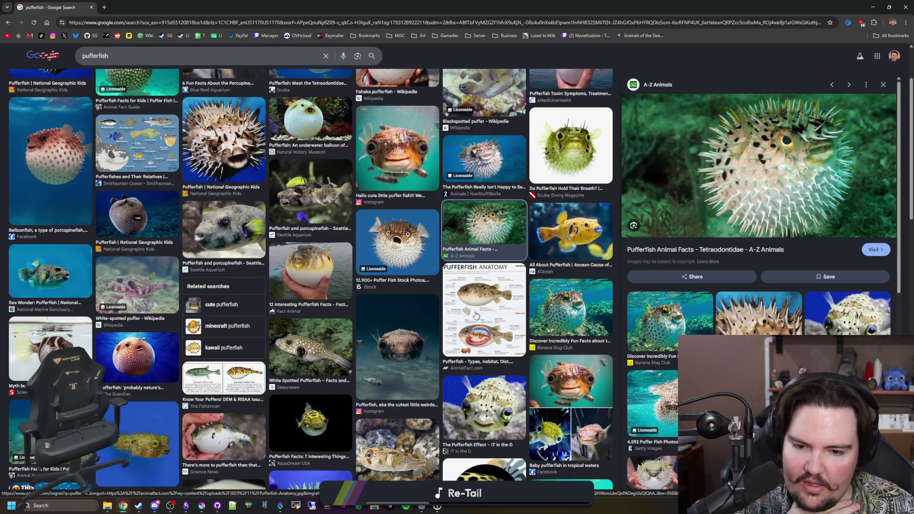
click(759, 314)
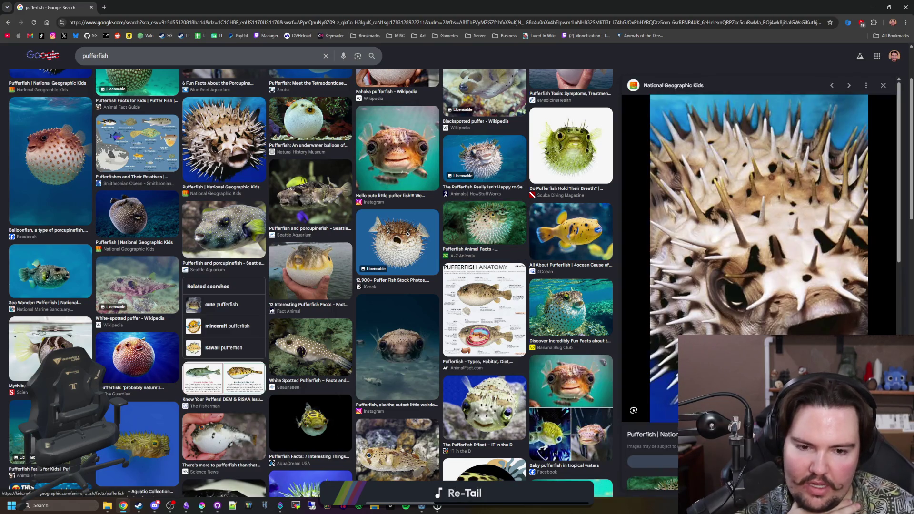
scroll(87, 130, up, 2)
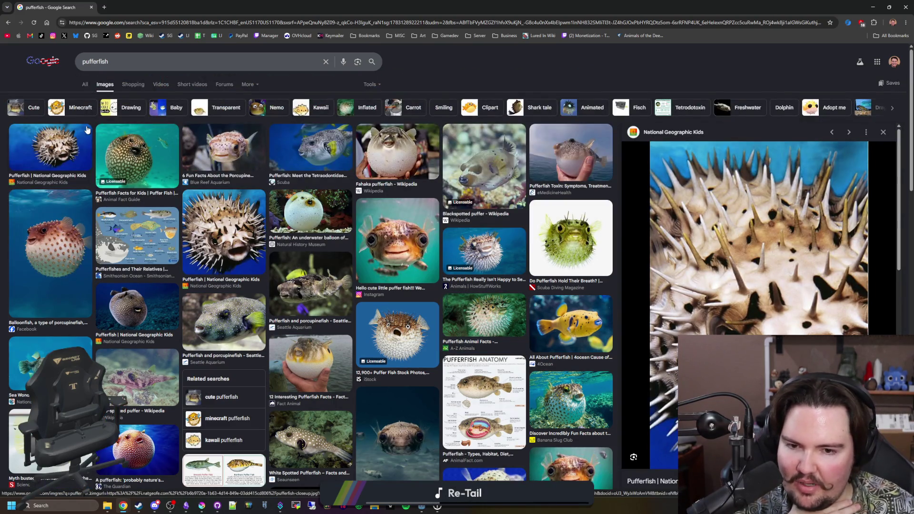
click(85, 84)
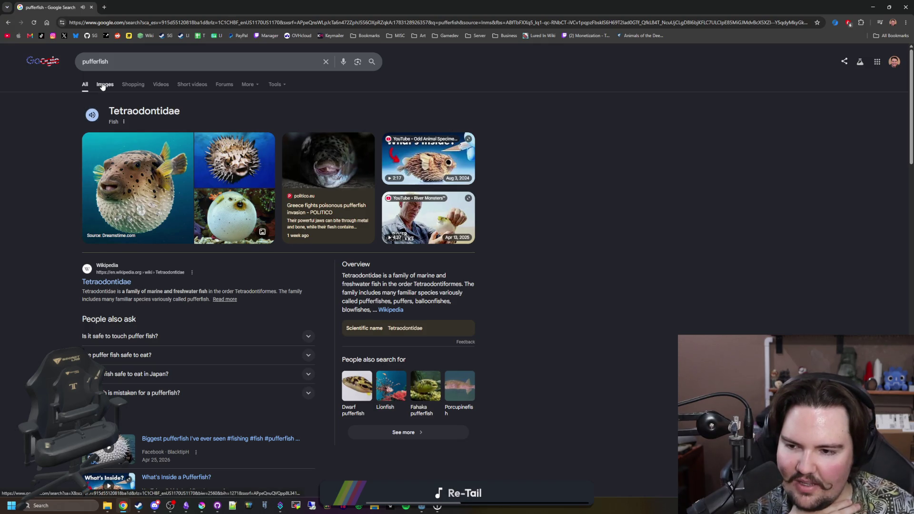
click(92, 115)
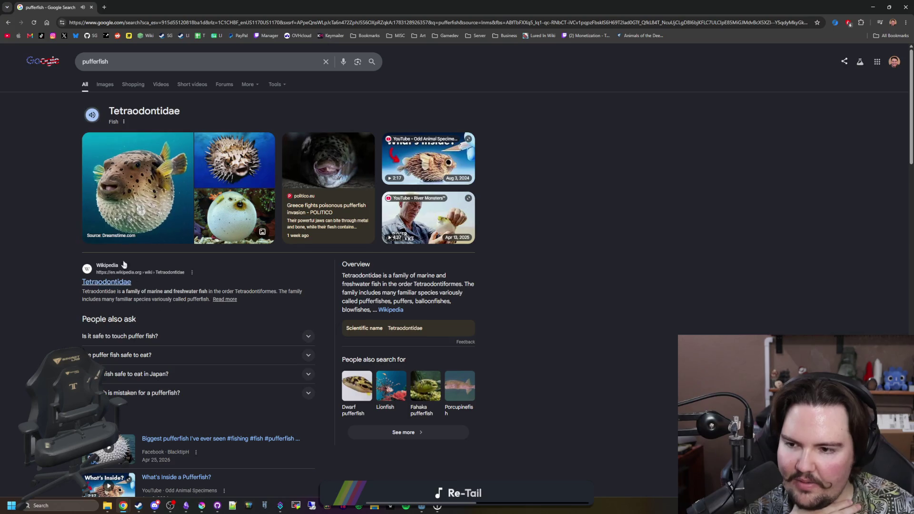
click(105, 85)
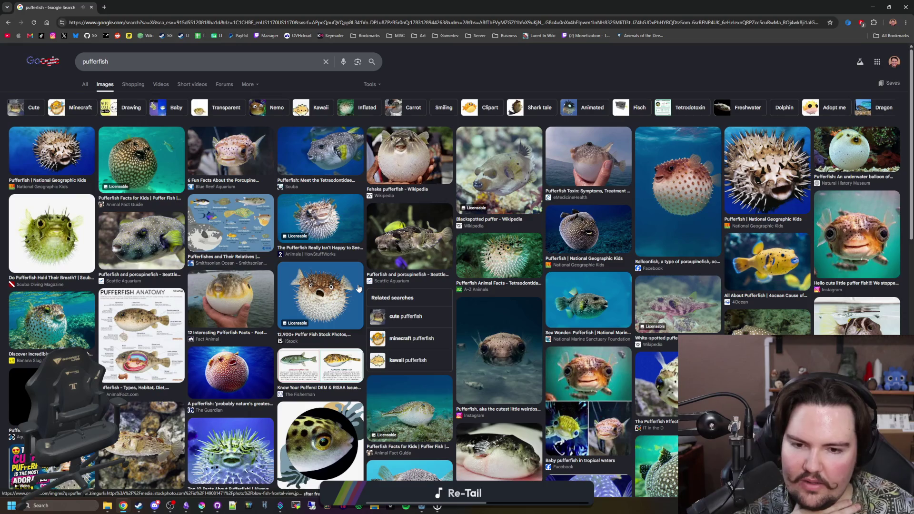
scroll(358, 287, down, 1)
Preview several baby pufferfish photos, ending on 'Baby pufferfish in tropical waters', then select the query text
click(588, 357)
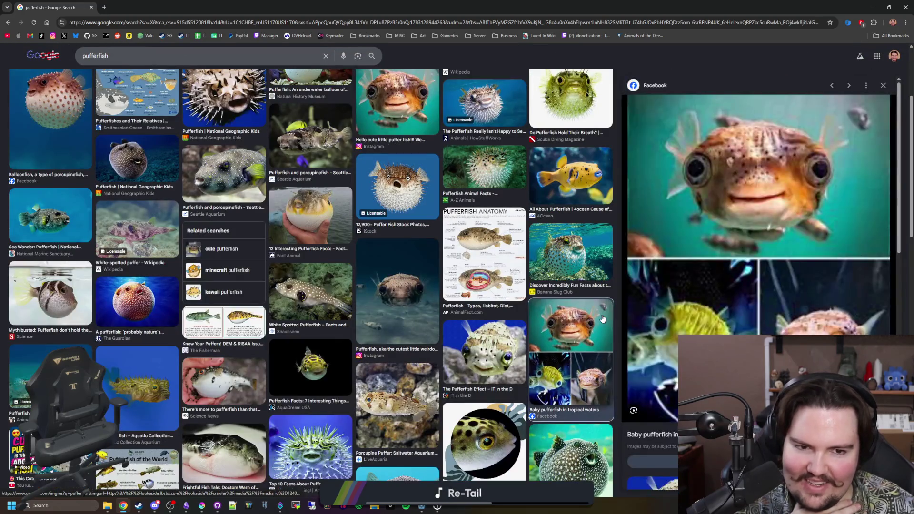
click(882, 86)
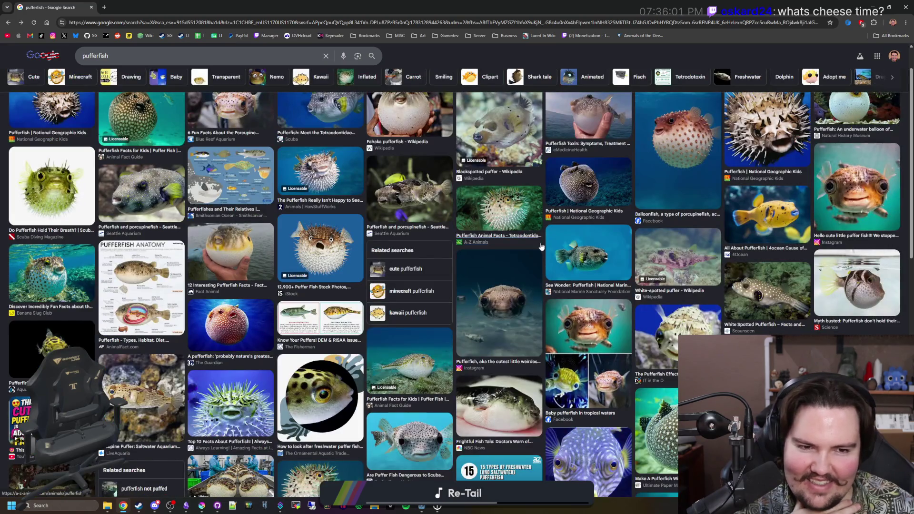
click(857, 192)
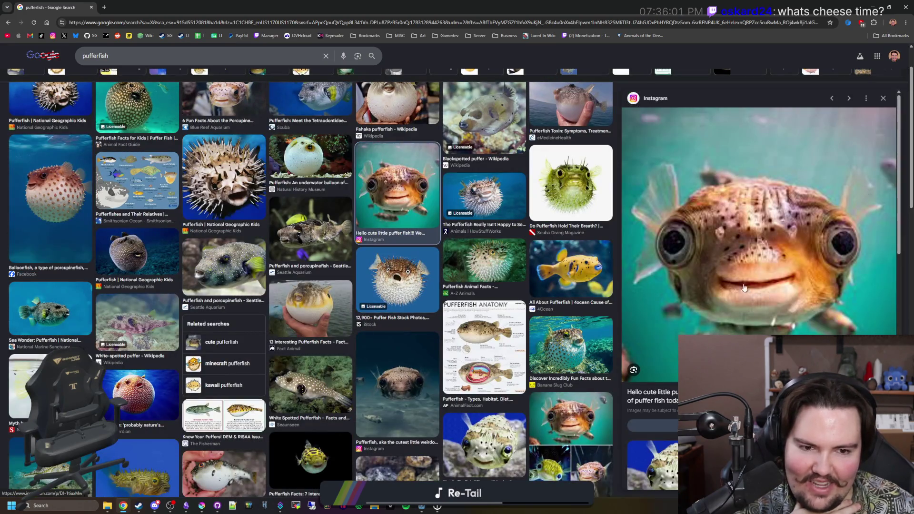
key(Escape)
scroll(476, 253, down, 2)
scroll(476, 252, down, 2)
scroll(476, 252, down, 1)
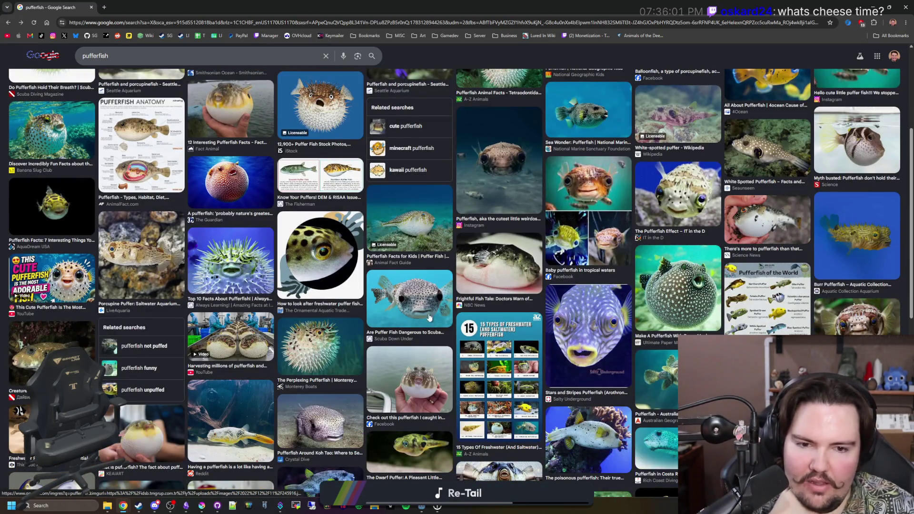
scroll(443, 319, down, 2)
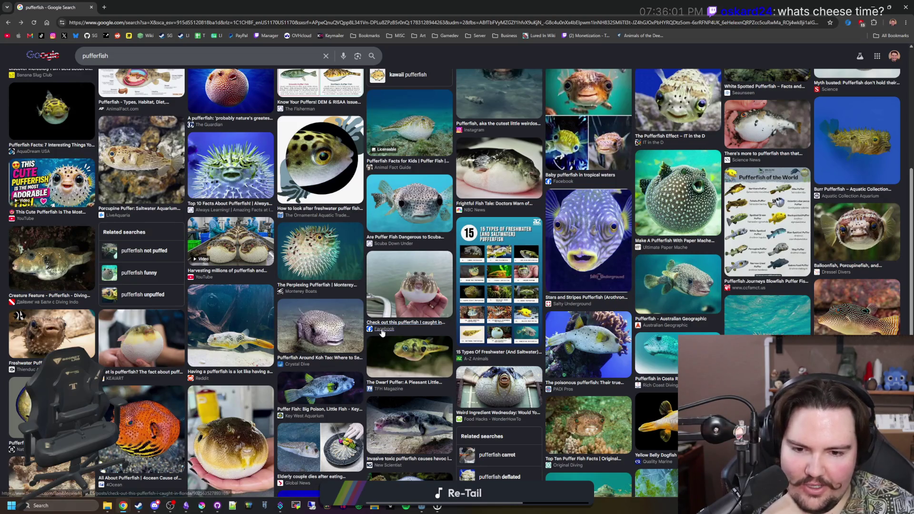
scroll(393, 329, down, 3)
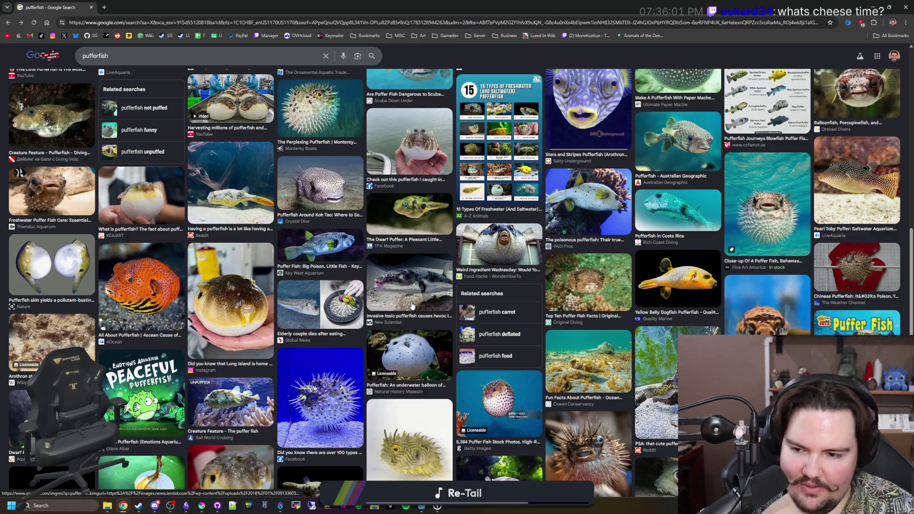
scroll(412, 306, down, 2)
scroll(499, 295, down, 3)
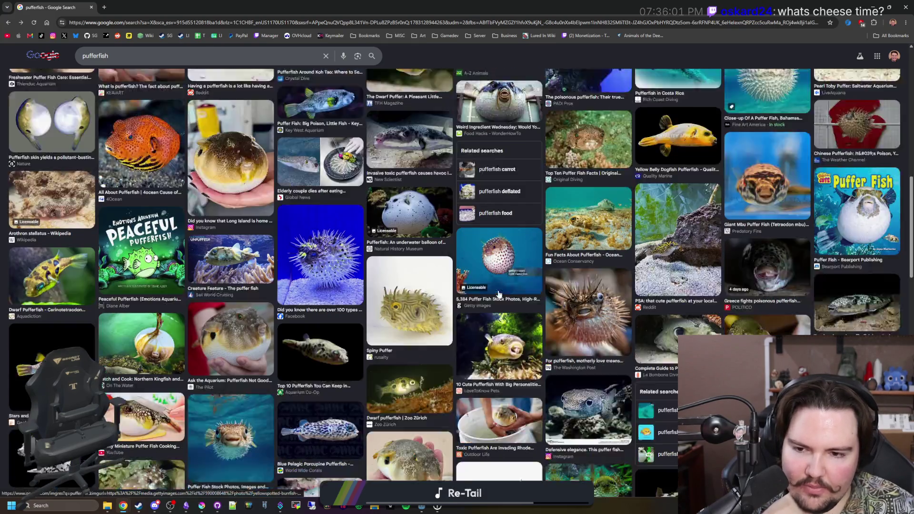
scroll(498, 294, down, 2)
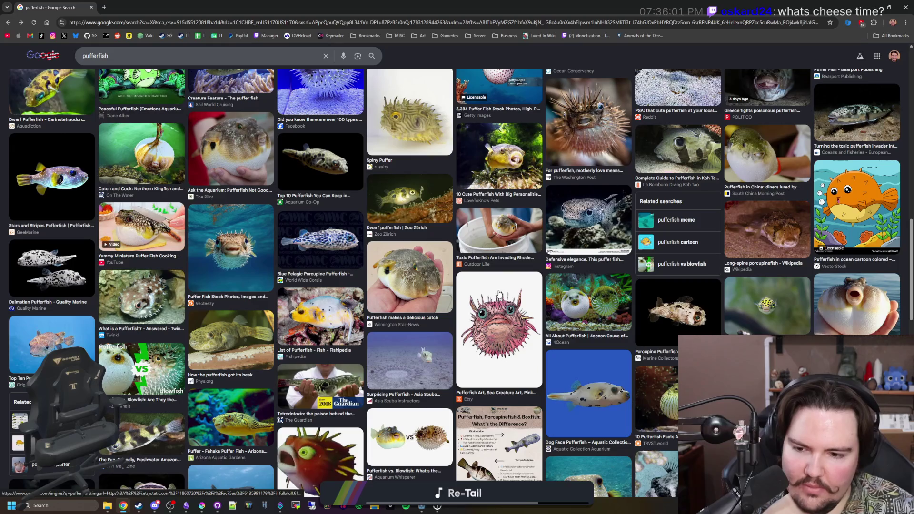
scroll(392, 263, down, 2)
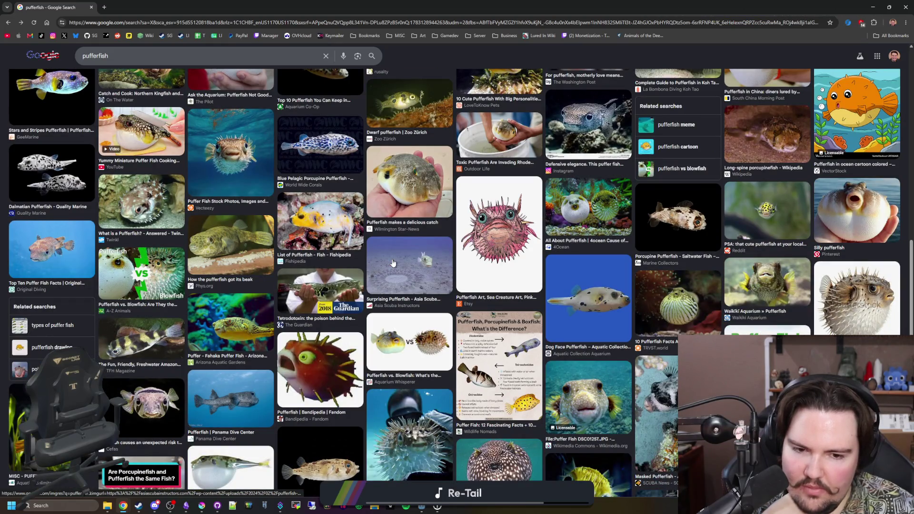
scroll(393, 263, down, 3)
scroll(355, 232, up, 5)
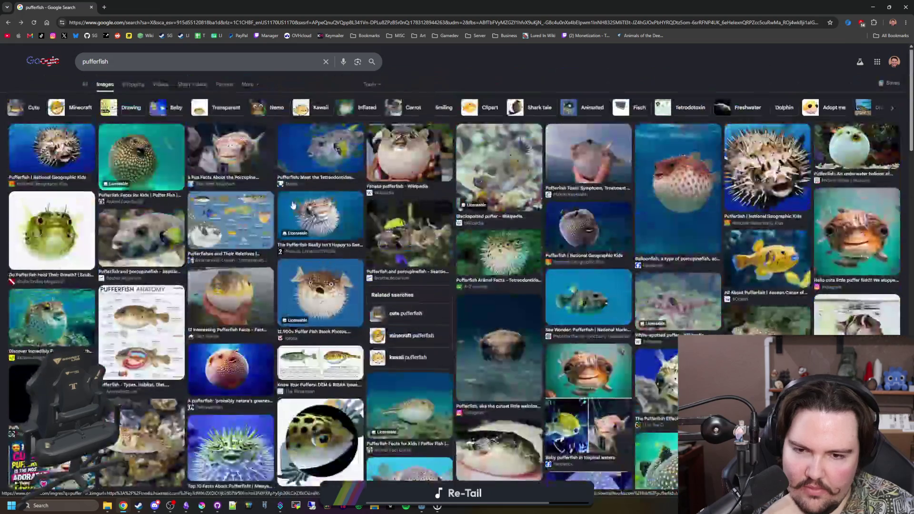
scroll(355, 252, down, 2)
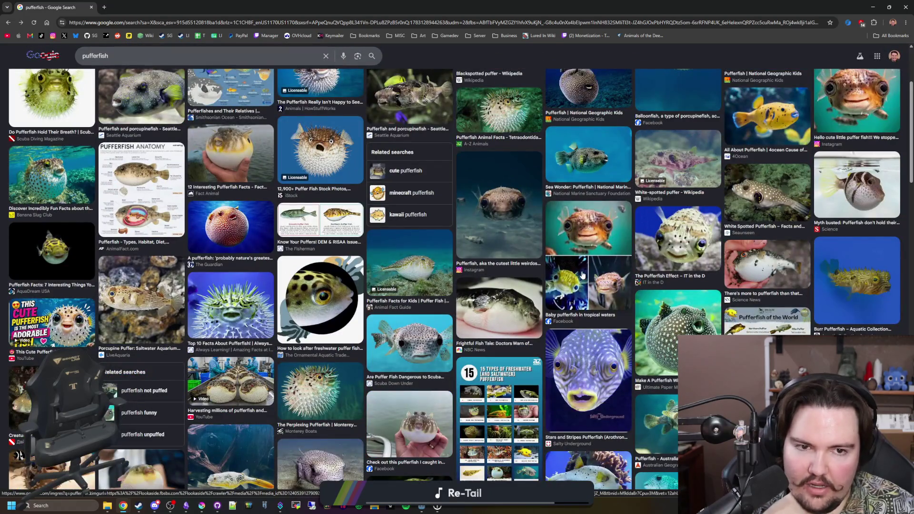
click(596, 285)
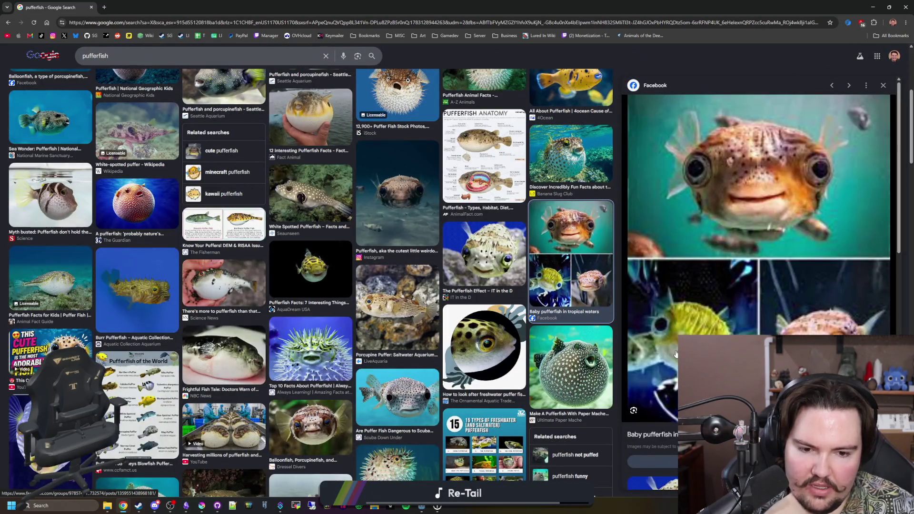
scroll(674, 354, up, 5)
drag(115, 61, 73, 64)
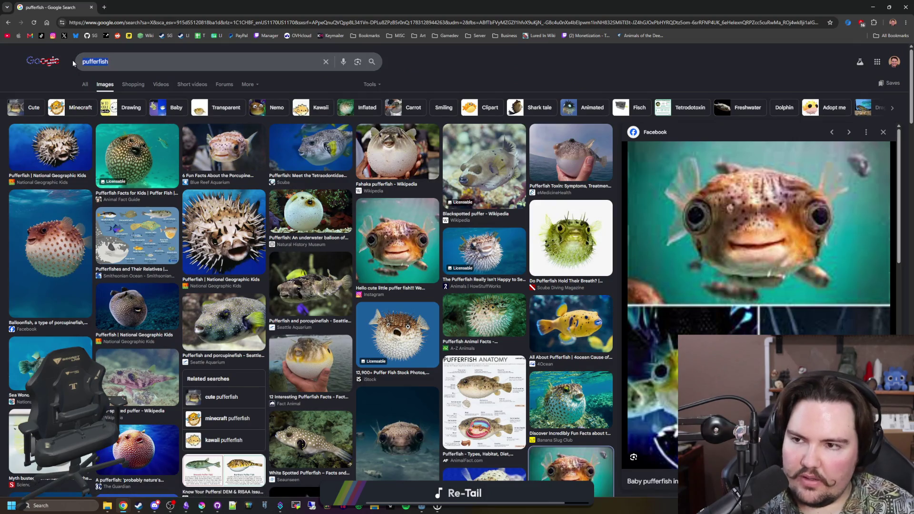
text(types of pufferfis)
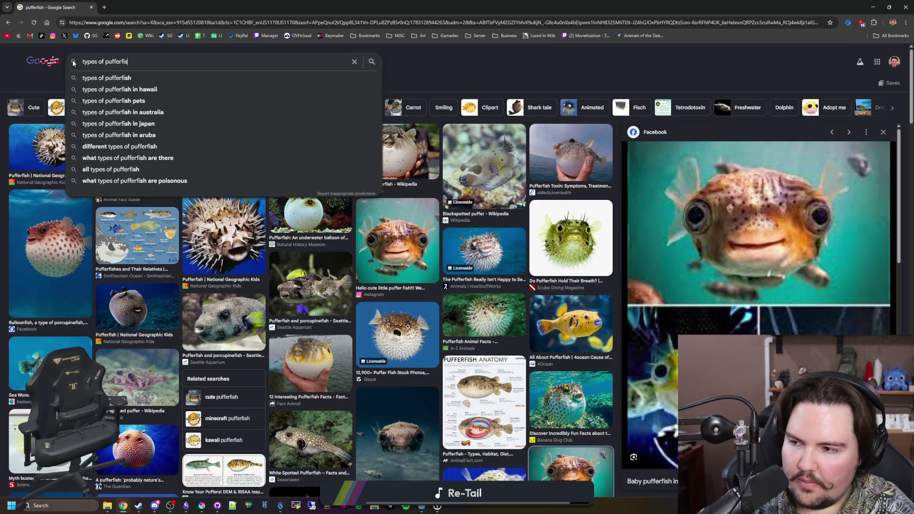
text(h)
Search 'types of pufferfish' and open the Puffers of the World chart image in its own tab
key(Return)
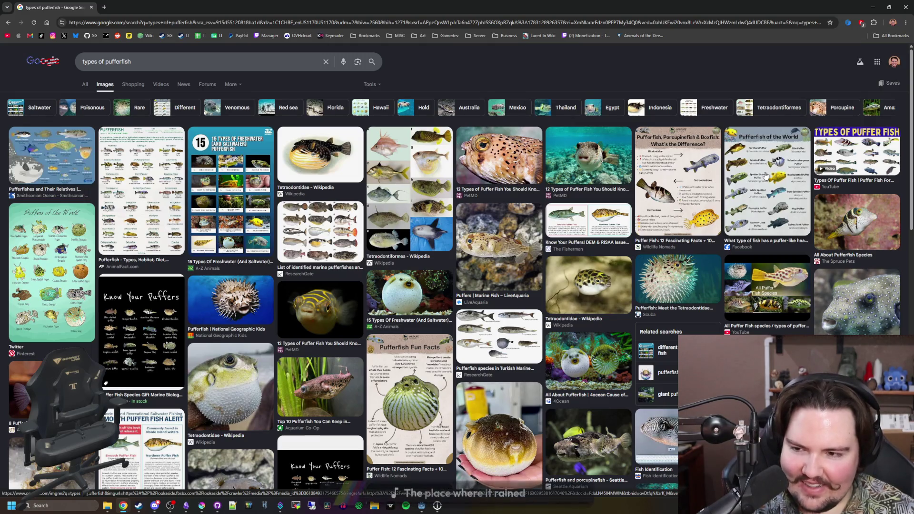
click(64, 289)
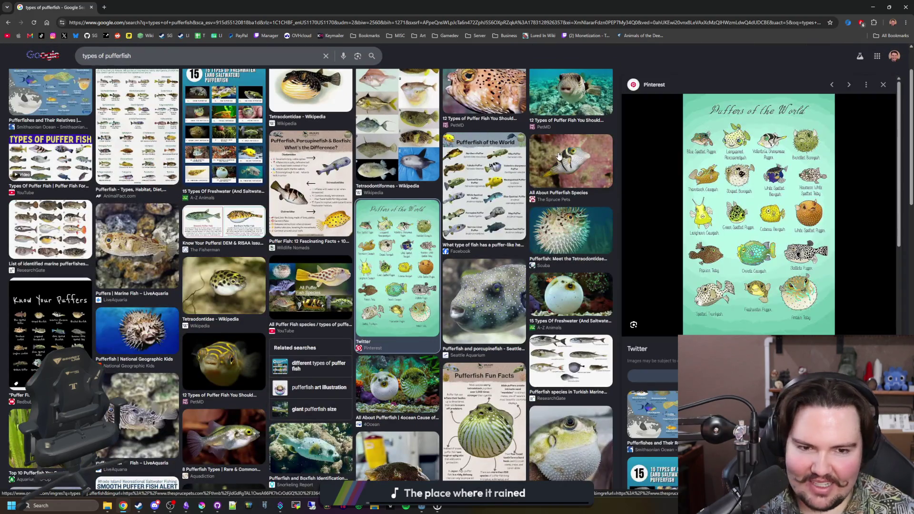
right_click(774, 209)
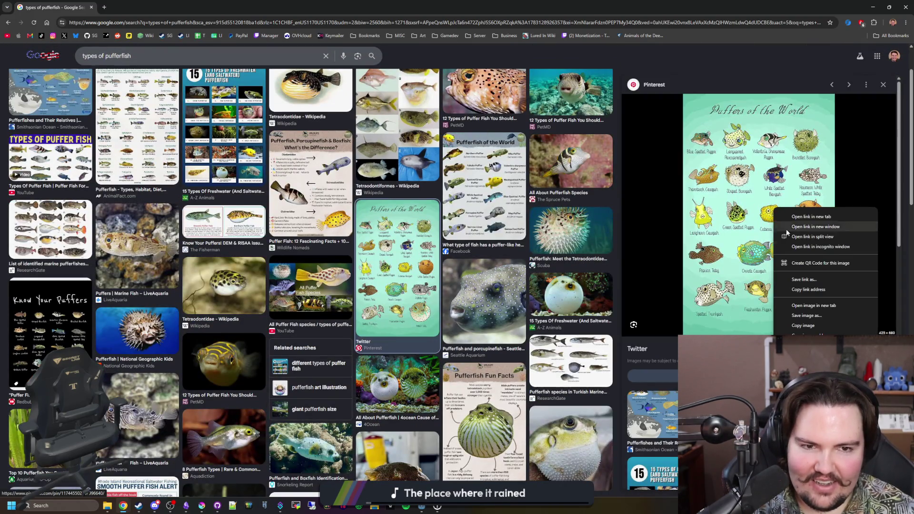
click(828, 304)
click(139, 7)
scroll(376, 318, up, 3)
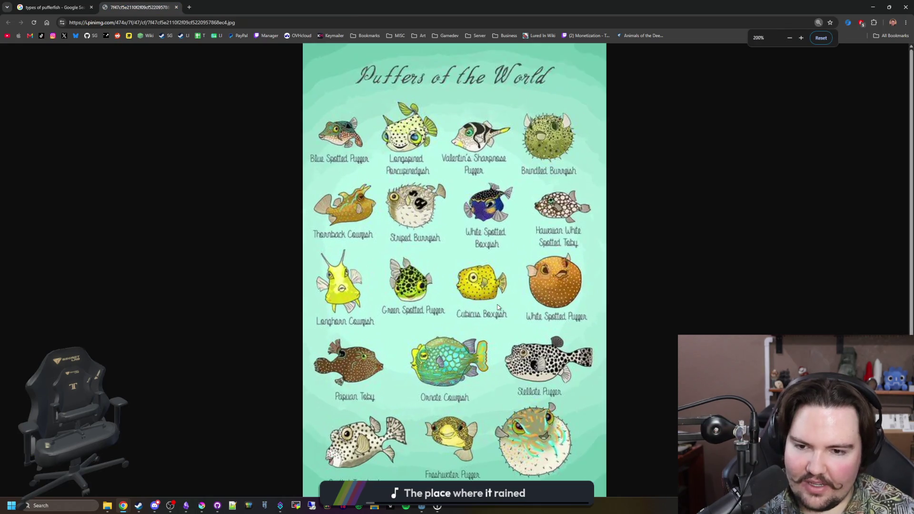
scroll(377, 317, up, 3)
scroll(356, 312, down, 1)
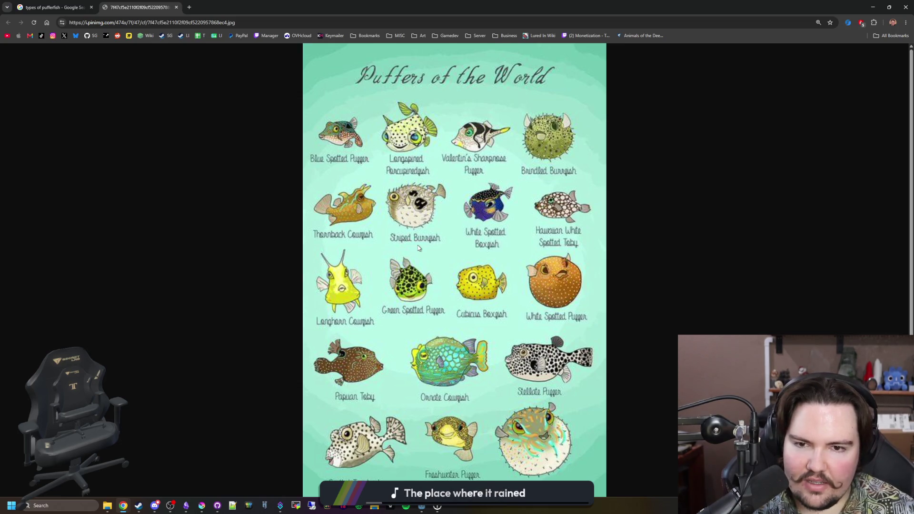
scroll(417, 246, down, 1)
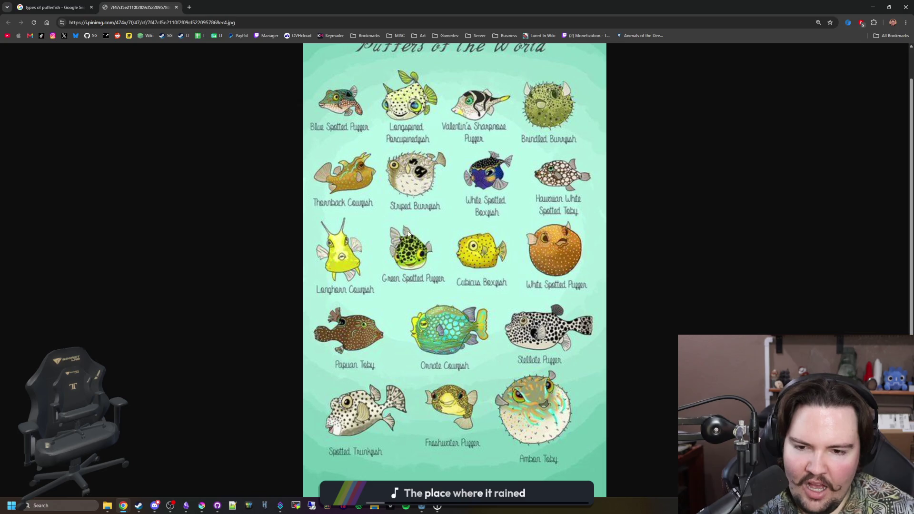
scroll(369, 165, up, 1)
click(189, 8)
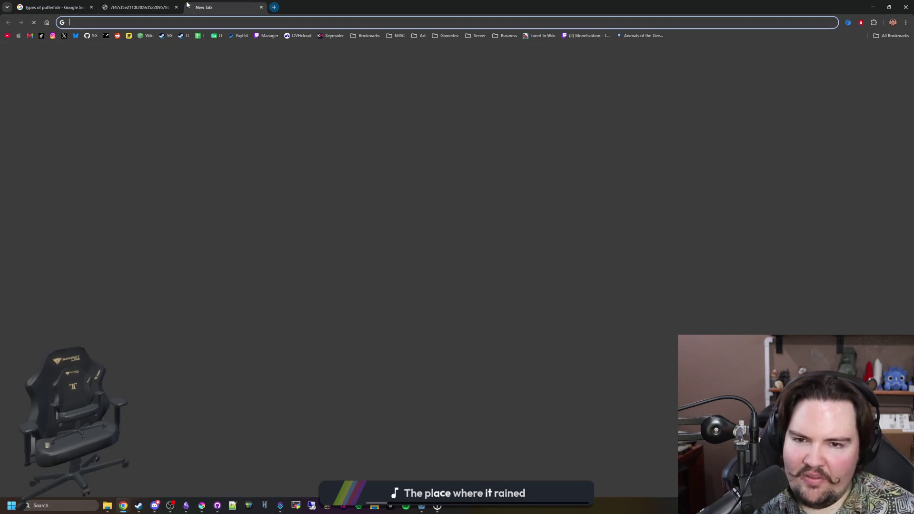
text(largest pufferfish)
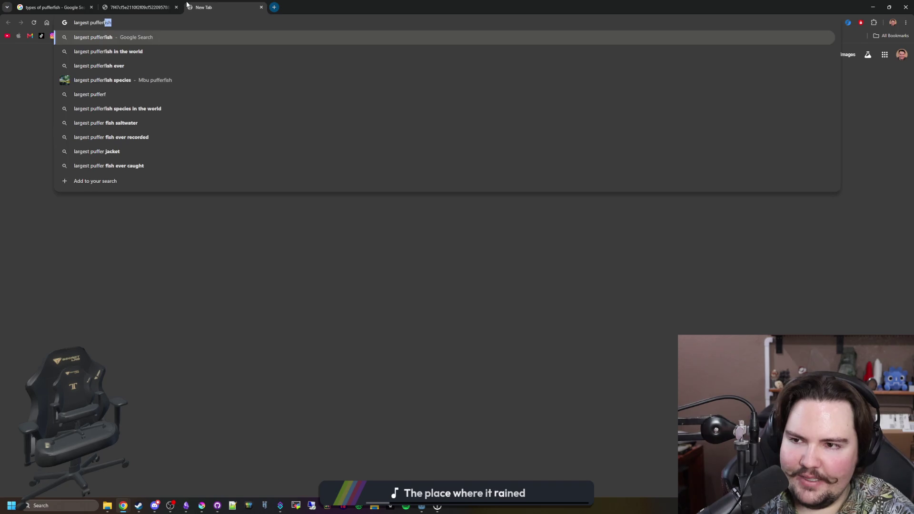
Search 'largest pufferfish', read the Mbu pufferfish Wikipedia article with its photo, then return to the chart
key(Return)
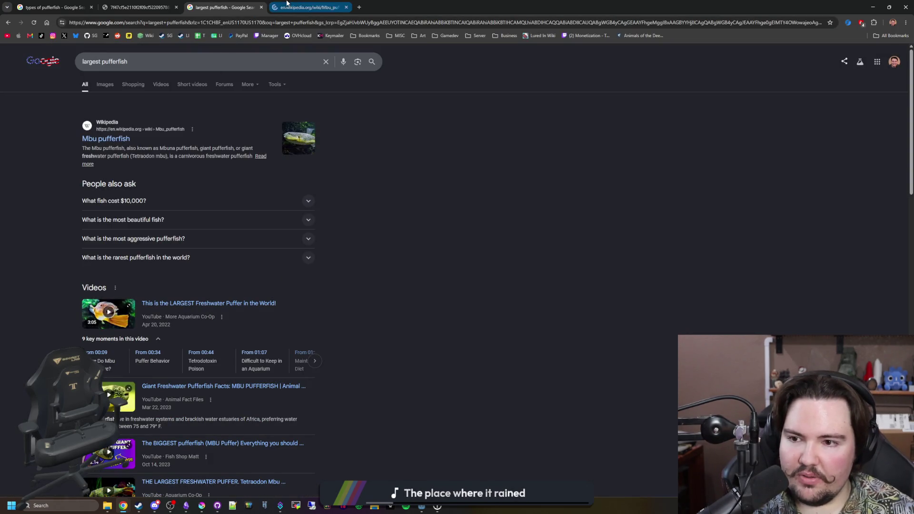
click(300, 8)
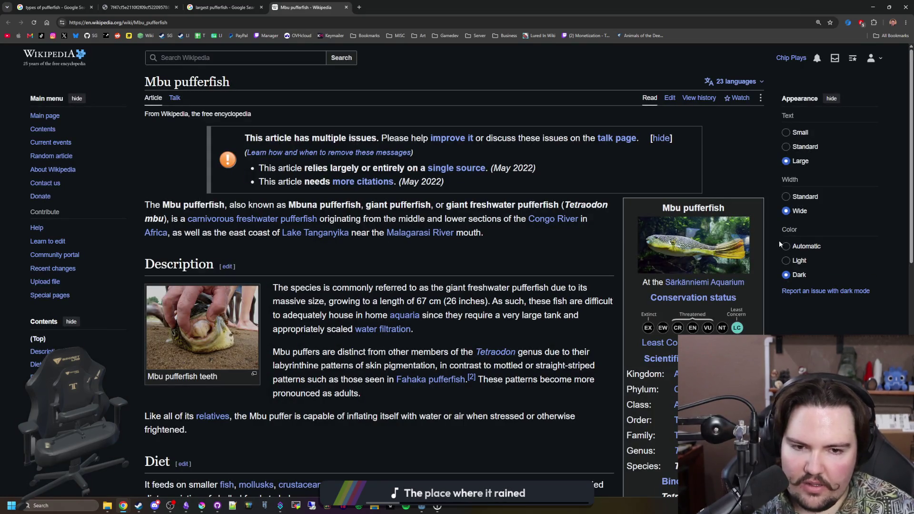
click(742, 246)
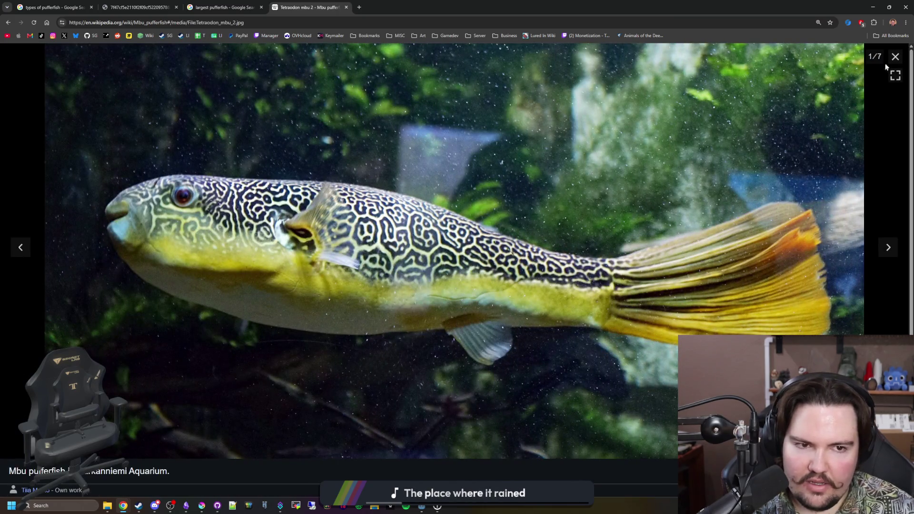
click(895, 56)
scroll(583, 202, down, 3)
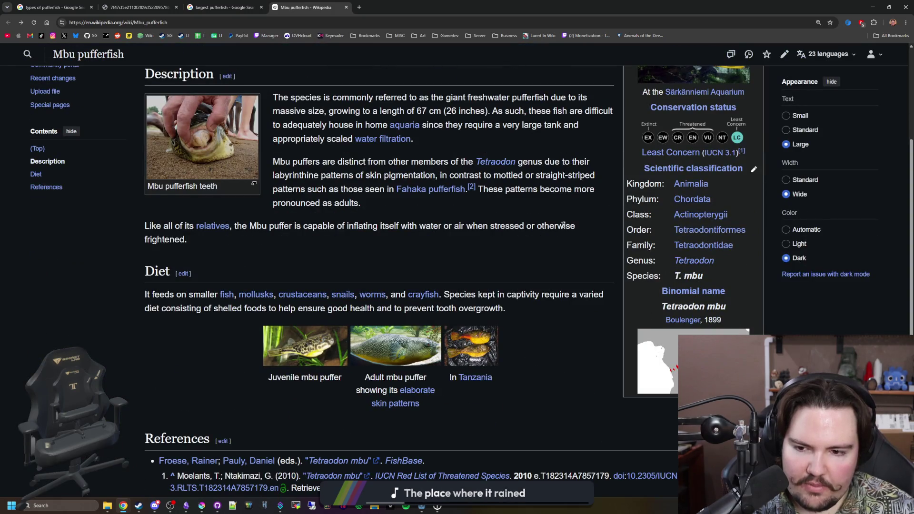
scroll(541, 238, down, 3)
scroll(540, 238, up, 2)
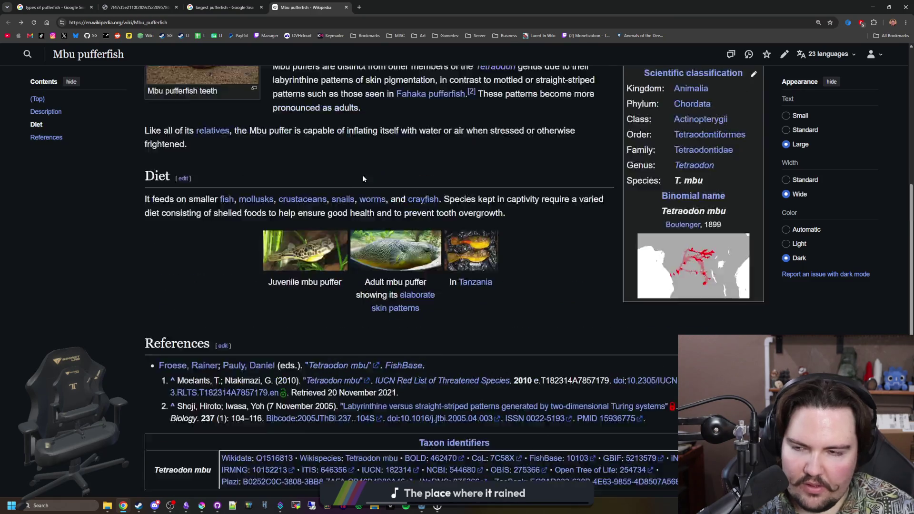
scroll(541, 239, up, 3)
click(179, 4)
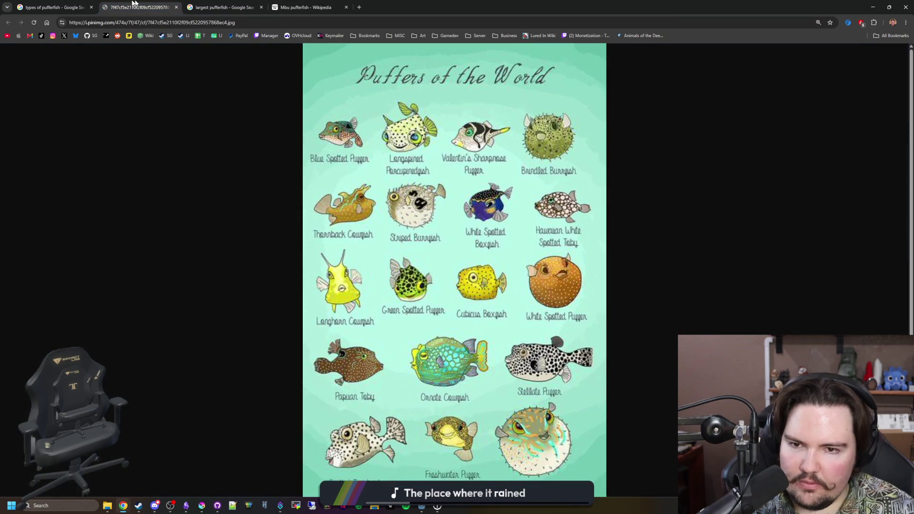
Preview pufferfish comparison and photo results, including the Puffers of the World chart again
click(54, 7)
click(291, 182)
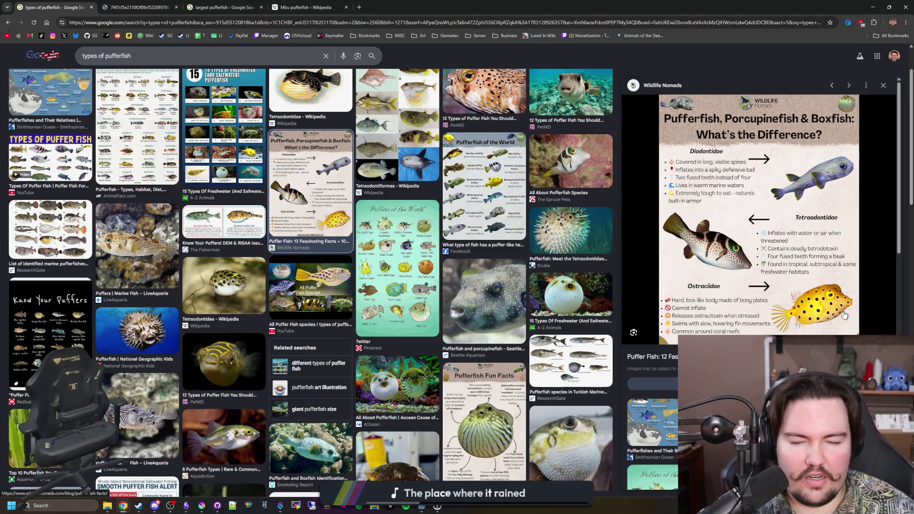
click(158, 330)
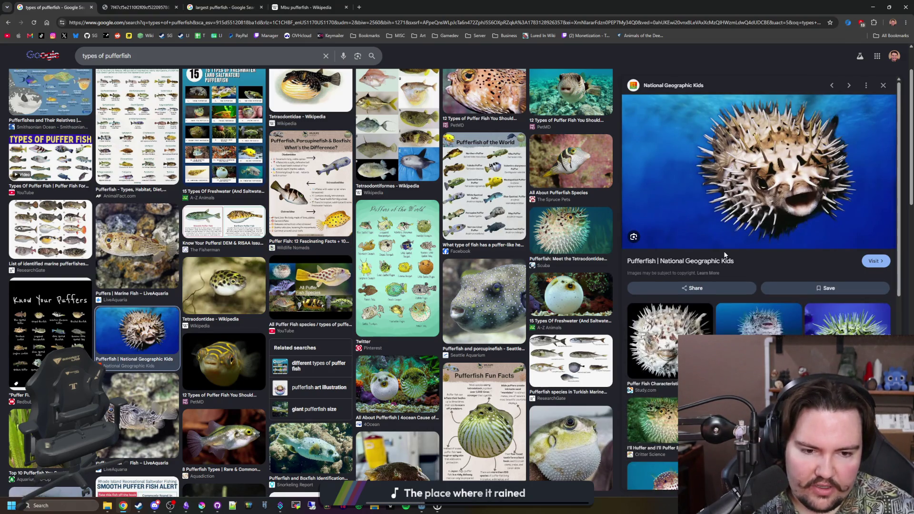
scroll(724, 254, down, 1)
click(732, 320)
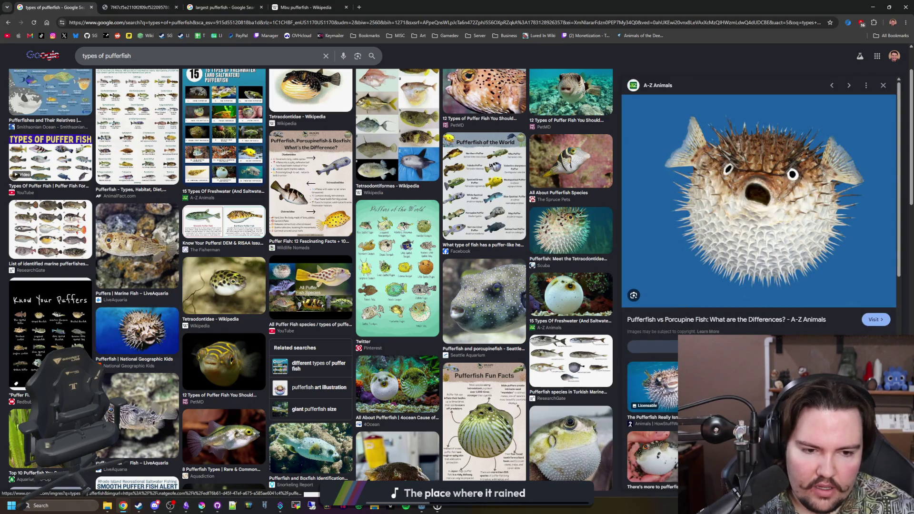
key(alt+Left)
click(405, 269)
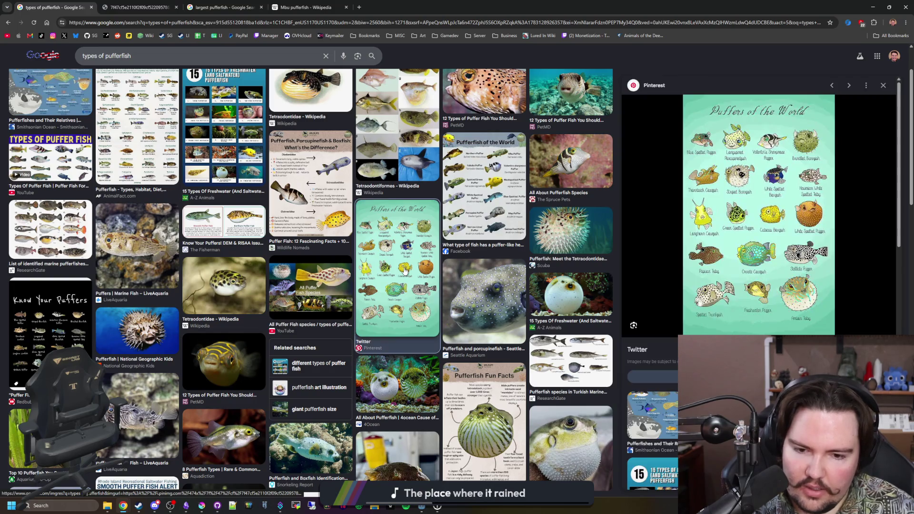
scroll(405, 270, down, 3)
key(alt+Left)
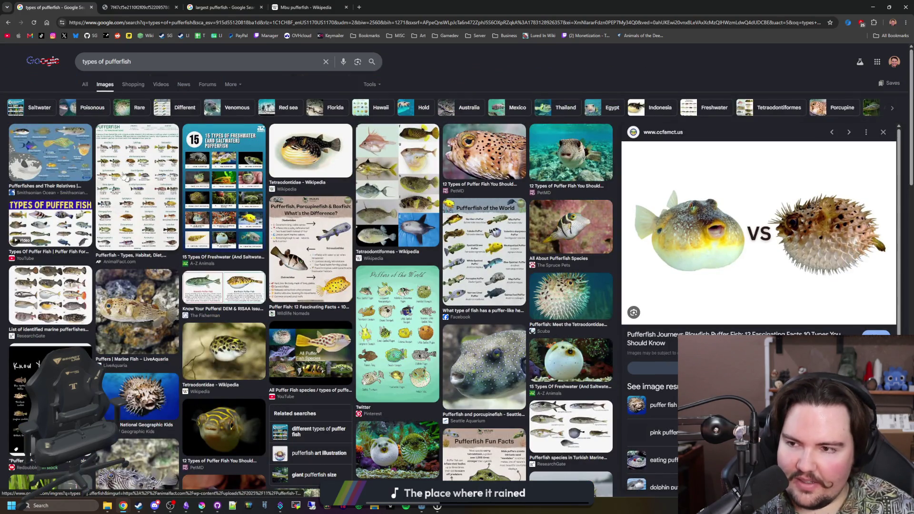
Preview the Pufferfishes and Their Relatives, AnimalFact and Tetraodontidae images, then show All results
click(81, 155)
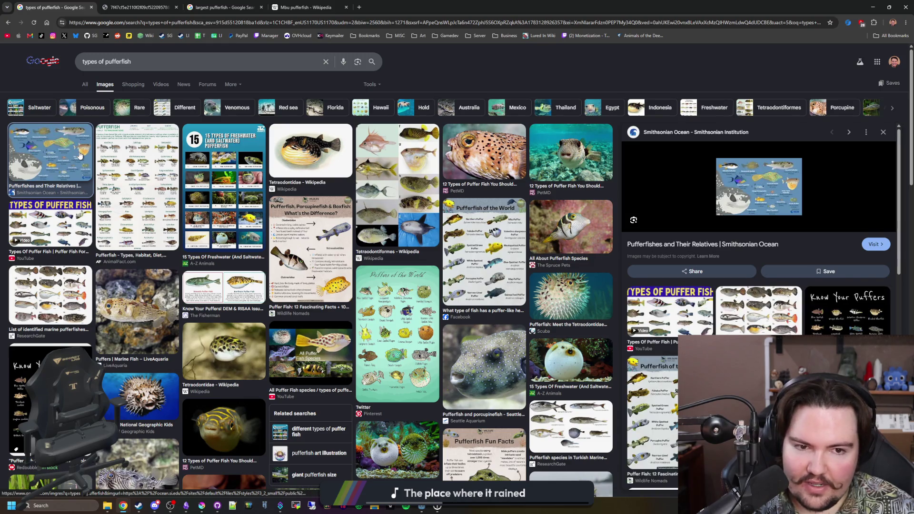
click(138, 161)
click(318, 144)
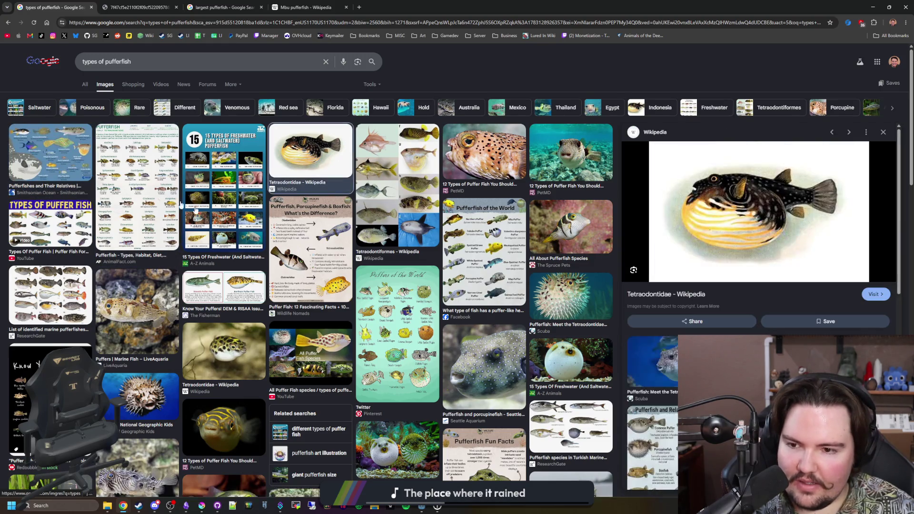
click(85, 86)
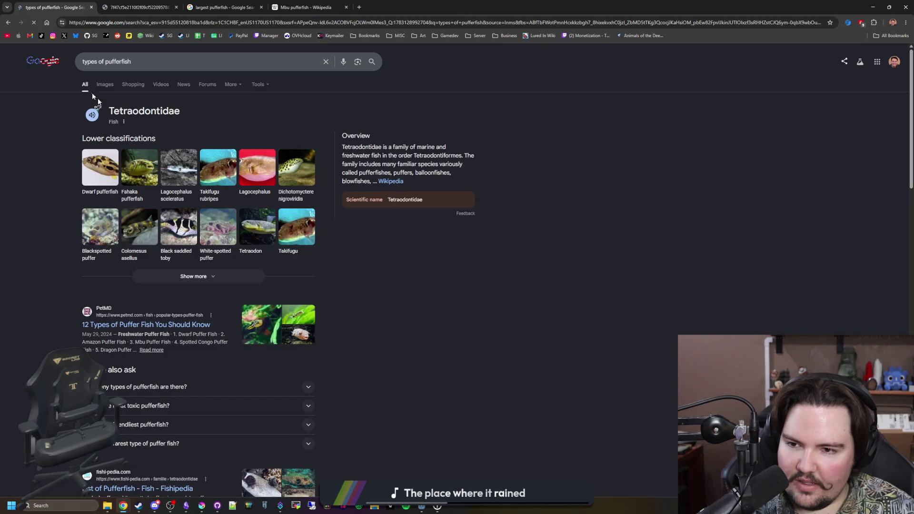
Expand the Tetraodontidae lower classifications, then switch to the 'pufferfish eating a carrot' results window
click(226, 276)
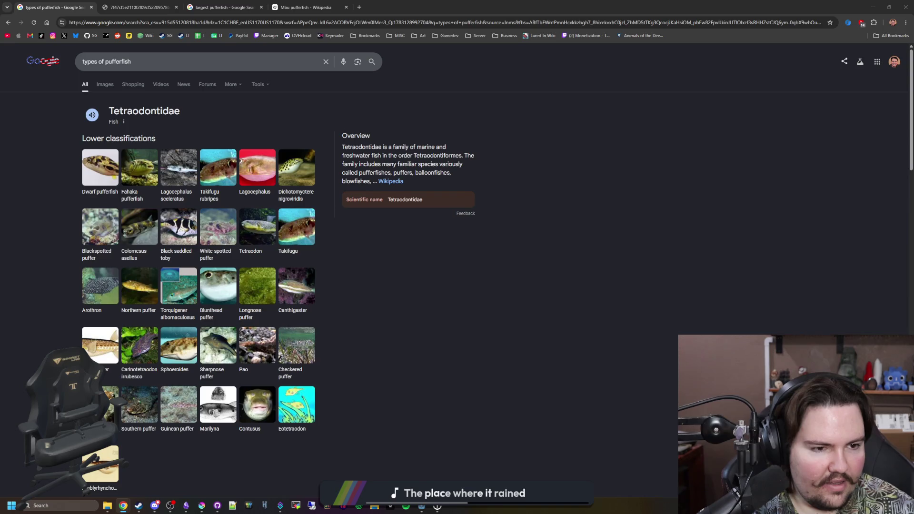
key(alt+Tab)
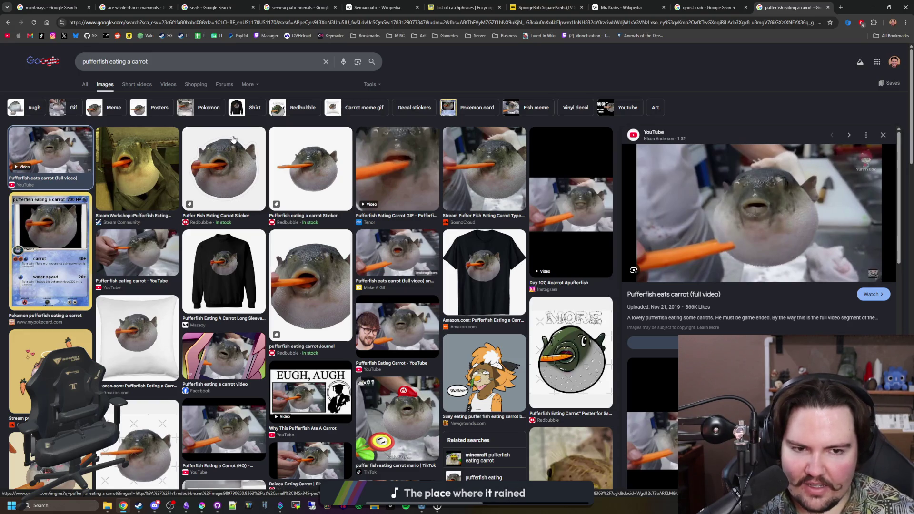
Preview the Steam Workshop, Redbubble and carrot-sticker images, then open the pufferfish eats carrot video on YouTube
click(146, 156)
click(213, 162)
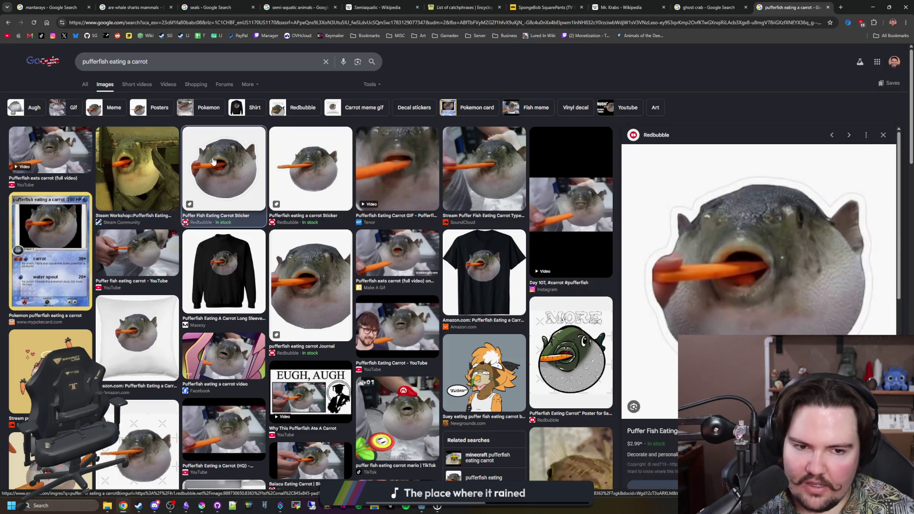
click(315, 174)
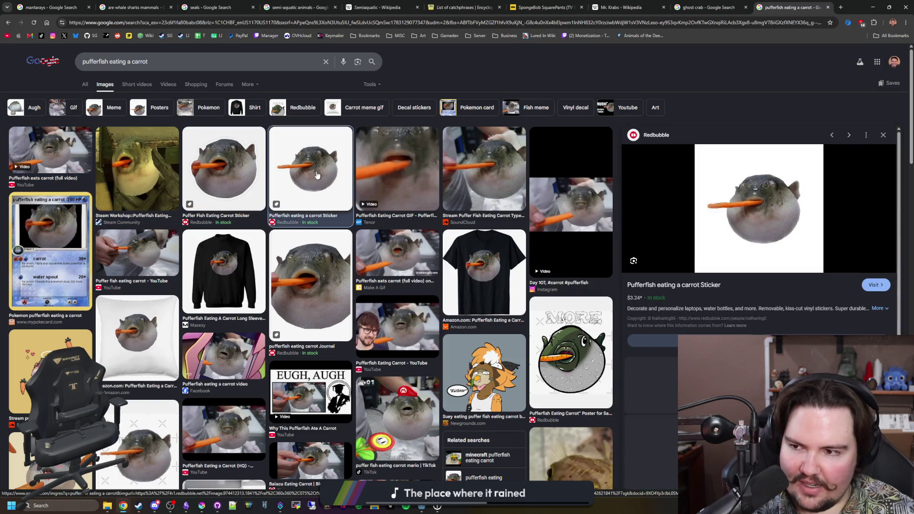
click(75, 159)
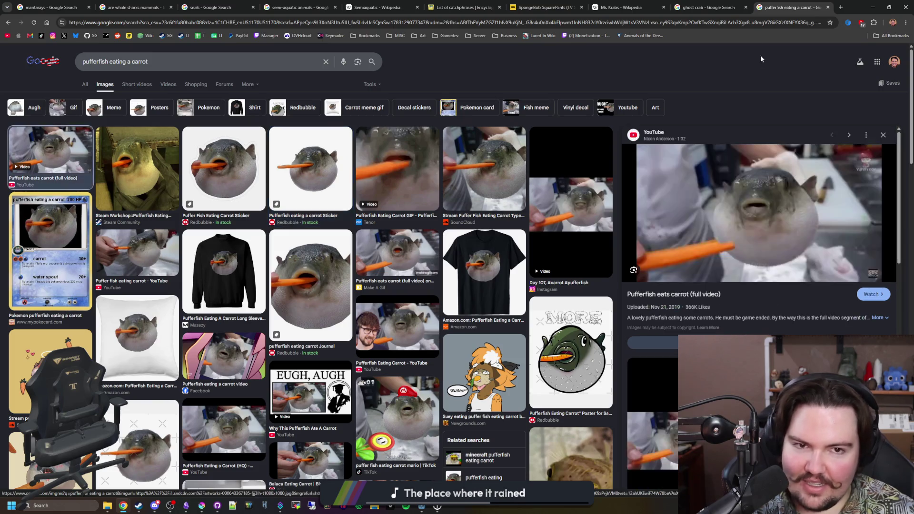
key(alt+Tab)
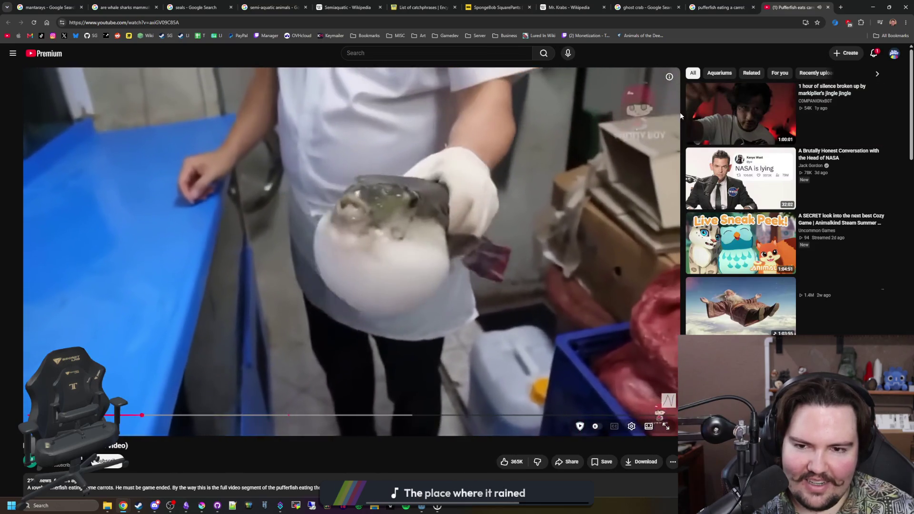
Pause the carrot-eating pufferfish video, check the types-of-pufferfish results, and maximize the YouTube window
click(430, 249)
key(alt+Tab)
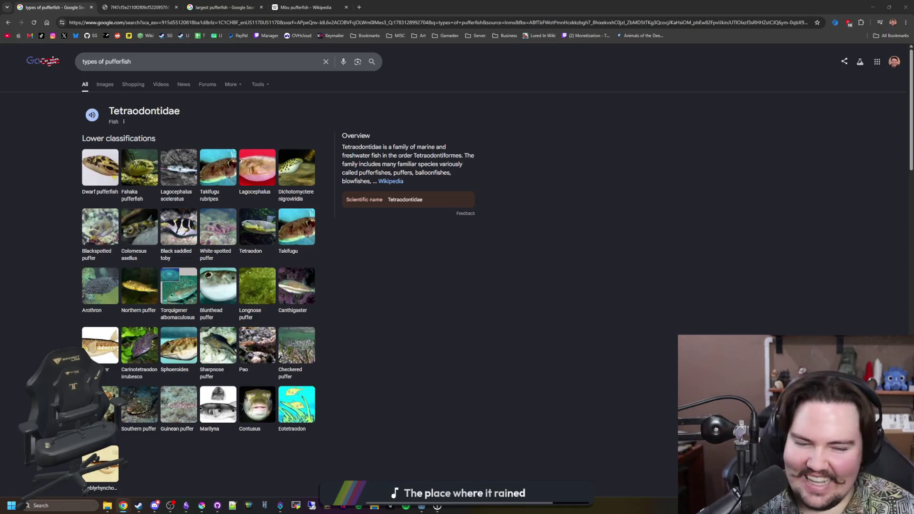
key(alt+Tab)
double_click(651, 97)
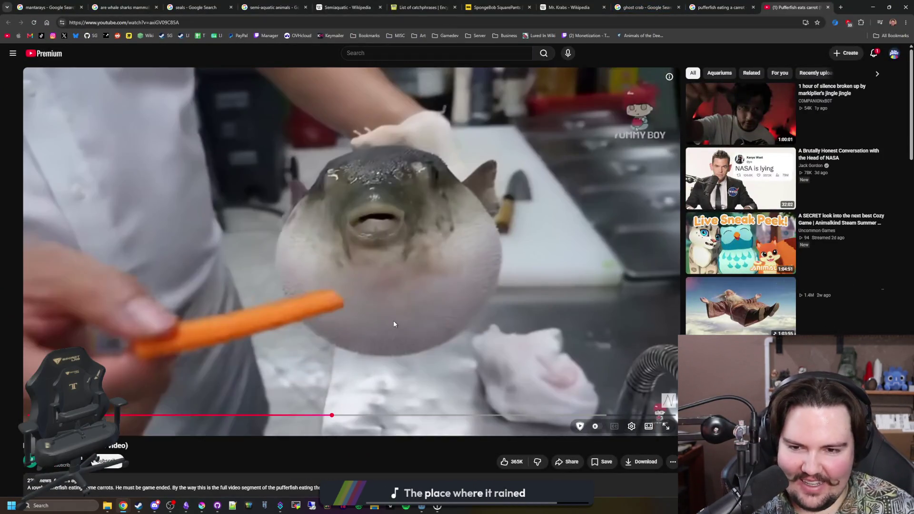
Play a bit more of the video, pause it, and return to the types-of-pufferfish results
click(394, 321)
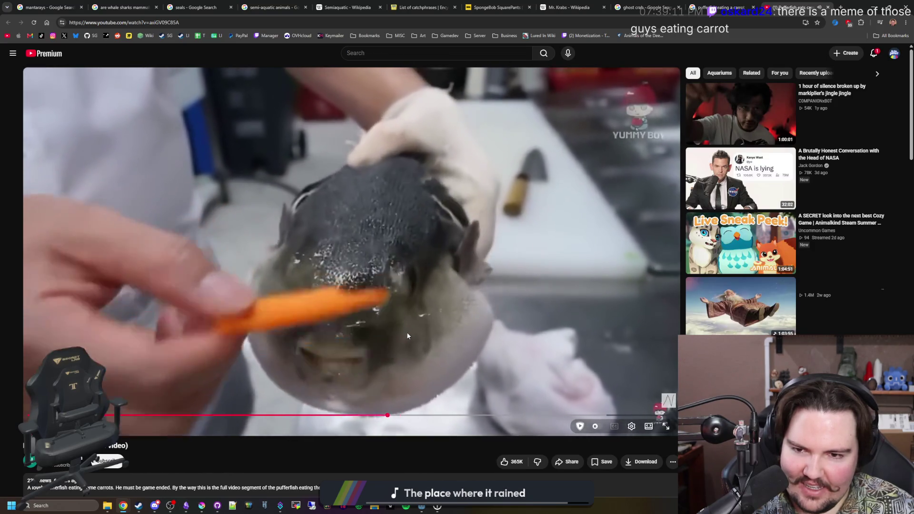
key(space)
key(alt+Tab)
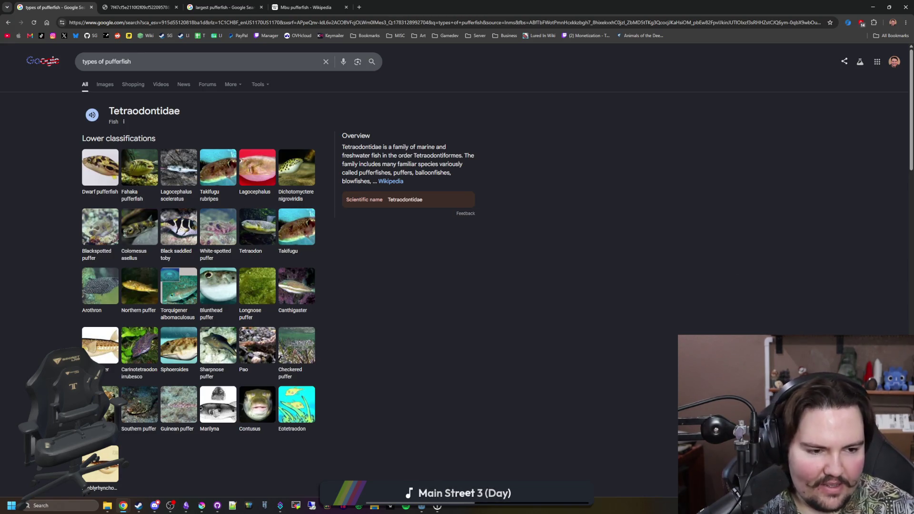
Show image results for types of pufferfish and preview the Smithsonian, AnimalFact, Seattle Aquarium and 4Ocean images
click(105, 84)
click(83, 100)
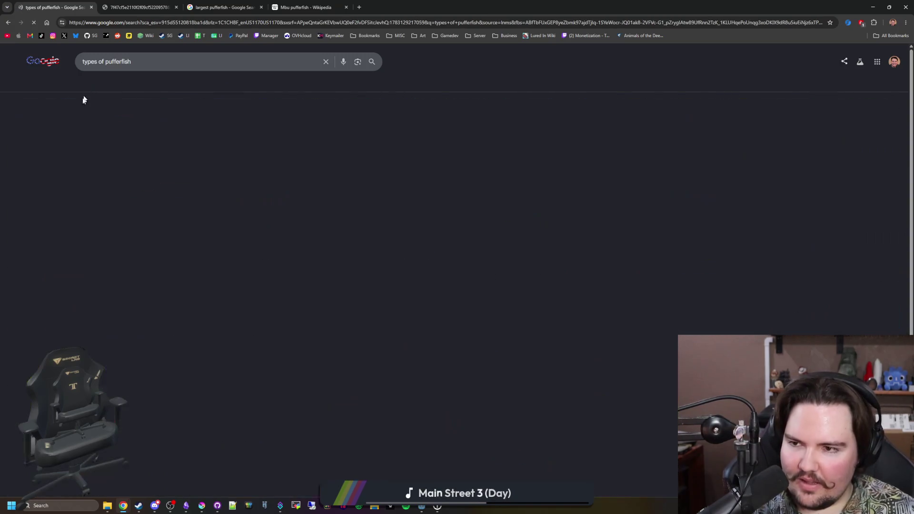
click(104, 85)
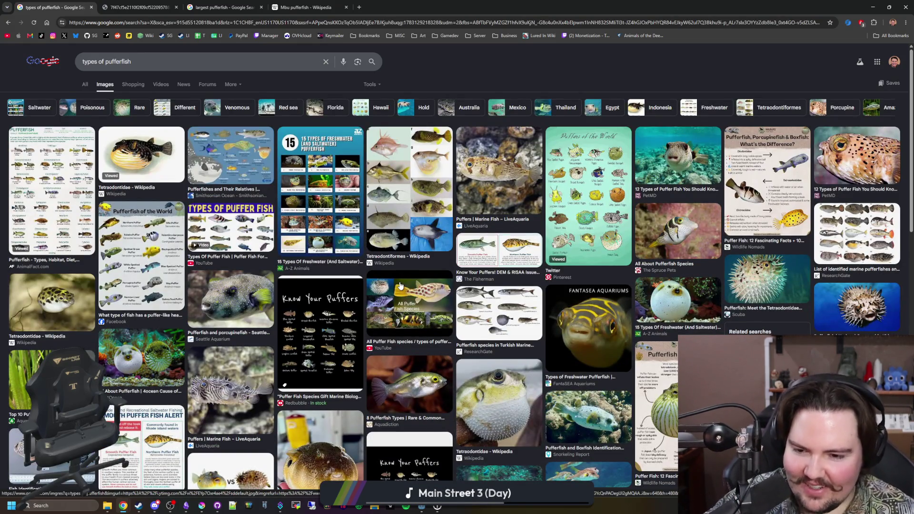
click(265, 166)
click(56, 185)
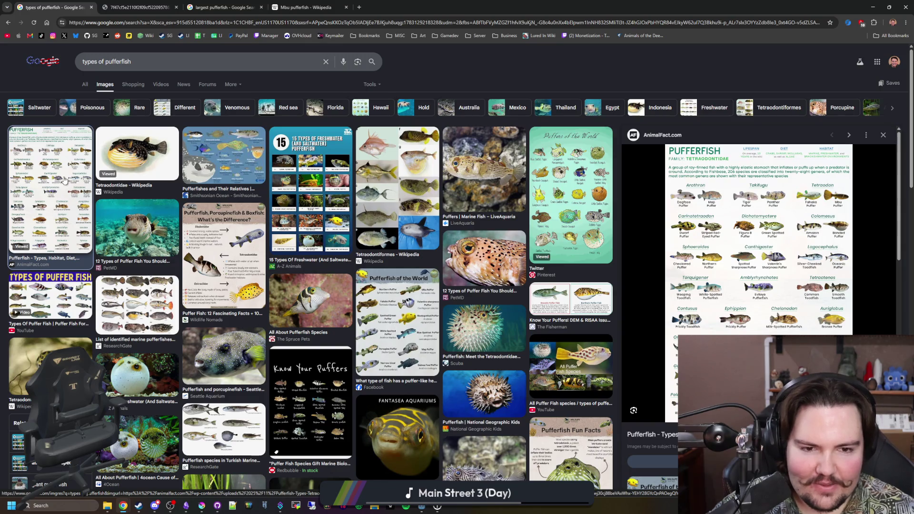
click(238, 337)
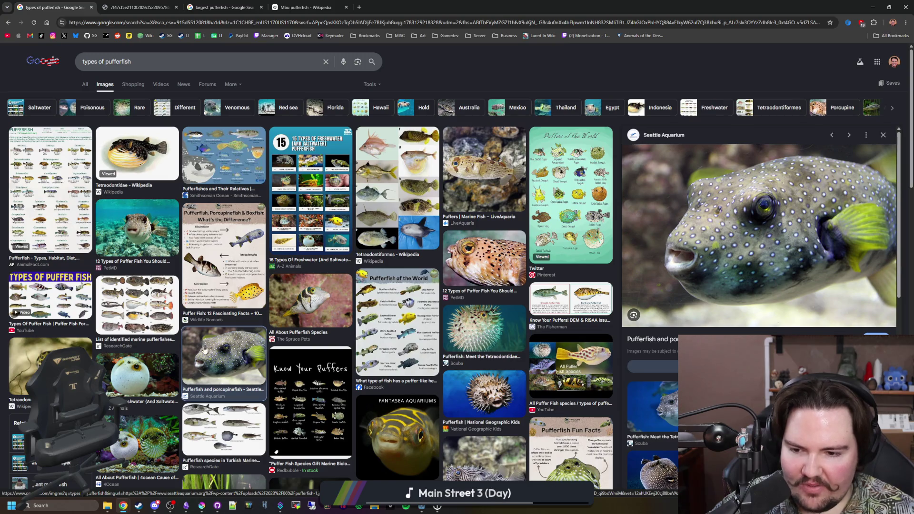
click(139, 427)
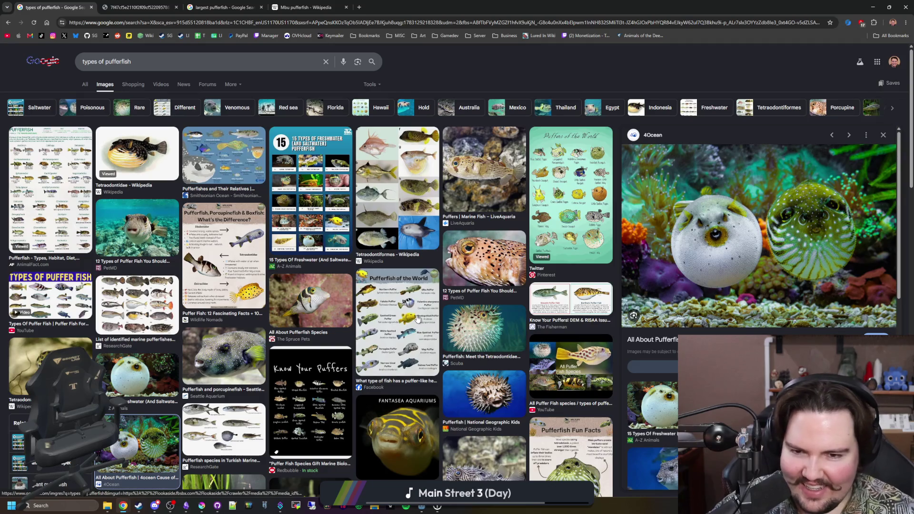
Preview the Tetraodontiformes, Puffers of the World, Instagram and HowStuffWorks images, then select the query to replace it
click(395, 210)
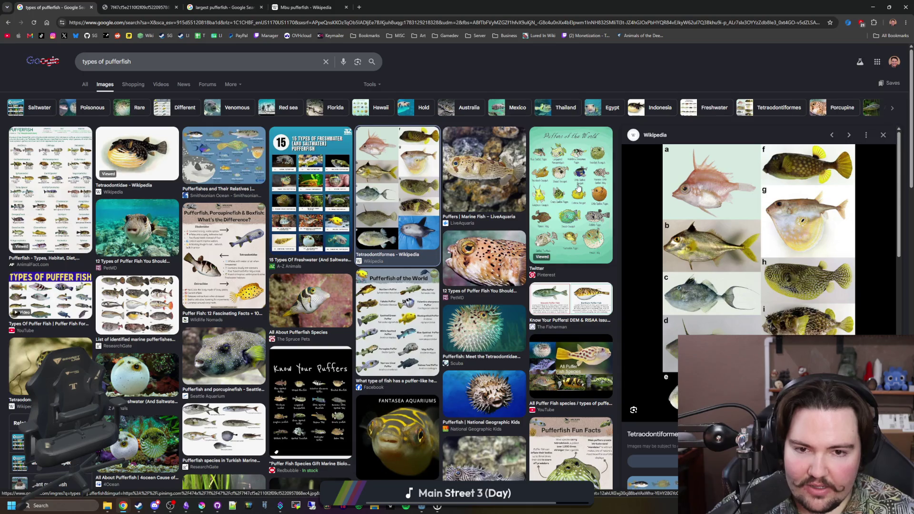
click(554, 224)
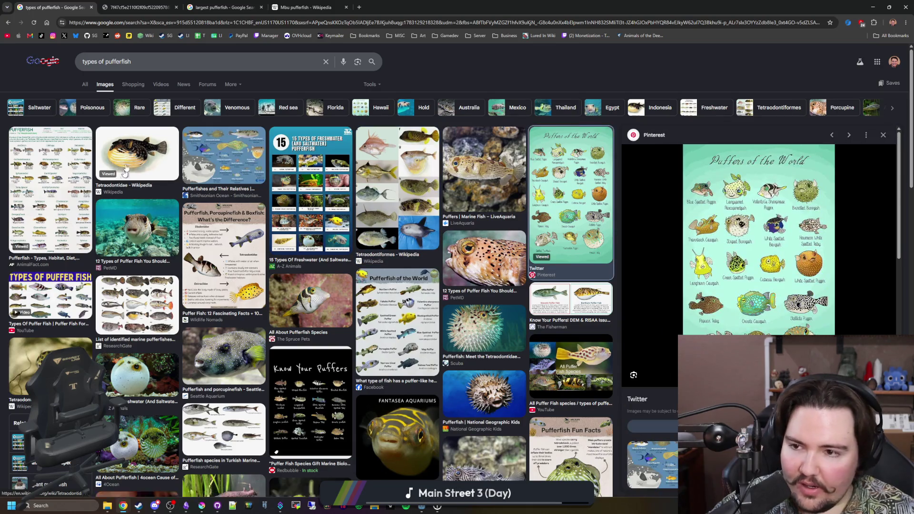
scroll(223, 162, down, 3)
click(319, 354)
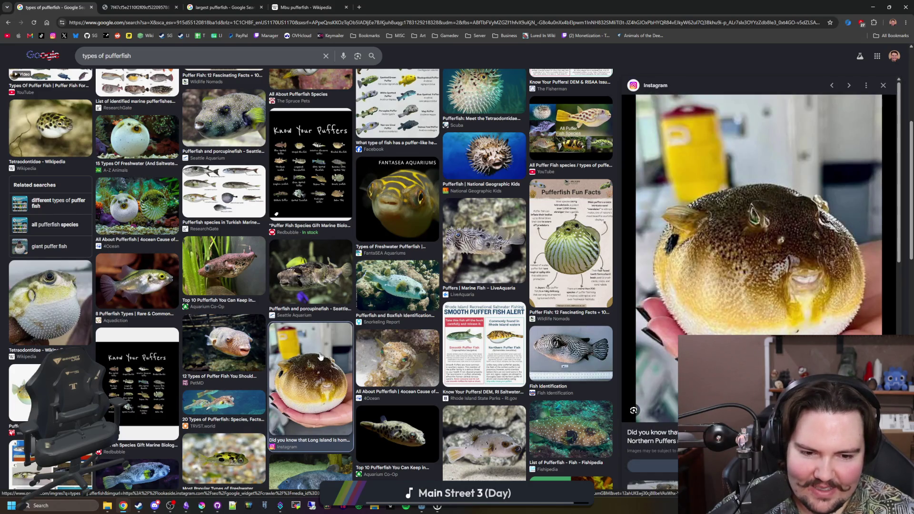
scroll(318, 354, down, 2)
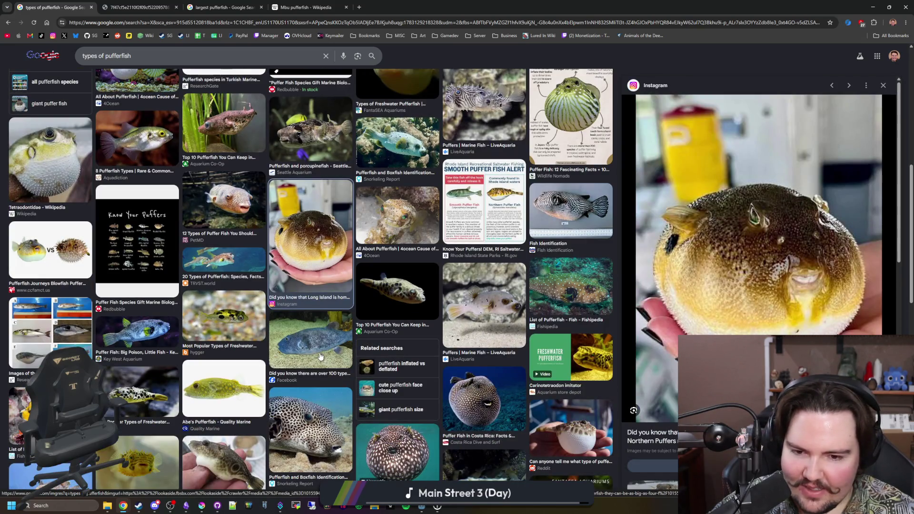
scroll(320, 354, down, 1)
click(397, 357)
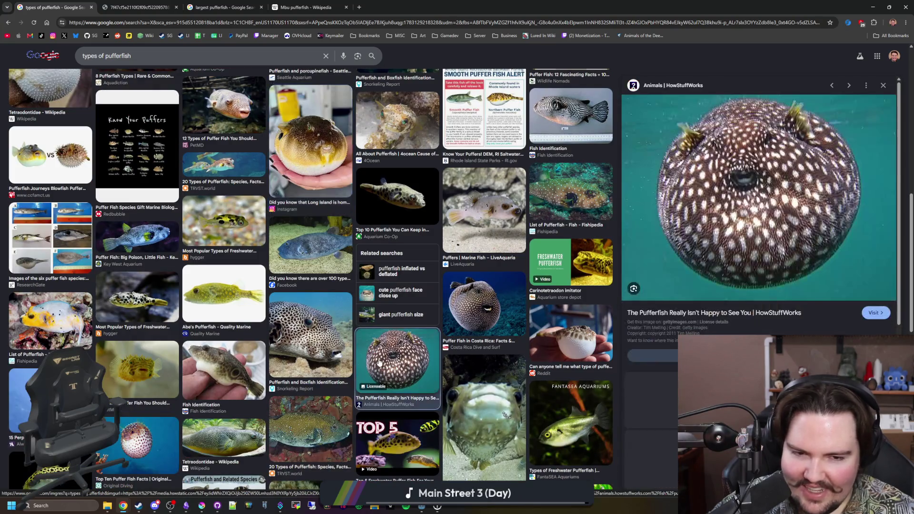
scroll(457, 286, up, 10)
key(slash)
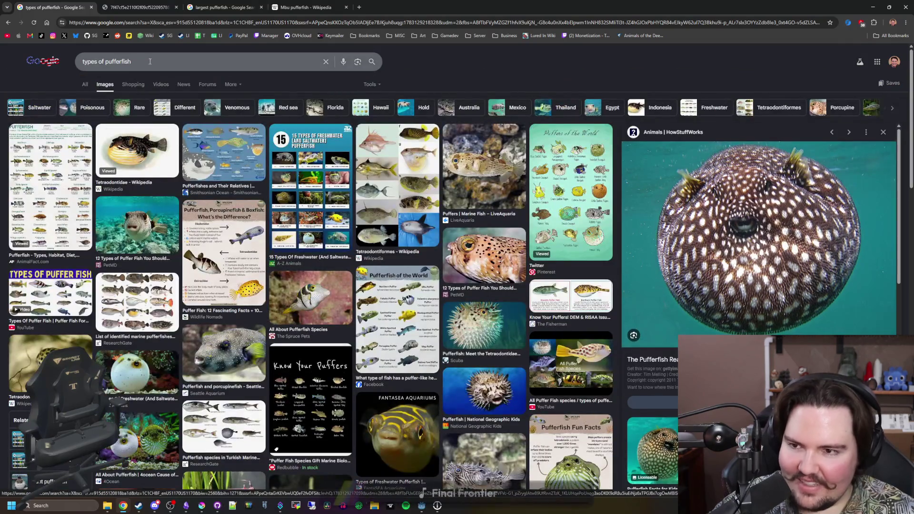
text(spiky puff)
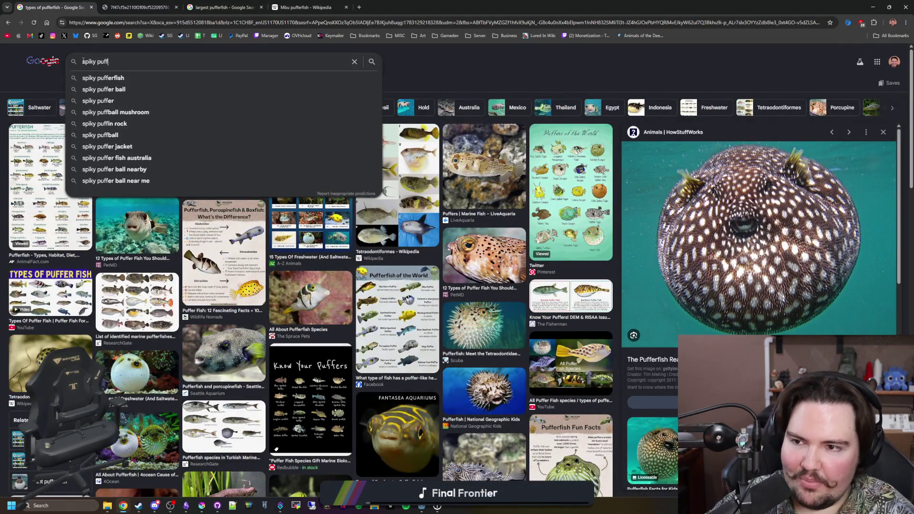
text(erfish)
Run the spiky pufferfish search, open the National Geographic page in a new tab, and preview the Aquatic Collection porcupine pufferfish
key(Return)
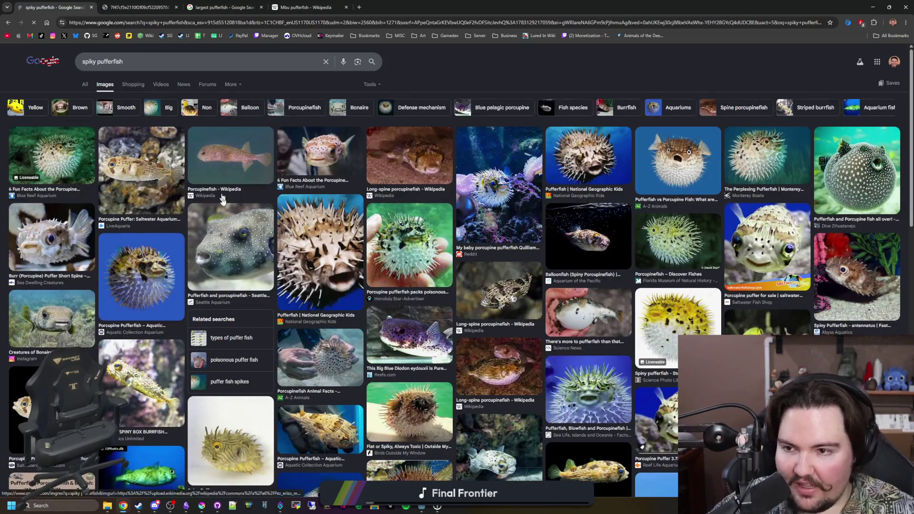
click(304, 218)
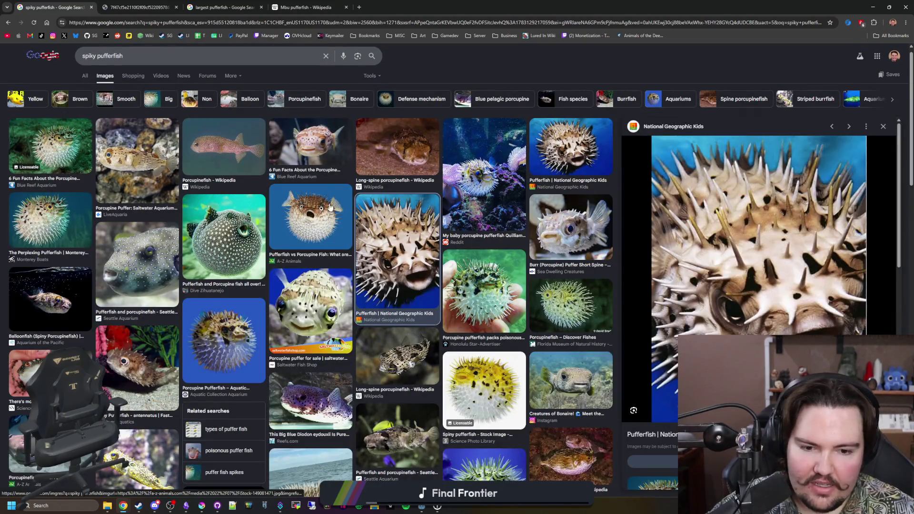
middle_click(650, 435)
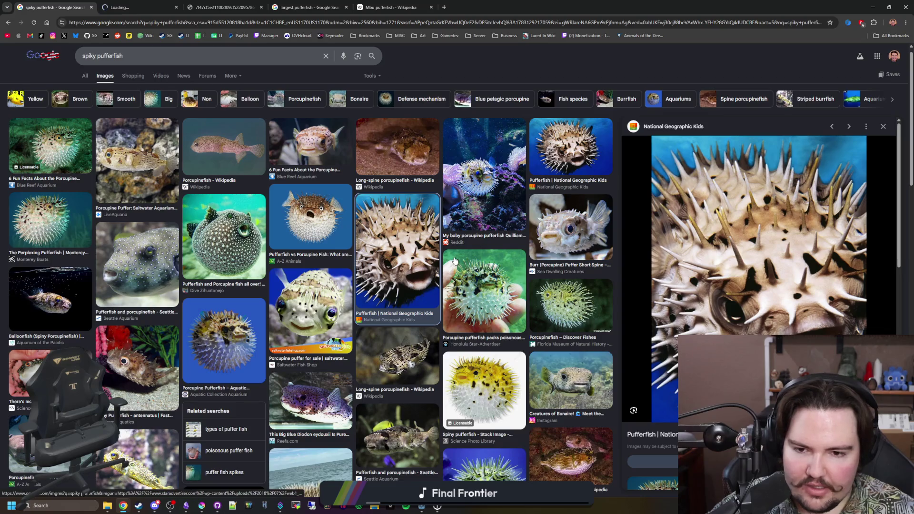
click(245, 322)
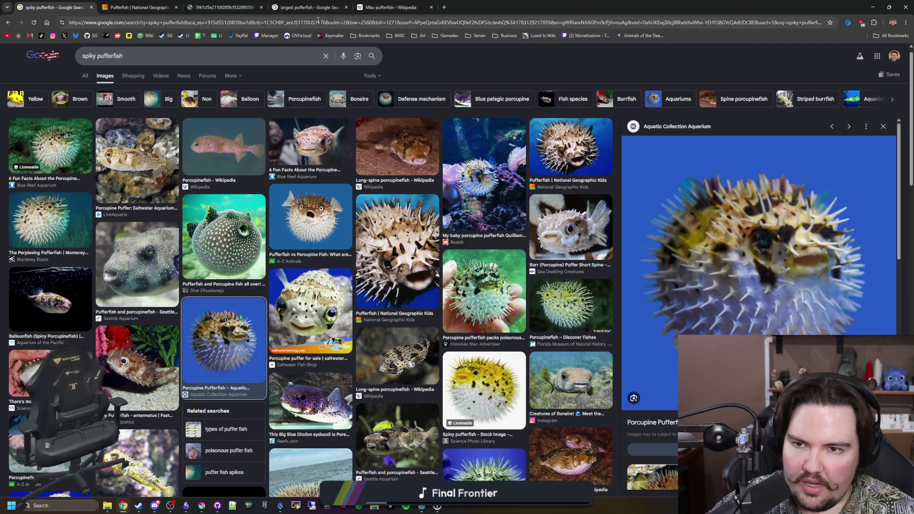
click(318, 21)
text(porcupine f)
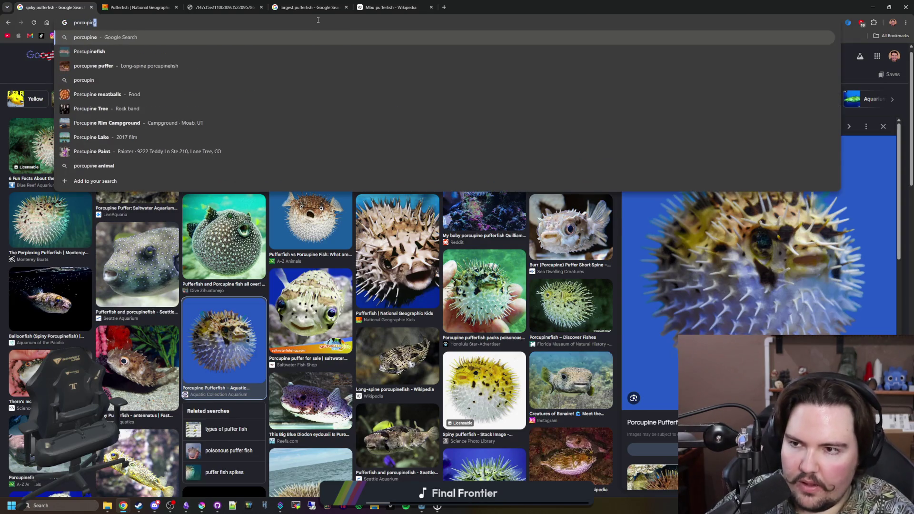
Search for porcupine pufferfish, show image results and preview the Long-spine porcupinefish Wikipedia image
key(BackSpace)
text(pufferfish)
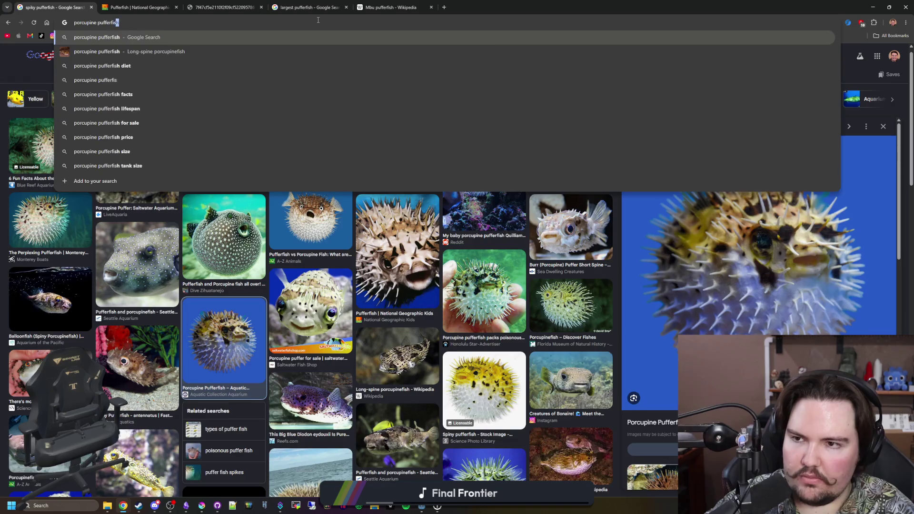
key(Return)
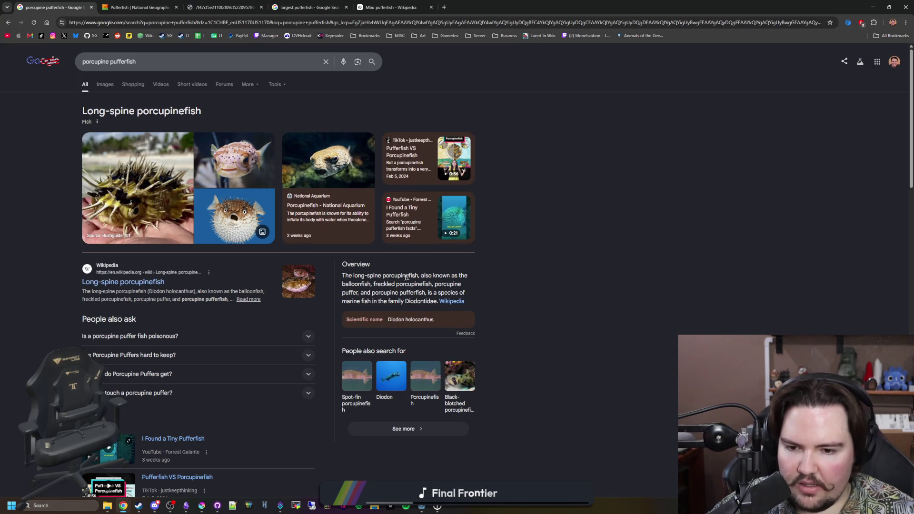
click(107, 84)
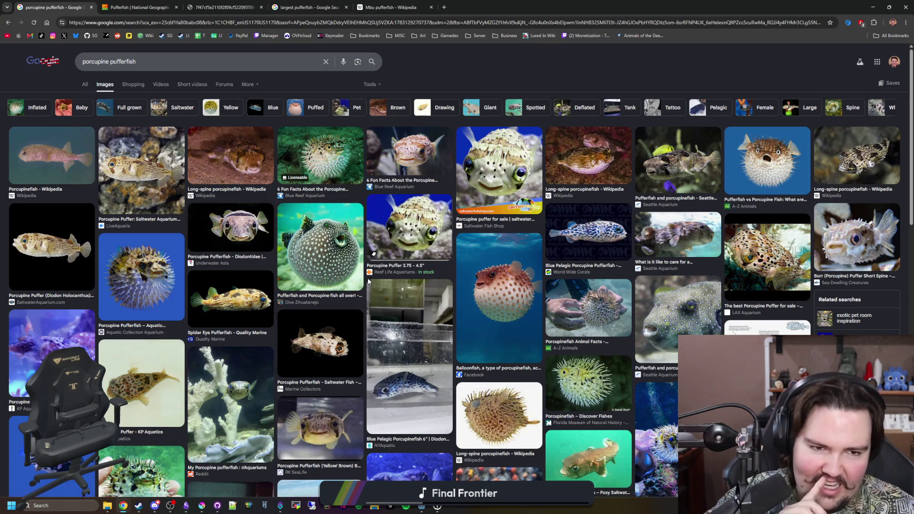
click(588, 158)
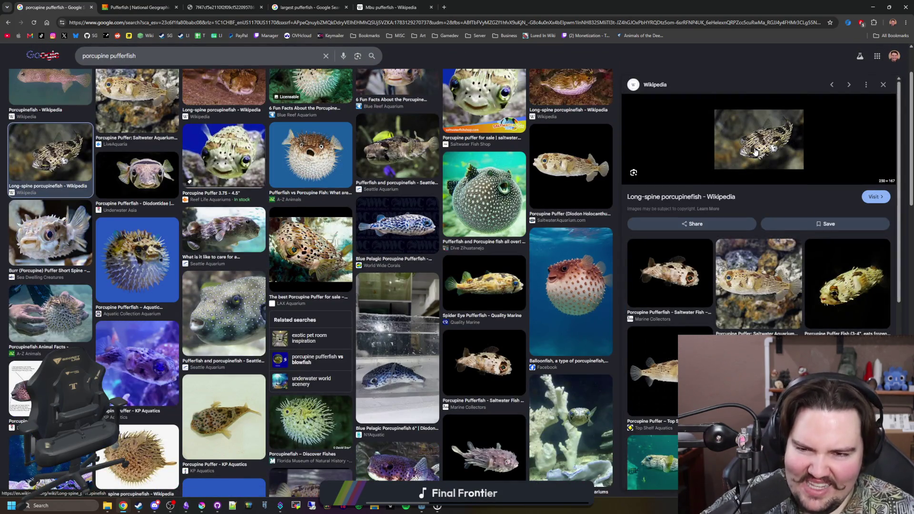
scroll(347, 227, up, 2)
Preview the round spiky, white-spotted and balloonfish photos, settle on the white-spotted pufferfish, and select the query to replace it
click(328, 232)
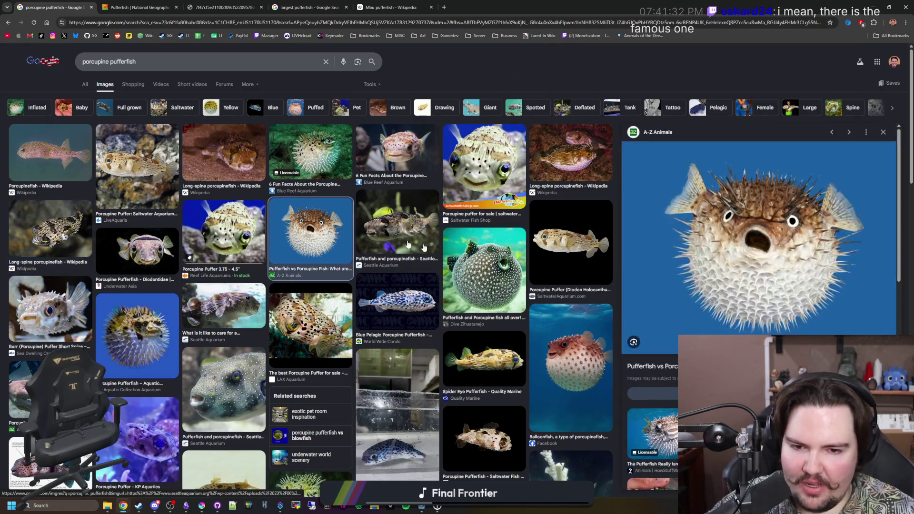
click(493, 282)
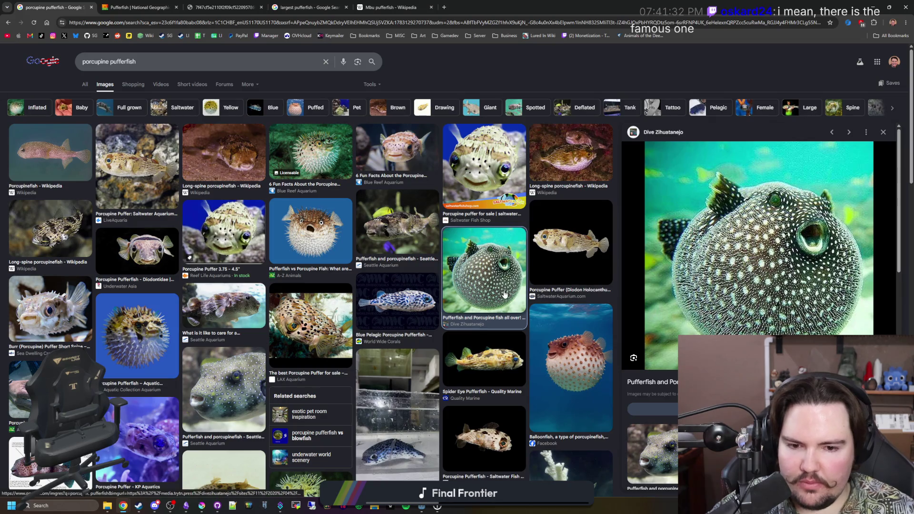
click(572, 364)
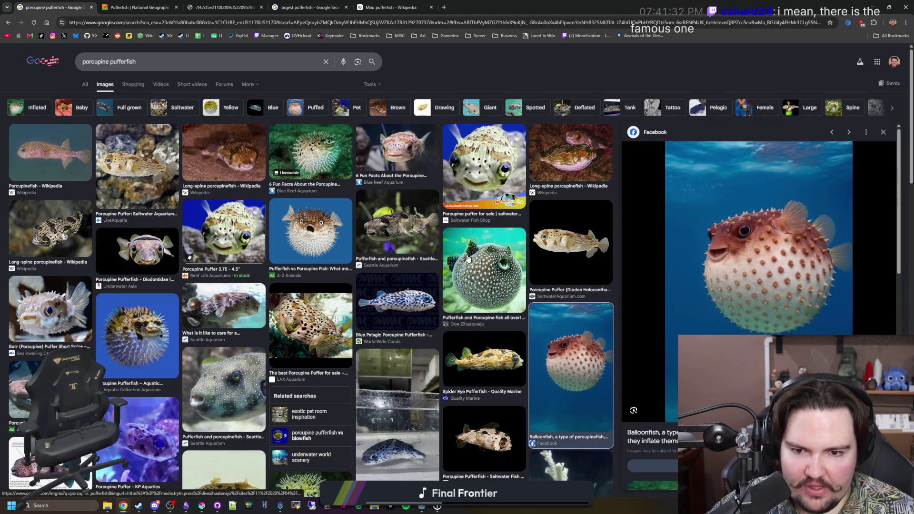
click(470, 260)
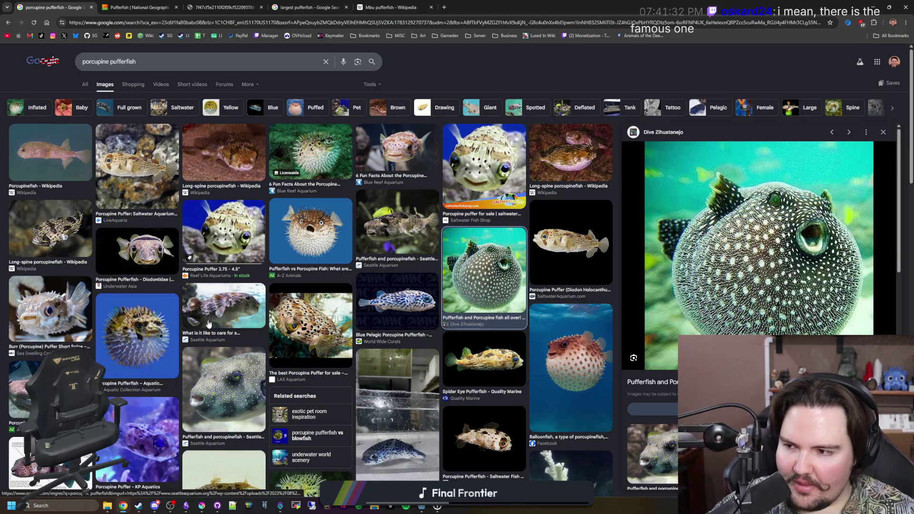
scroll(214, 318, down, 2)
scroll(235, 307, down, 1)
scroll(283, 280, up, 3)
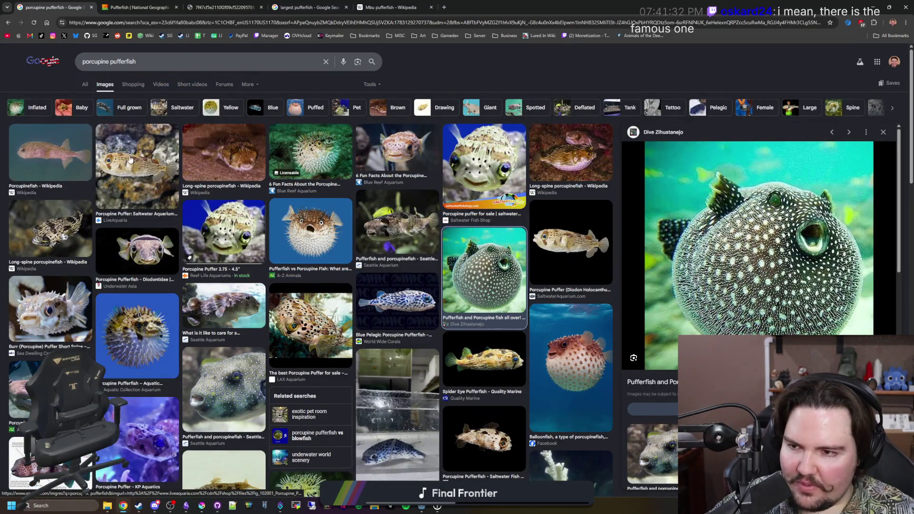
click(88, 67)
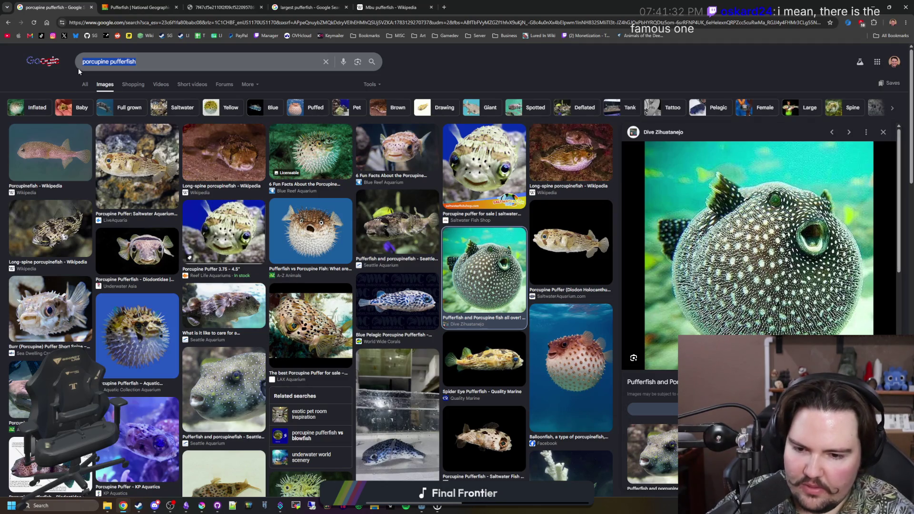
text(most popular puffer)
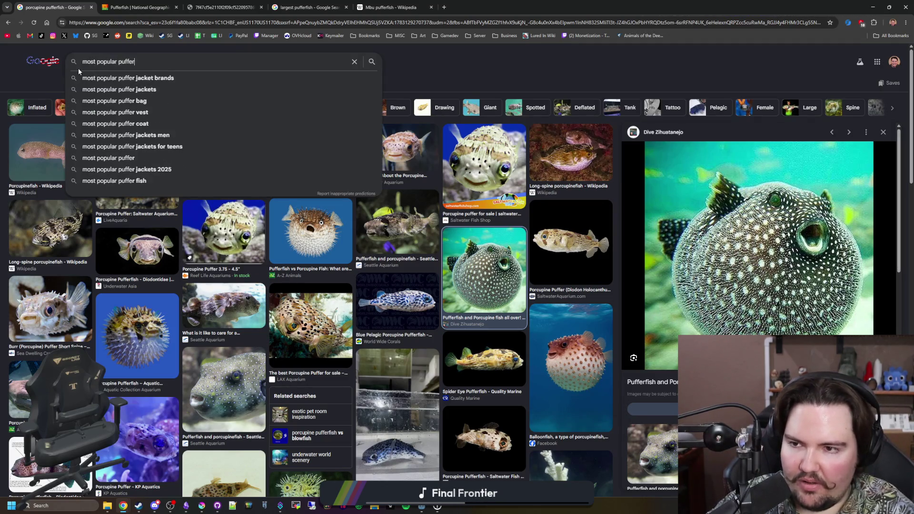
text(fish)
Run the most popular pufferfish search and preview the Pufferfish of the World, Nat Geo Kids, A-Z Animals, Fact Animal and 4ocean images
key(Return)
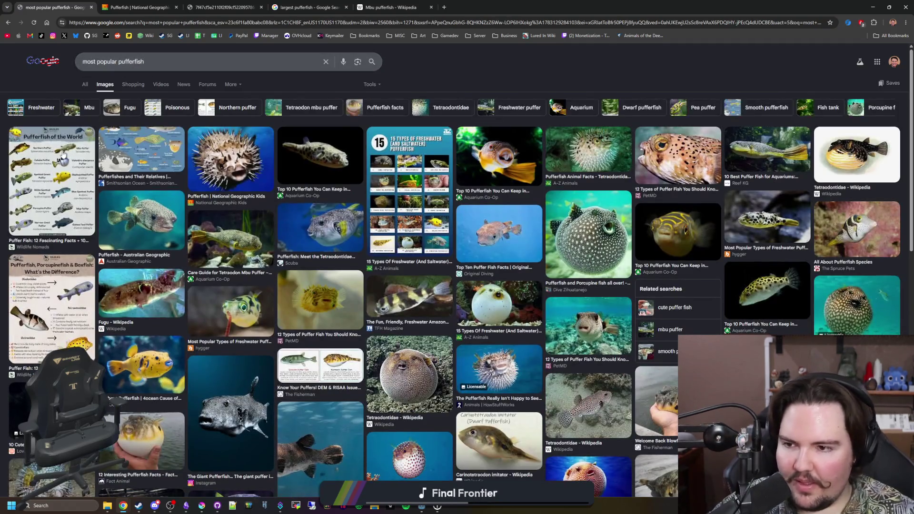
click(64, 154)
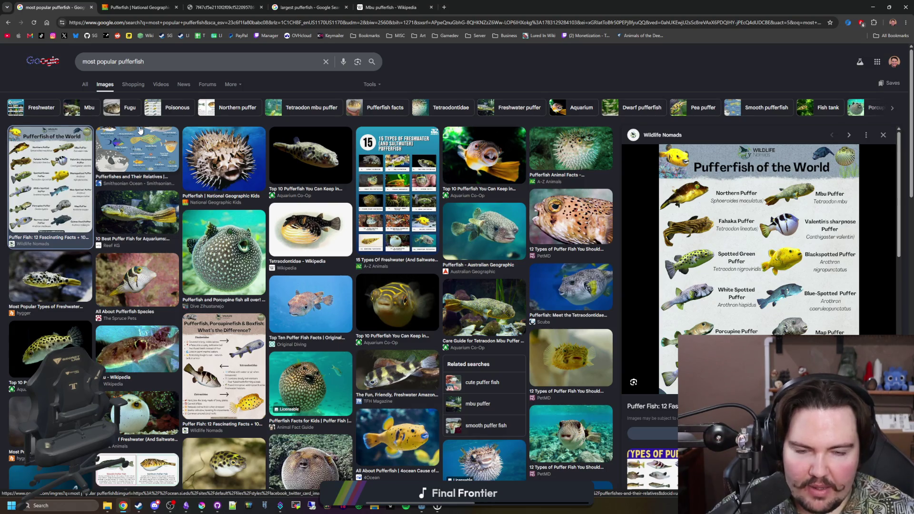
click(223, 159)
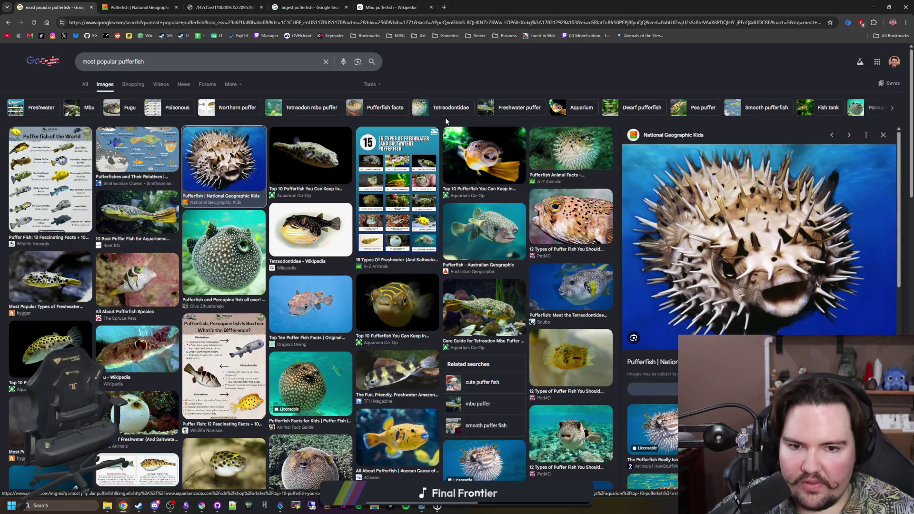
click(568, 158)
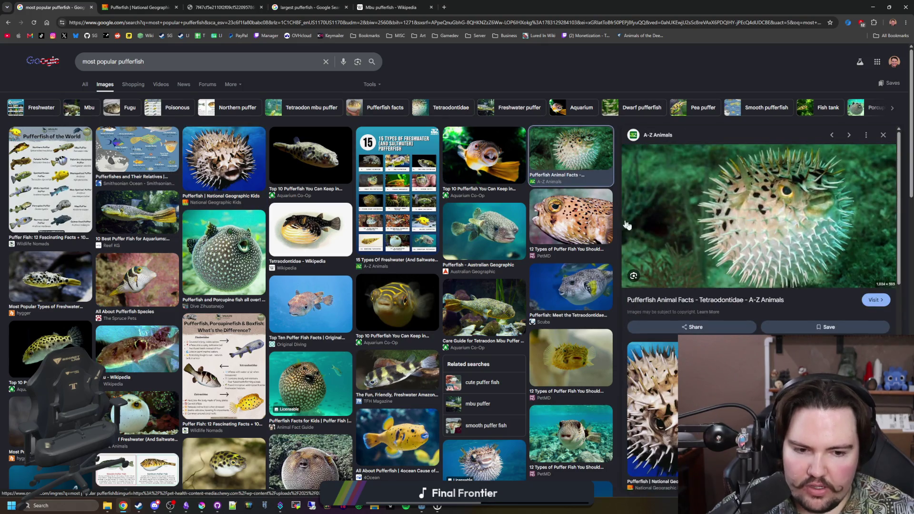
scroll(663, 242, down, 3)
click(707, 319)
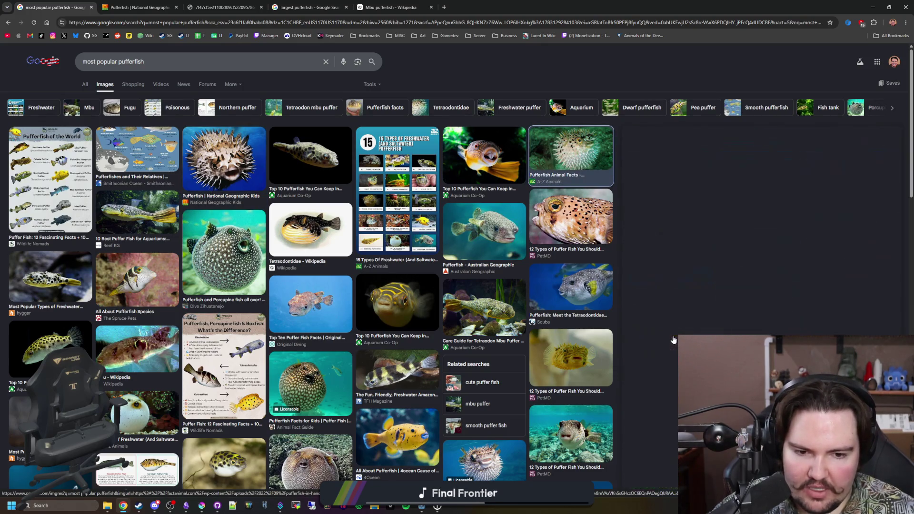
scroll(712, 316, down, 3)
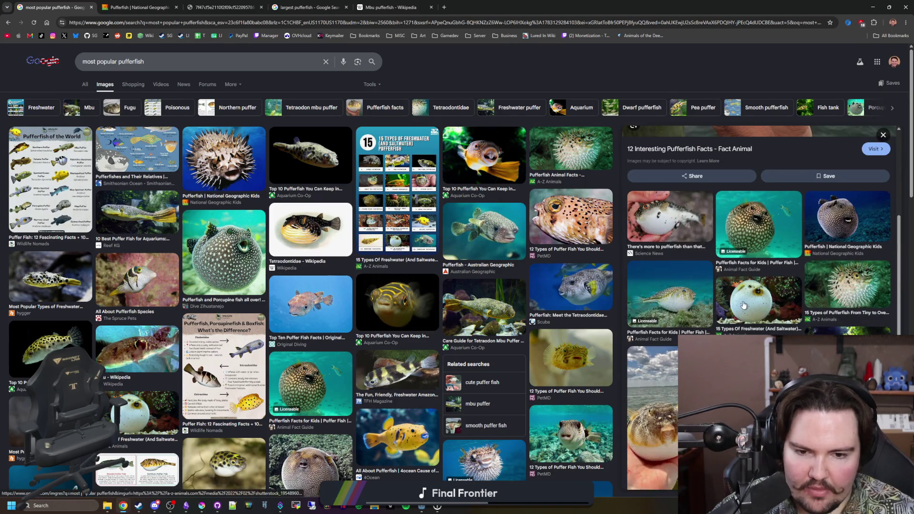
click(404, 441)
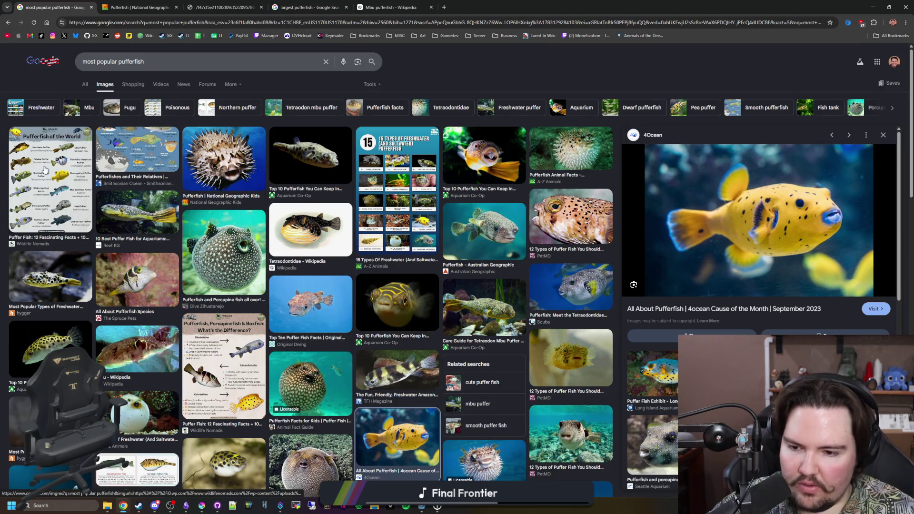
scroll(45, 169, down, 3)
scroll(45, 169, down, 1)
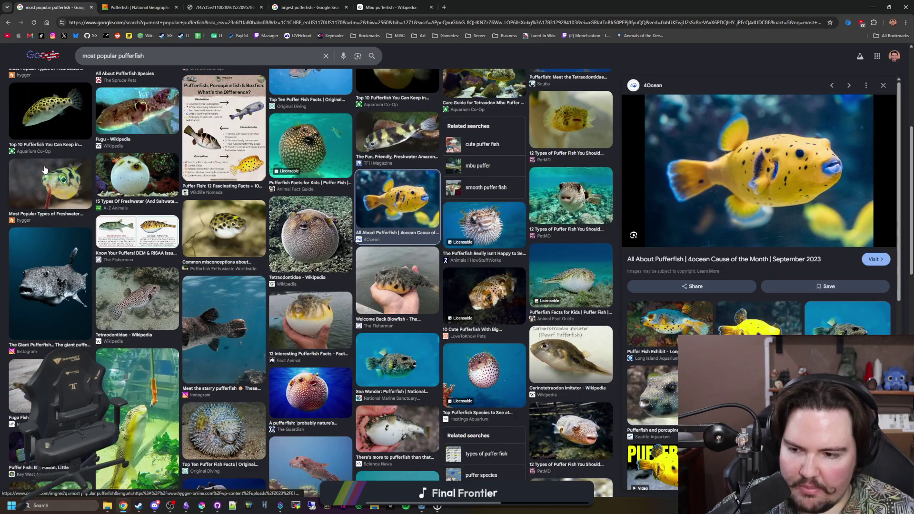
scroll(45, 169, down, 2)
scroll(44, 170, up, 4)
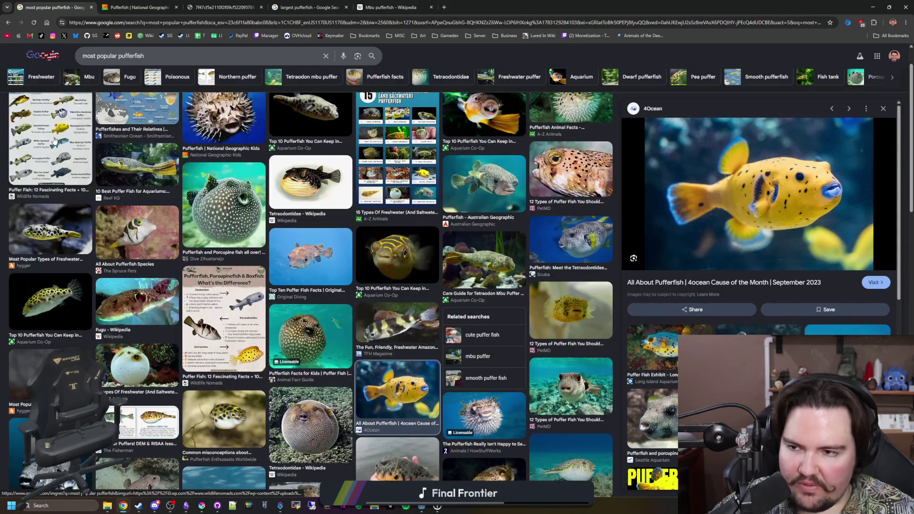
Revisit the Pufferfish of the World chart, the blue spiky and Reddit pufferfish photos, then open a new browser tab
click(54, 143)
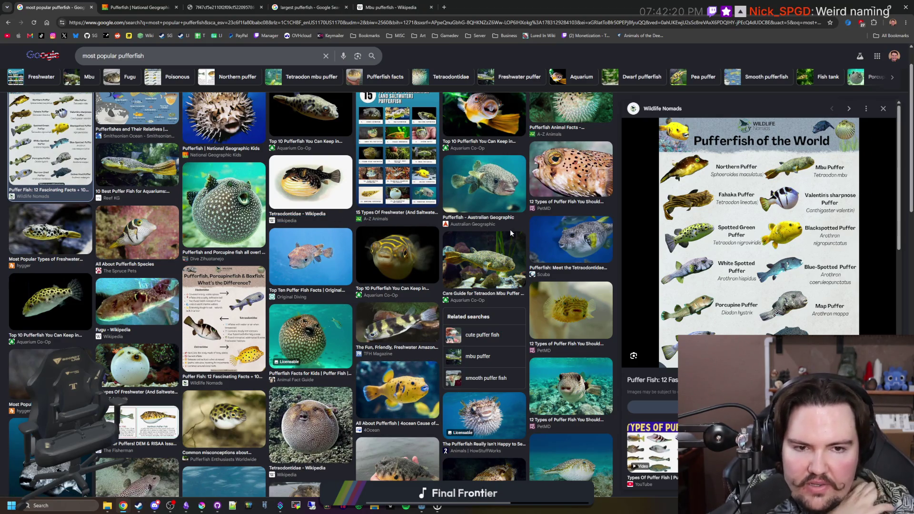
scroll(510, 229, down, 3)
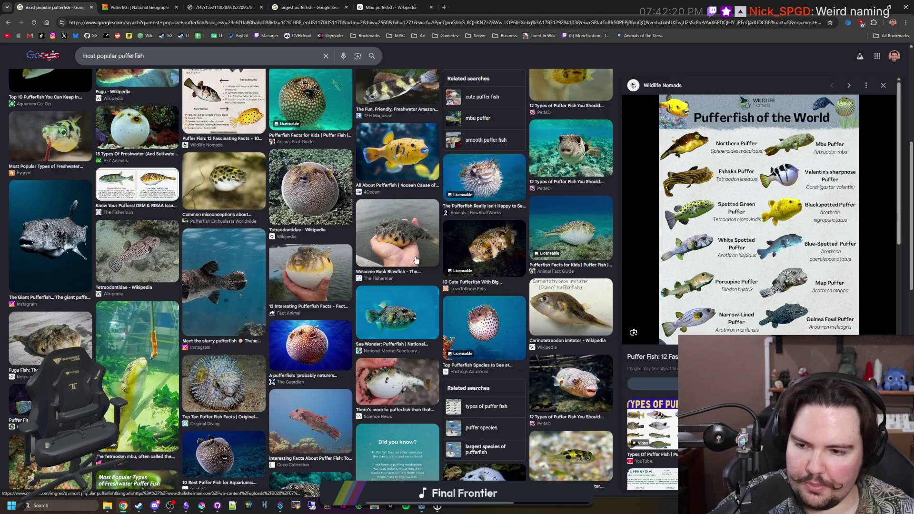
scroll(417, 260, down, 3)
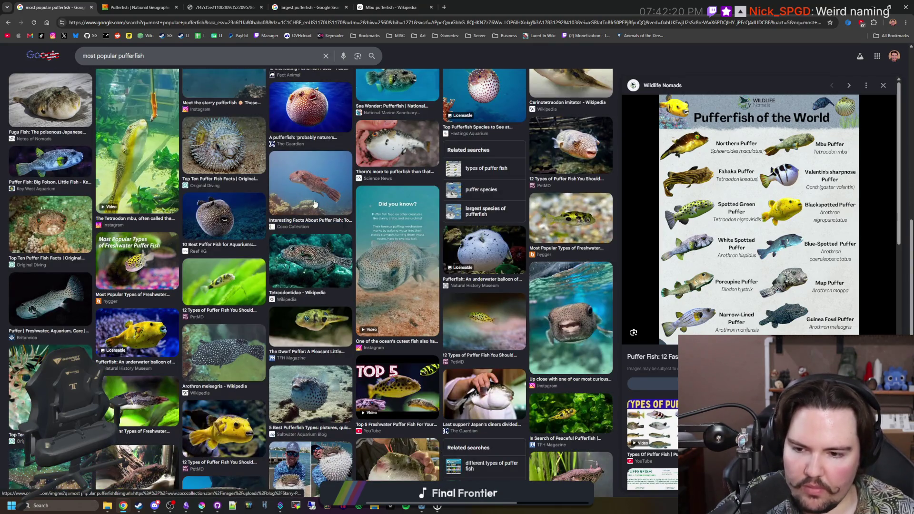
scroll(314, 204, down, 3)
scroll(308, 205, down, 1)
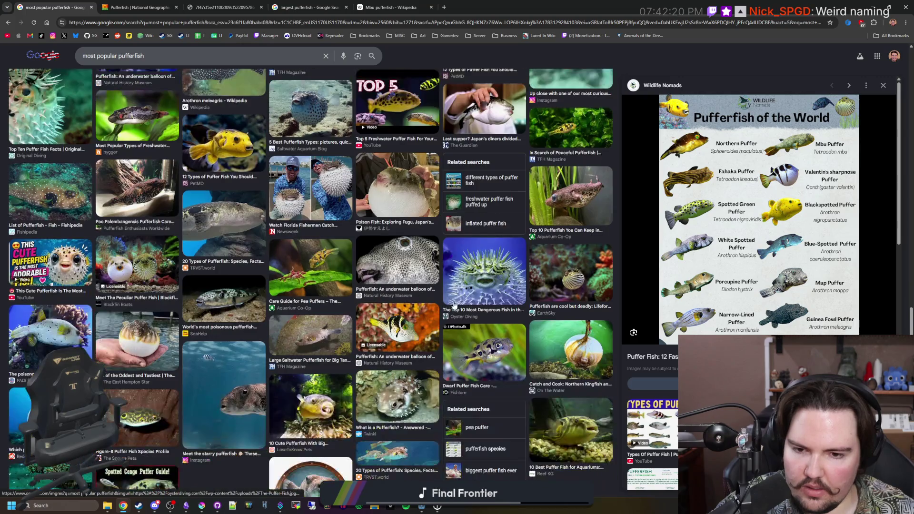
click(481, 268)
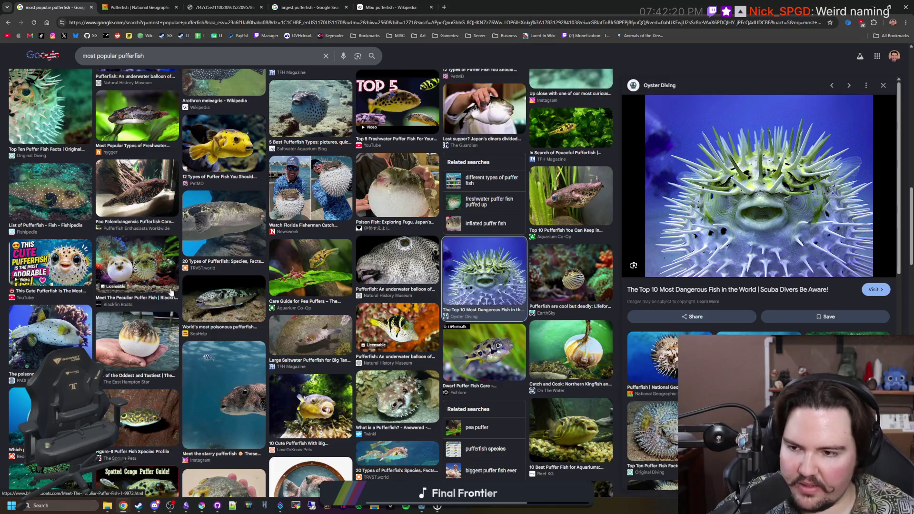
key(Right)
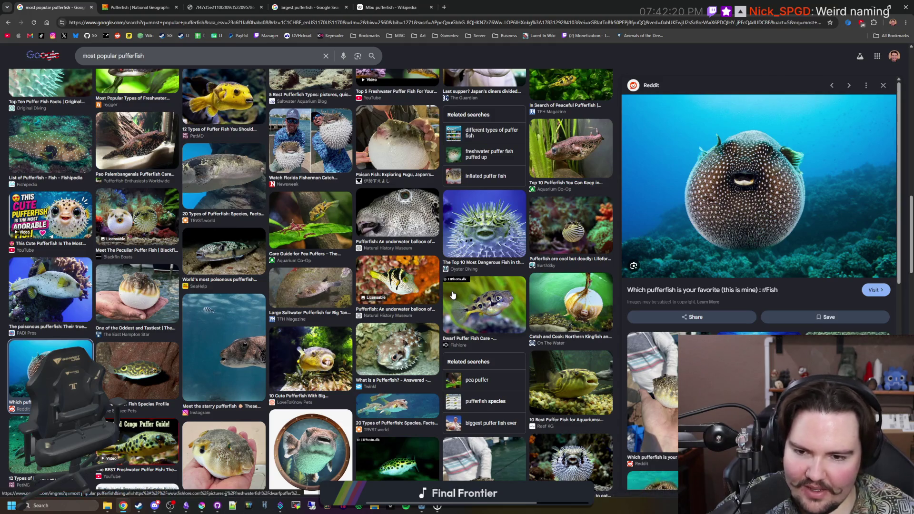
scroll(452, 295, down, 2)
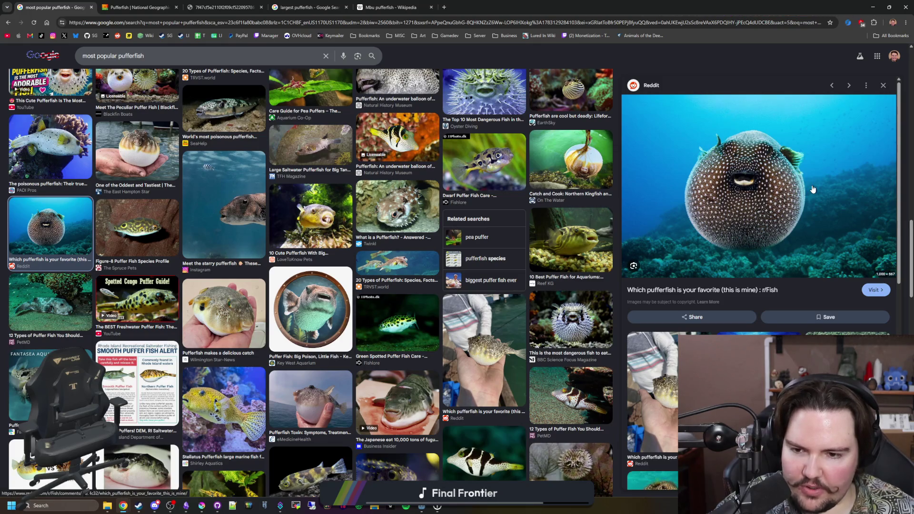
scroll(414, 302, down, 2)
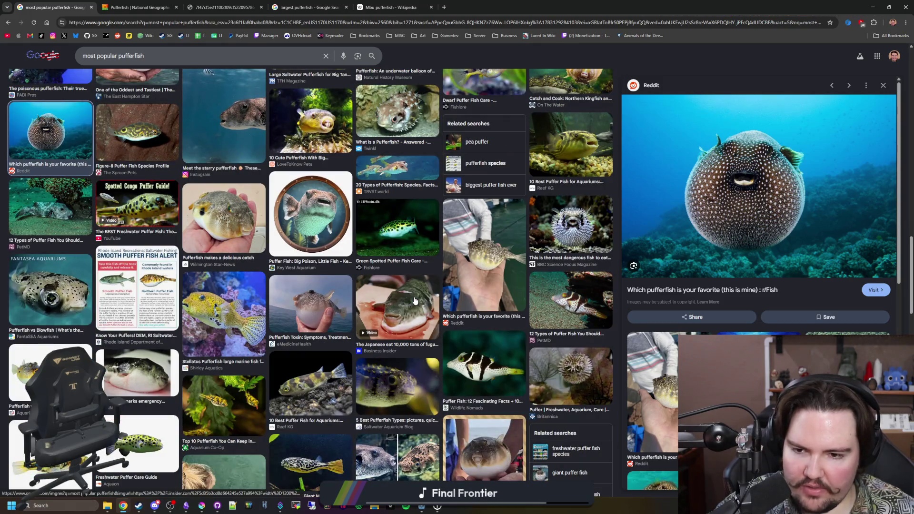
scroll(414, 302, down, 4)
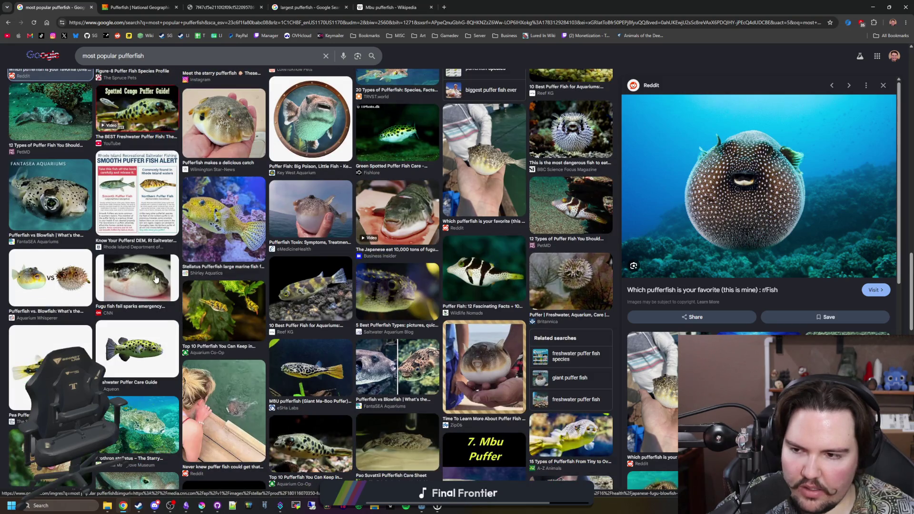
scroll(155, 279, down, 2)
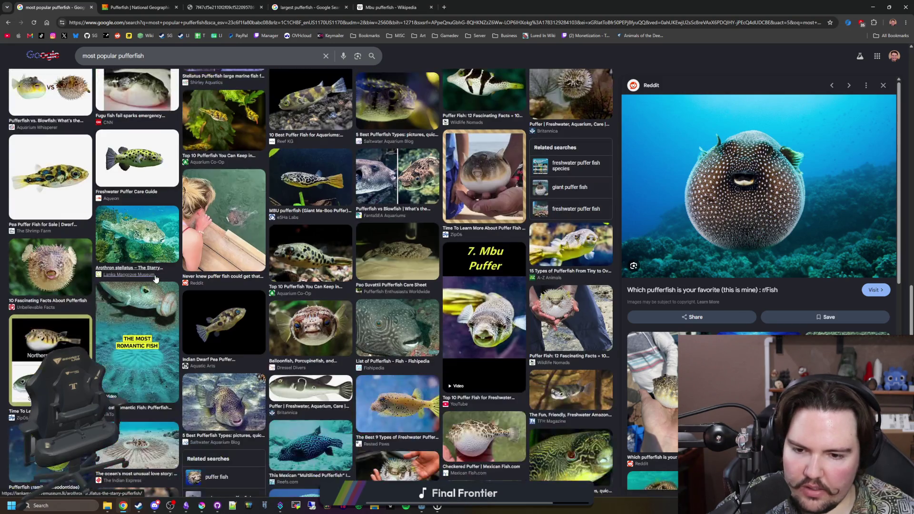
scroll(322, 200, down, 3)
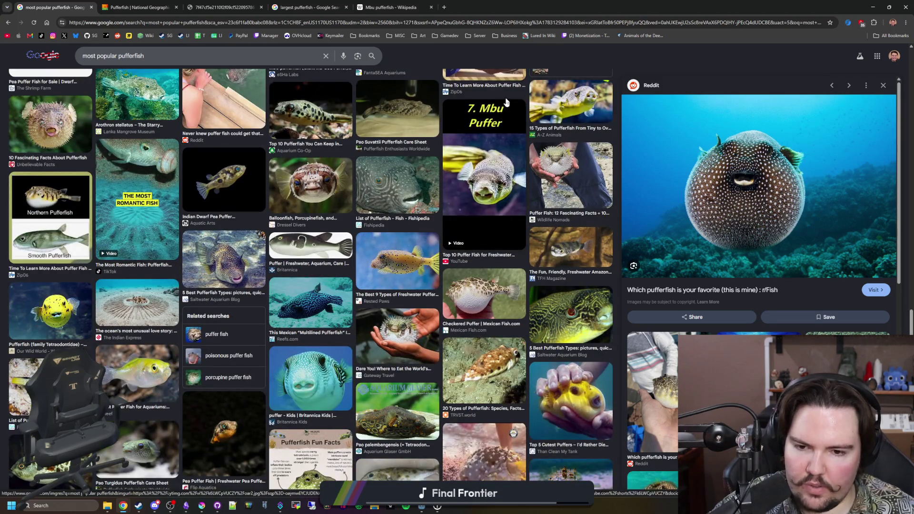
click(444, 7)
text(northern pufferfis)
Run the northern pufferfish image search and preview the Puffer Fish and the Skillet and Instagram puffer photos
key(Return)
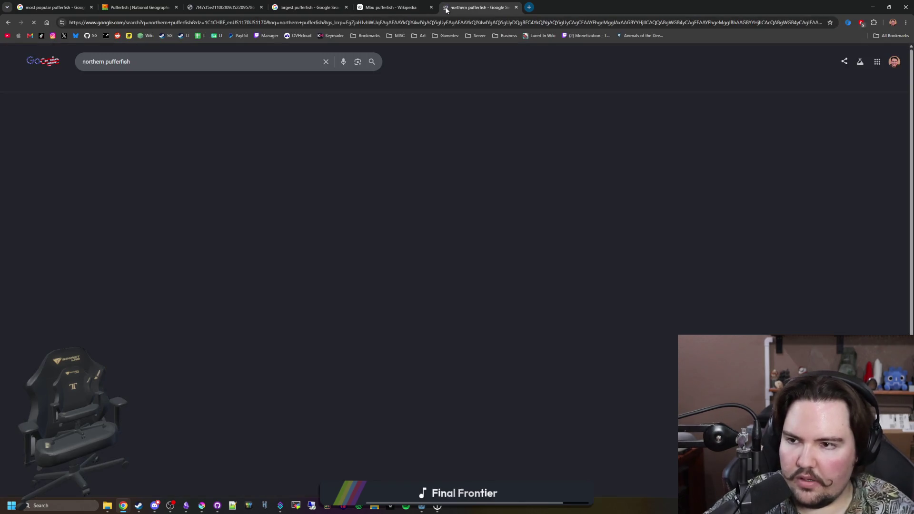
click(105, 84)
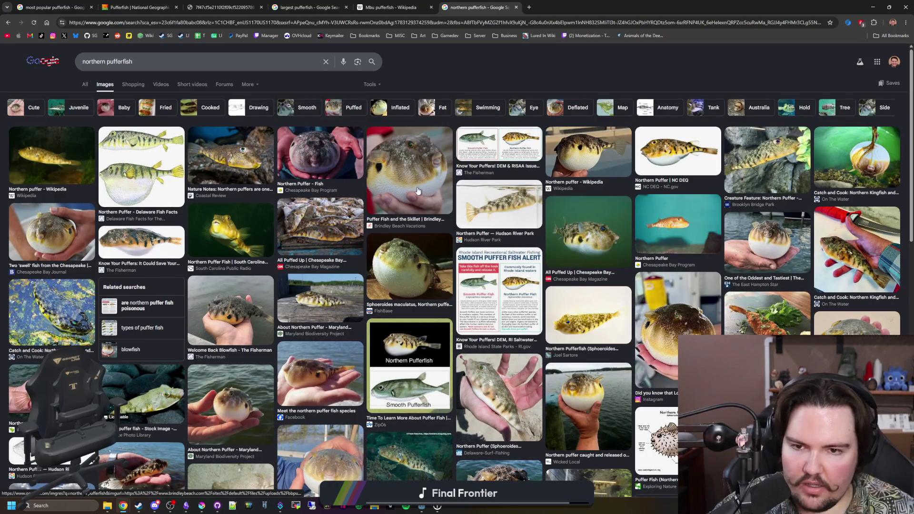
click(418, 190)
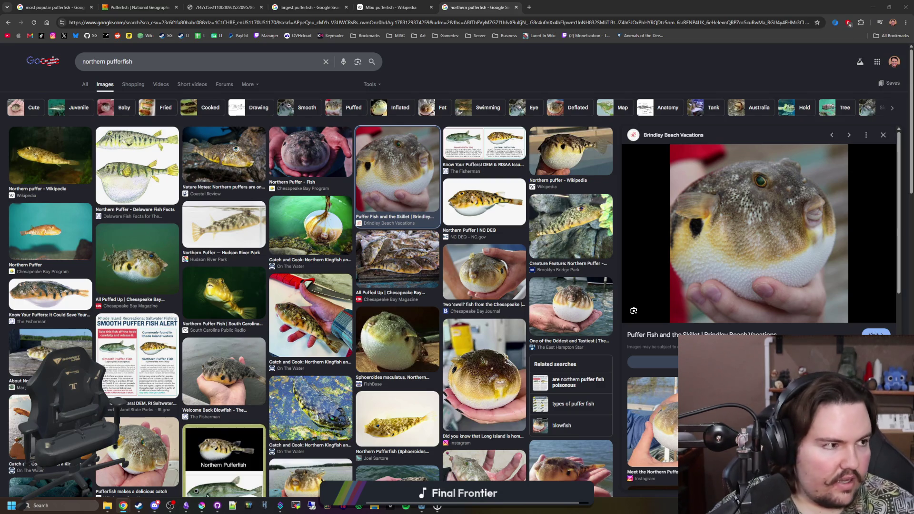
key(alt+Tab)
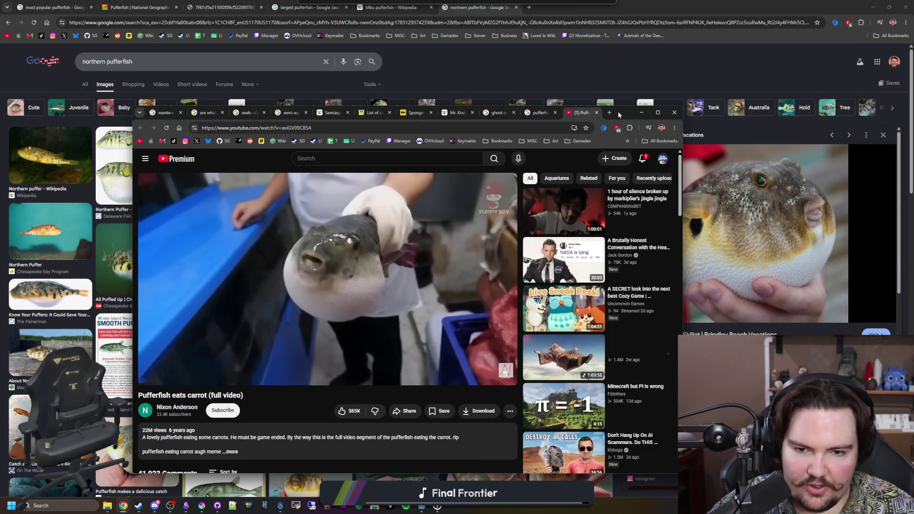
key(alt+Tab)
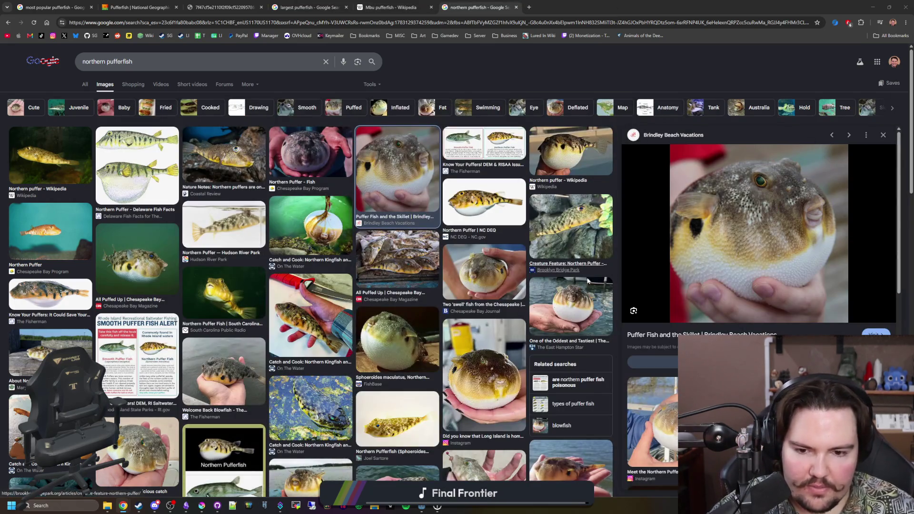
click(513, 381)
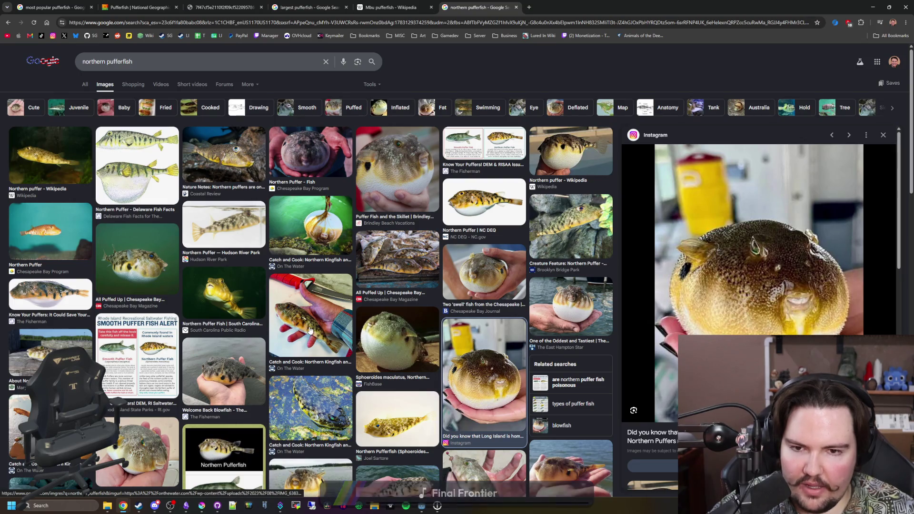
Compare the Catch and Cook, East Hampton, Brooklyn Bridge Park, Sphoeroides maculatus and Instagram northern puffer photos
click(311, 331)
click(471, 361)
click(581, 310)
key(Left)
click(592, 241)
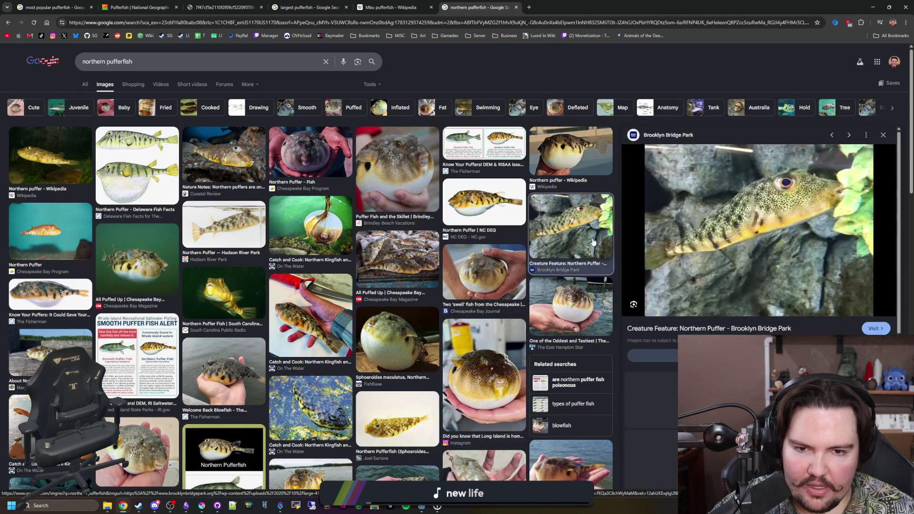
key(Left)
click(496, 352)
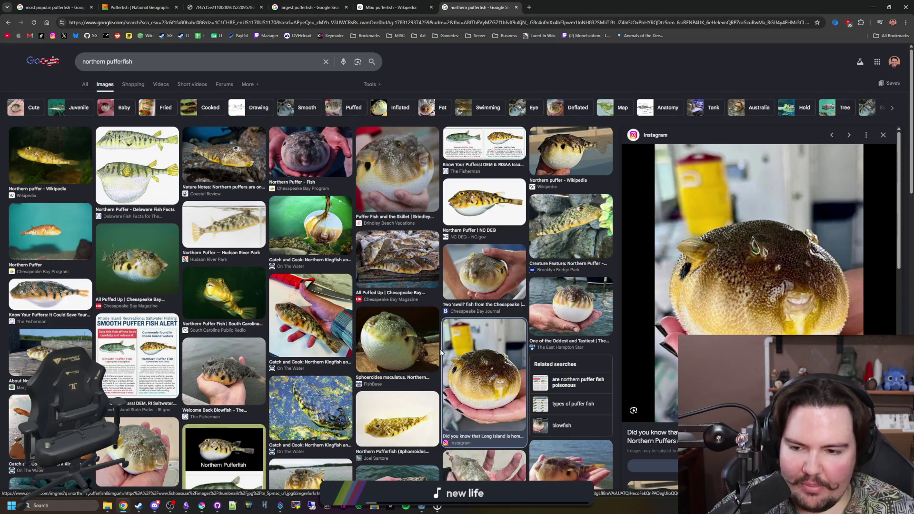
click(420, 352)
key(Right)
click(421, 344)
click(484, 363)
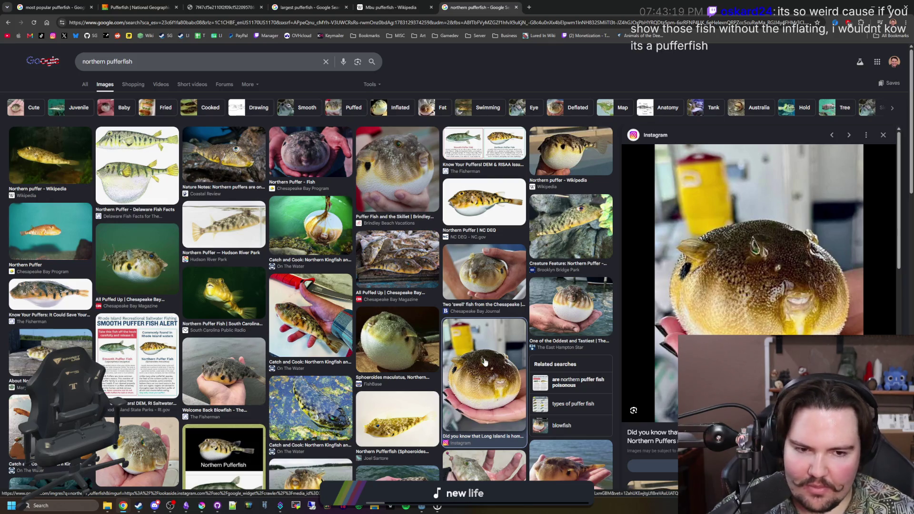
scroll(485, 363, down, 2)
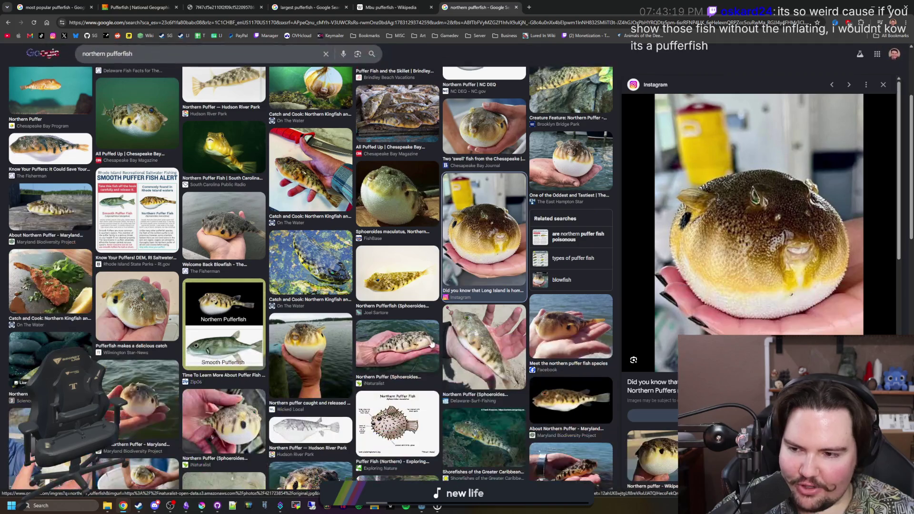
scroll(484, 363, down, 2)
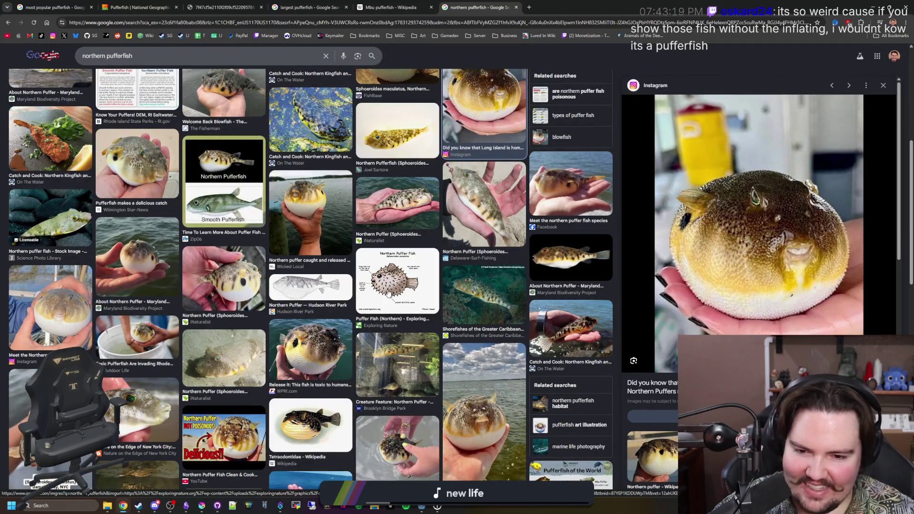
scroll(425, 280, down, 1)
scroll(424, 280, down, 1)
scroll(424, 280, down, 1)
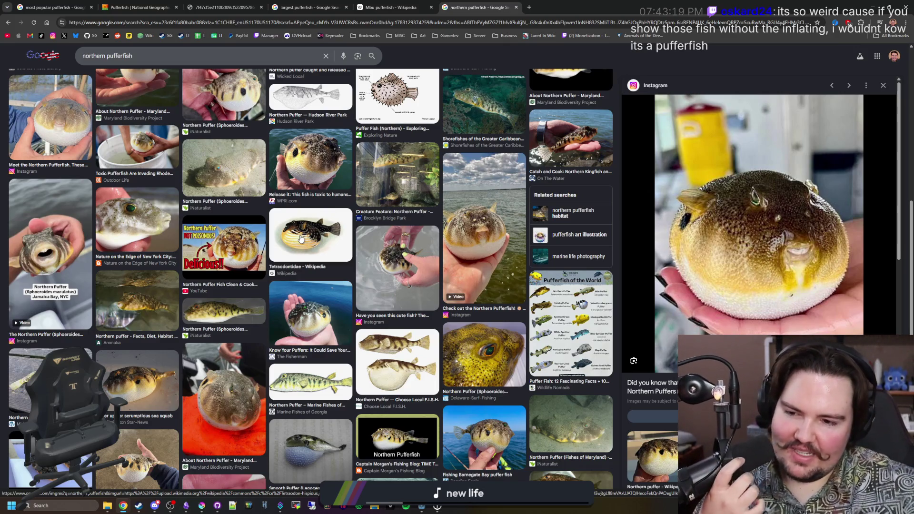
scroll(300, 240, up, 5)
scroll(315, 238, up, 5)
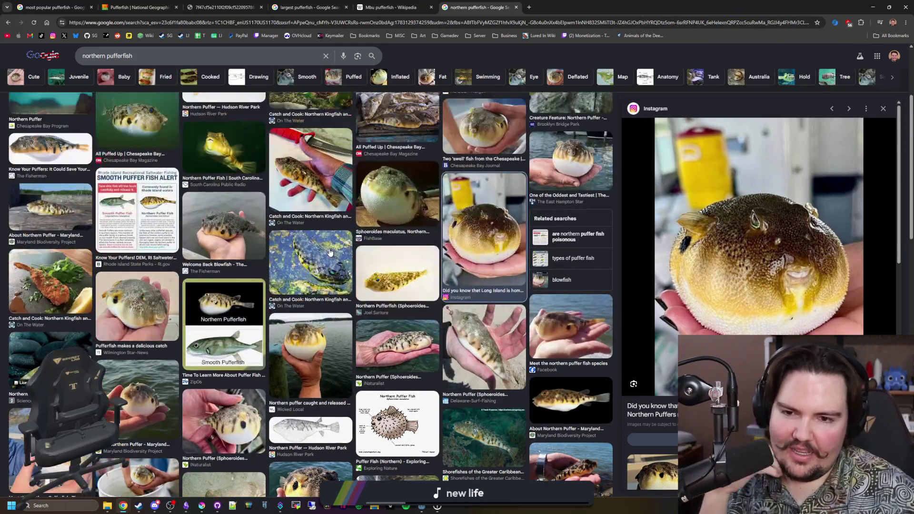
scroll(328, 237, up, 5)
scroll(350, 235, up, 5)
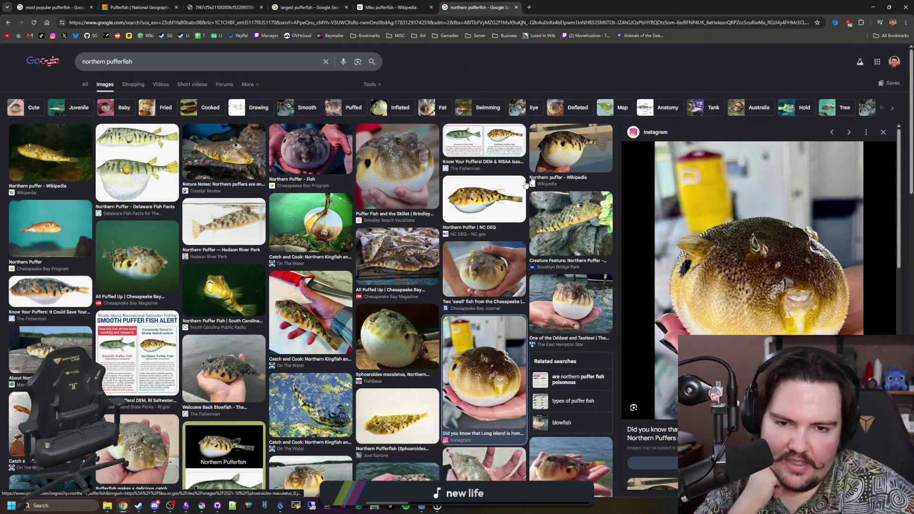
Preview the Hudson River Park, Delaware Fish Facts, Chesapeake Bay, Brindley Beach, Know Your Puffers and Wikipedia puffer images
click(381, 156)
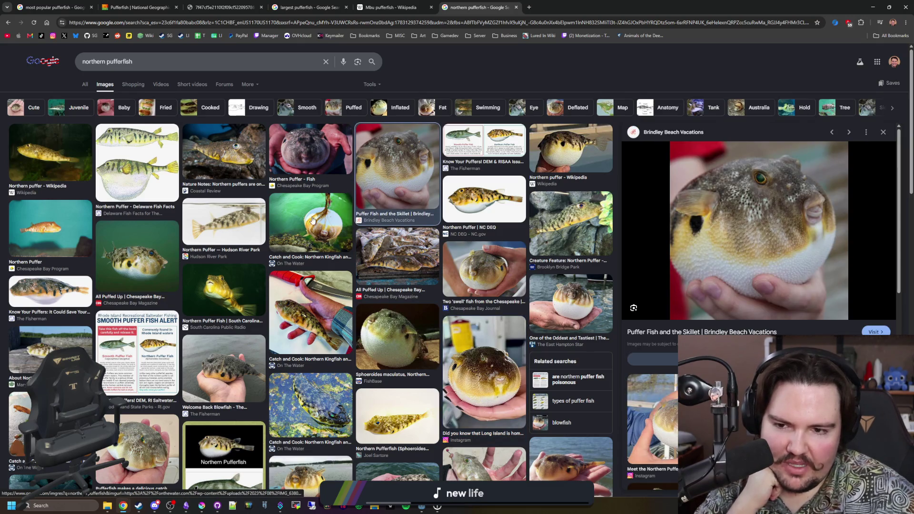
click(241, 227)
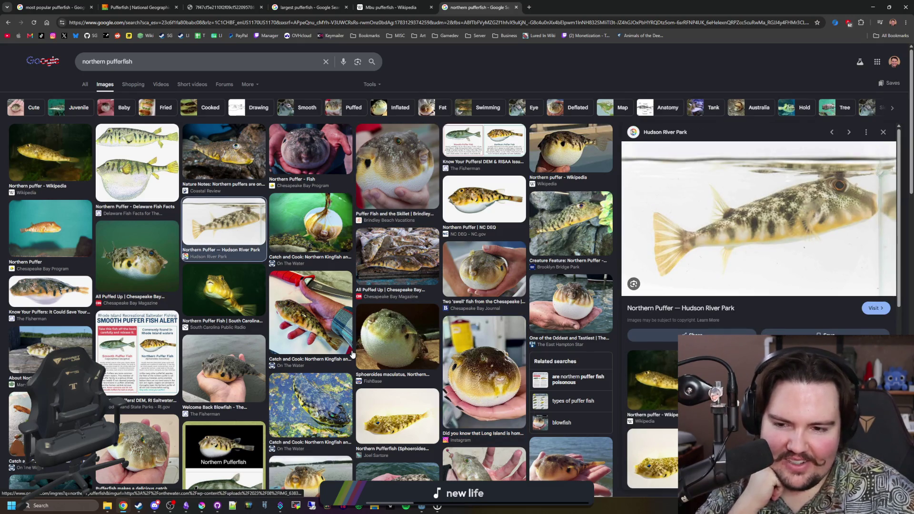
click(330, 321)
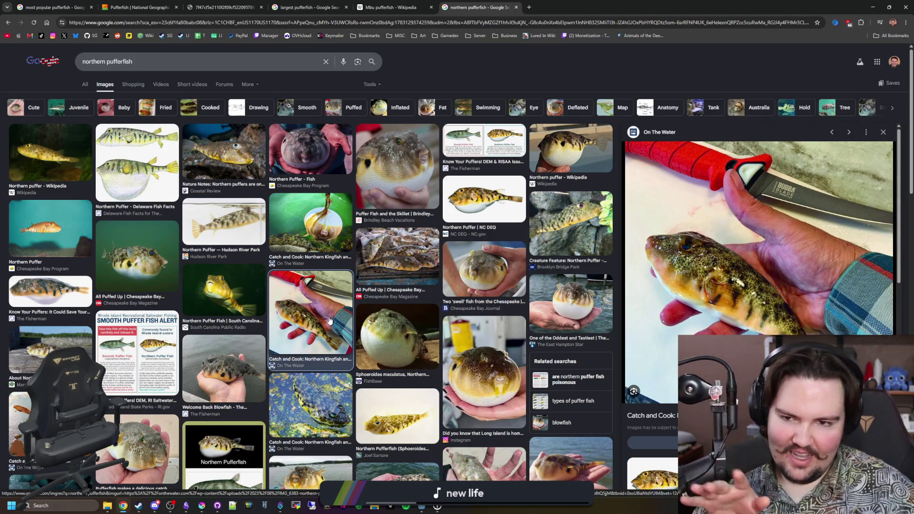
click(122, 166)
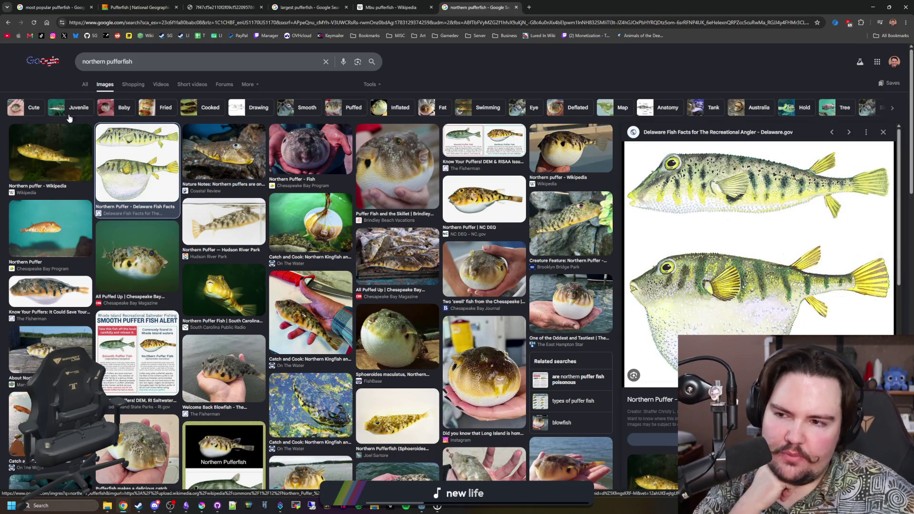
click(310, 154)
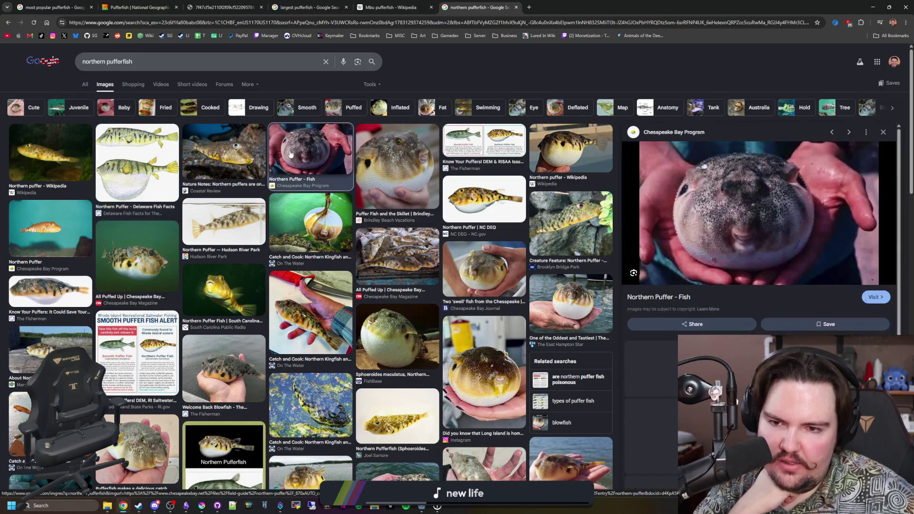
click(410, 178)
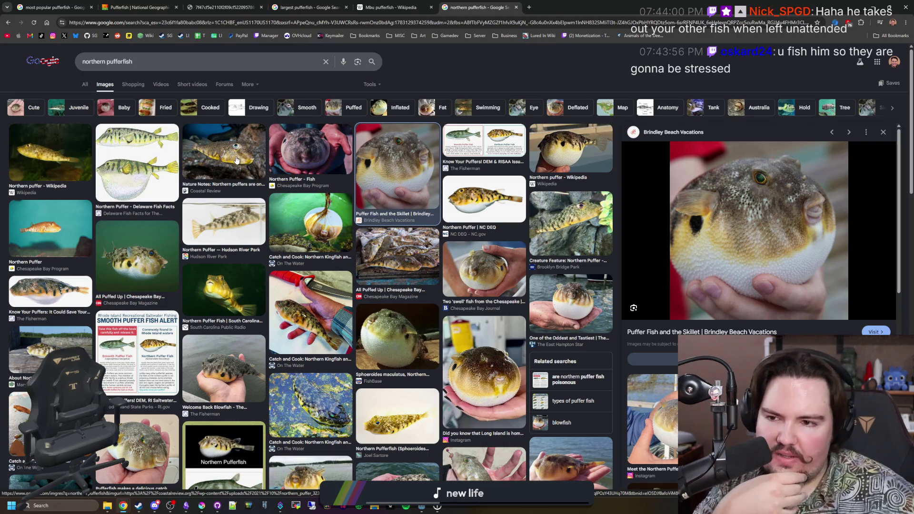
click(249, 176)
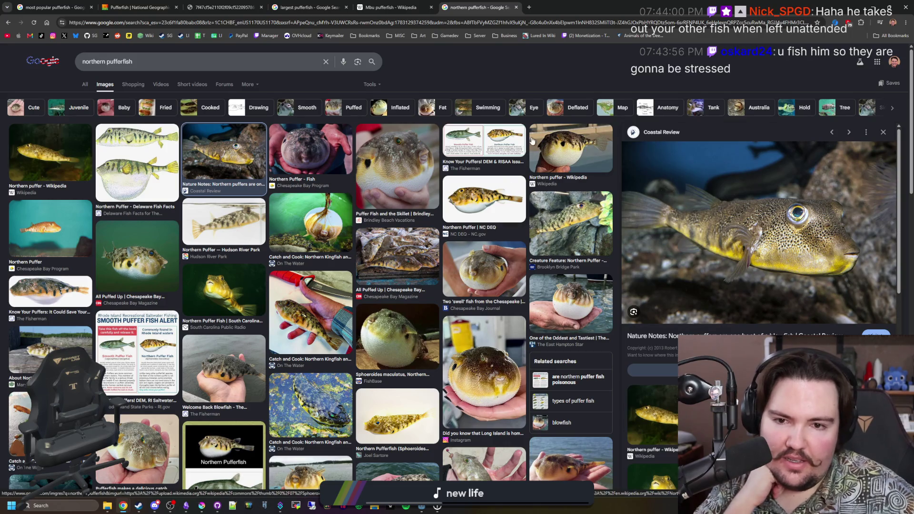
click(514, 144)
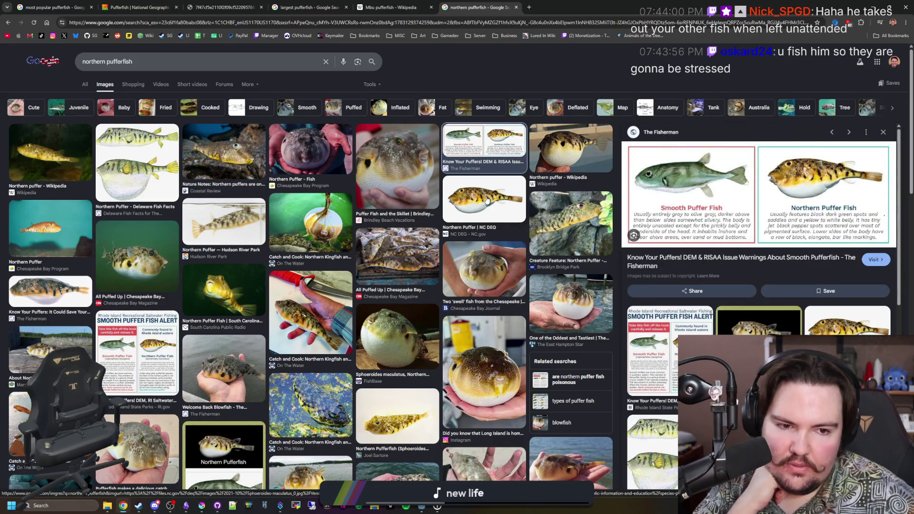
click(571, 154)
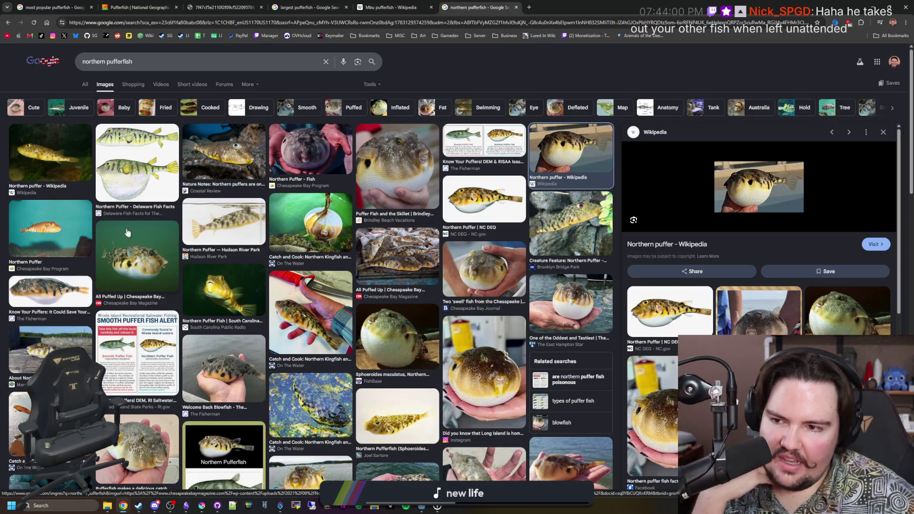
Compare the Instagram and inflated Wicked Local puffer photos, then switch over to the Krita sprite canvas
click(477, 352)
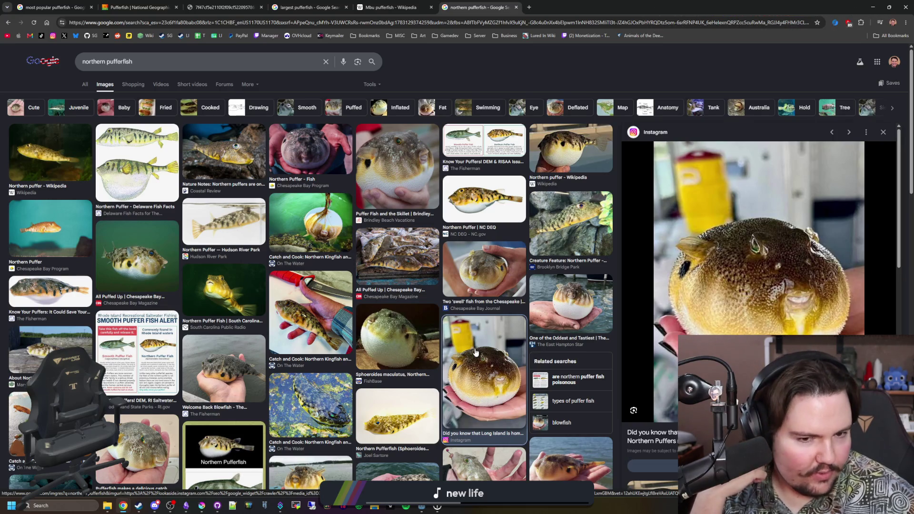
scroll(477, 352, down, 2)
scroll(476, 353, down, 2)
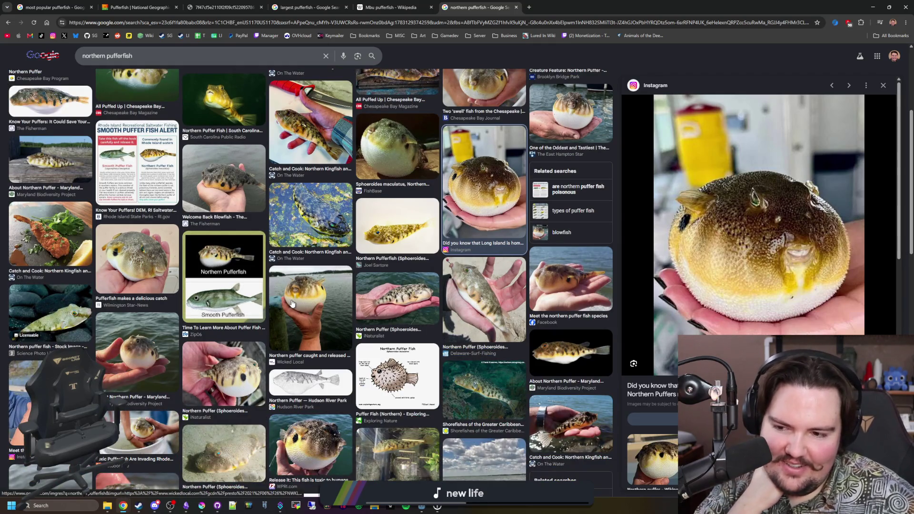
click(313, 311)
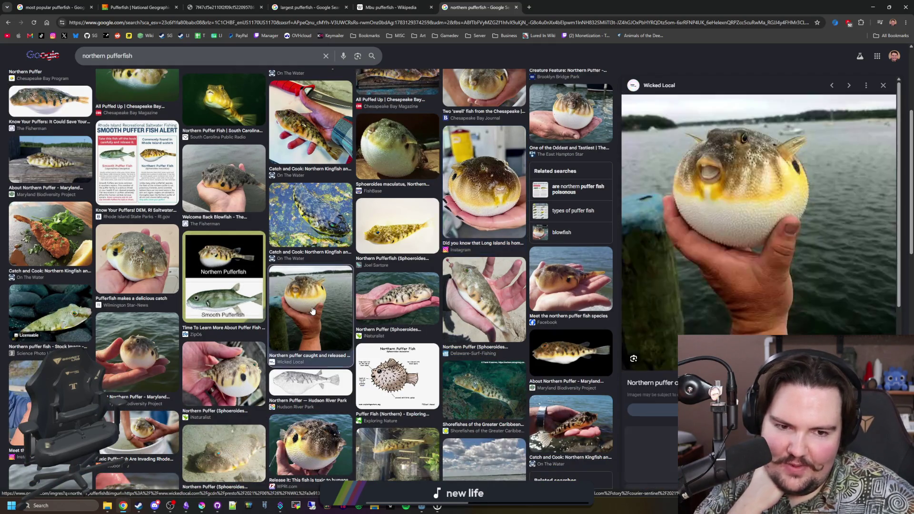
scroll(480, 293, up, 1)
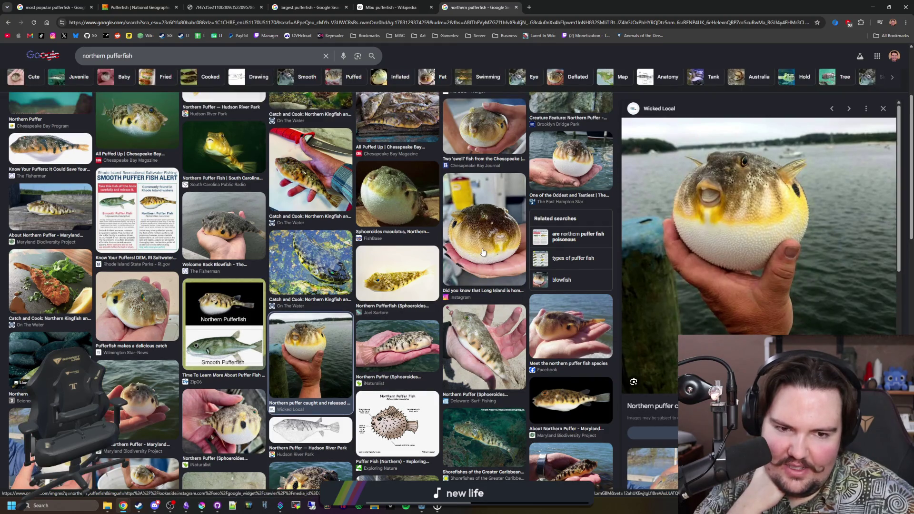
click(480, 292)
click(321, 358)
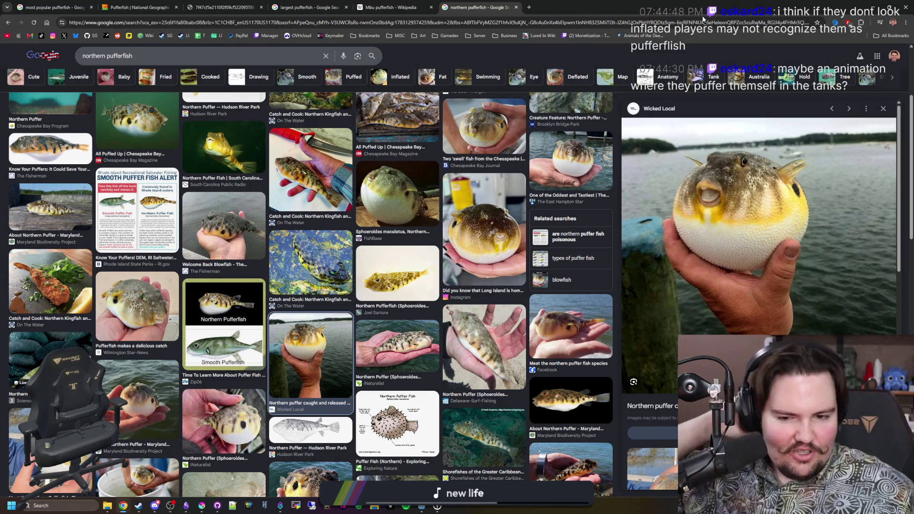
key(alt+Tab)
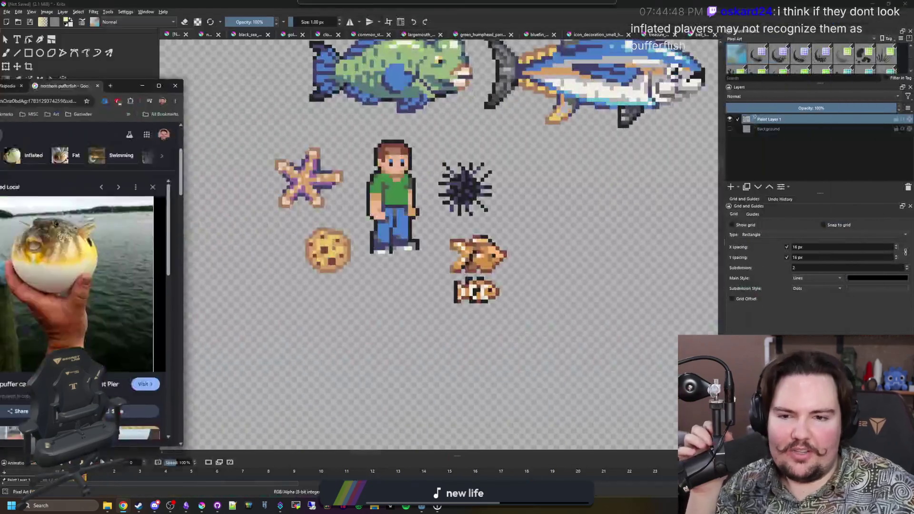
scroll(401, 277, up, 2)
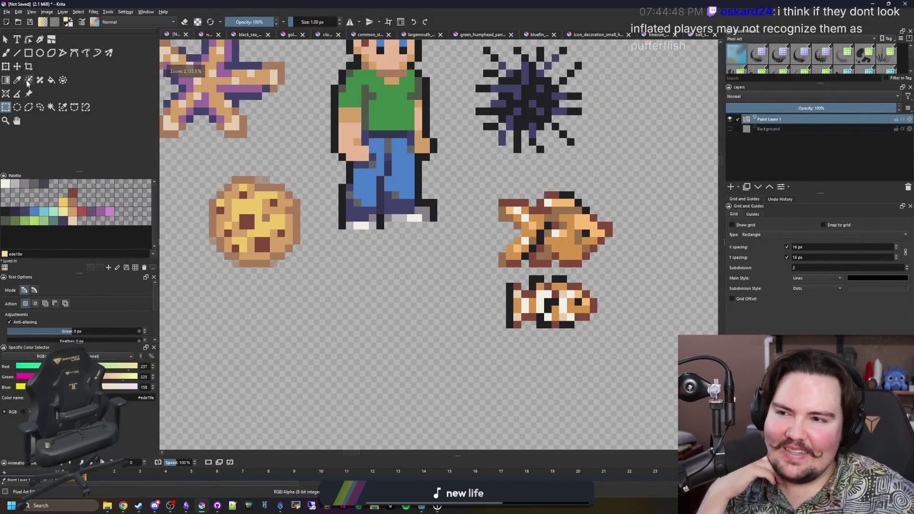
Stamp a 14 px pale-yellow round body with the freehand brush, then shrink the brush back to 1 px
key(b)
scroll(259, 257, down, 1)
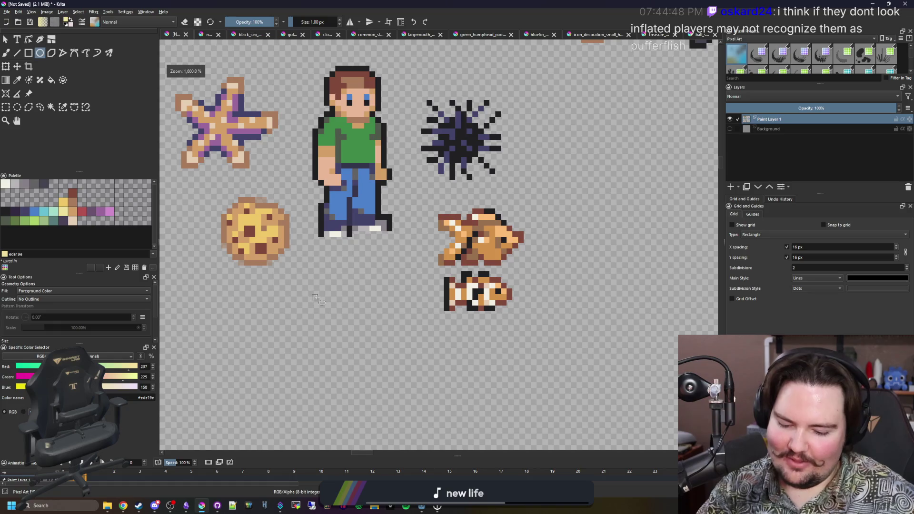
key(bracketright)
key(bracketright)
key(bracketright)
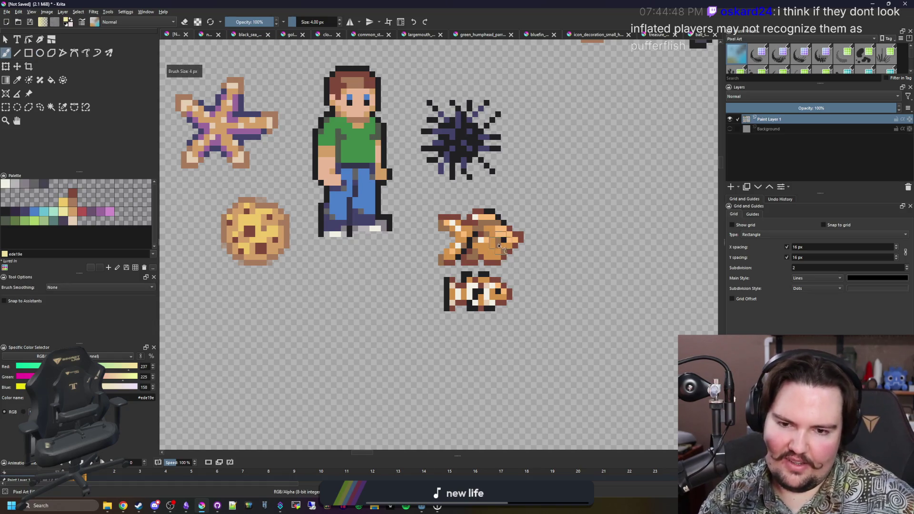
key(bracketright)
key(bracketright)
key(bracketright)
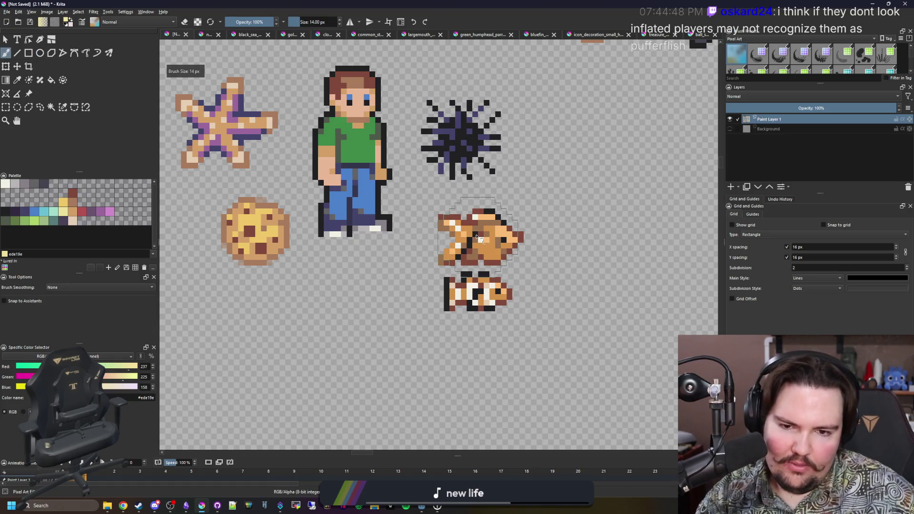
click(336, 317)
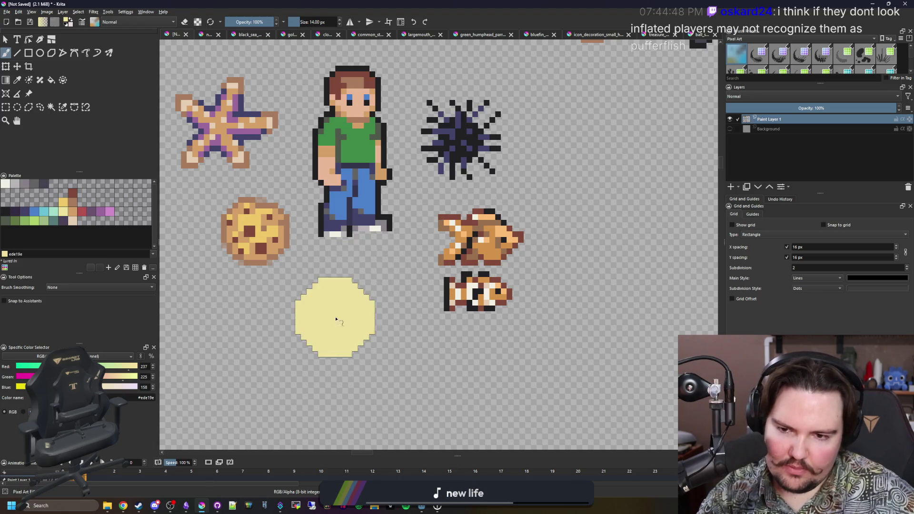
scroll(342, 327, up, 2)
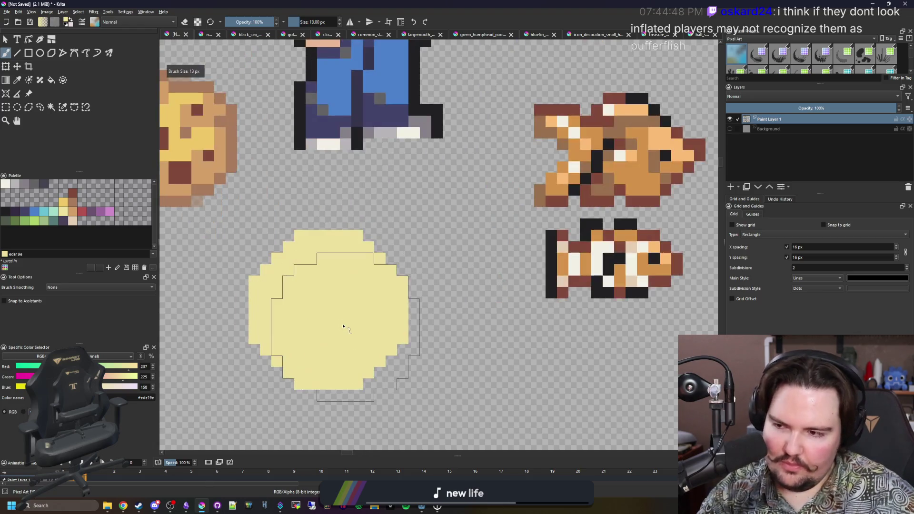
key(bracketleft)
key(bracketleft)
key(bracketleft)
key(bracketleft)
key(bracketleft)
key(bracketleft)
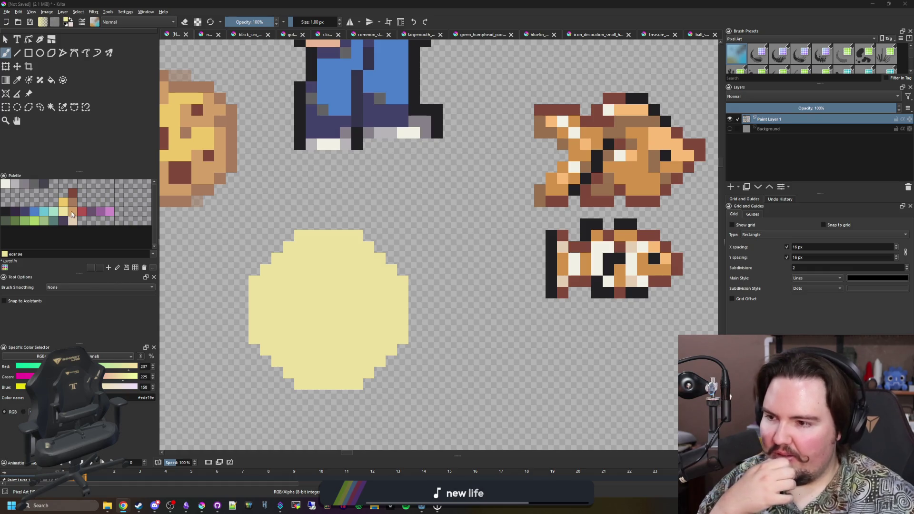
scroll(369, 224, up, 3)
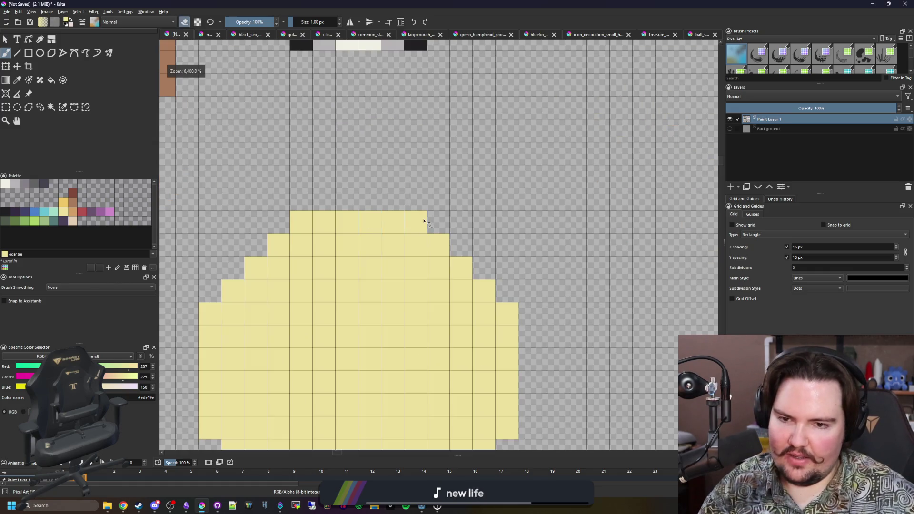
scroll(386, 264, down, 4)
scroll(387, 267, up, 3)
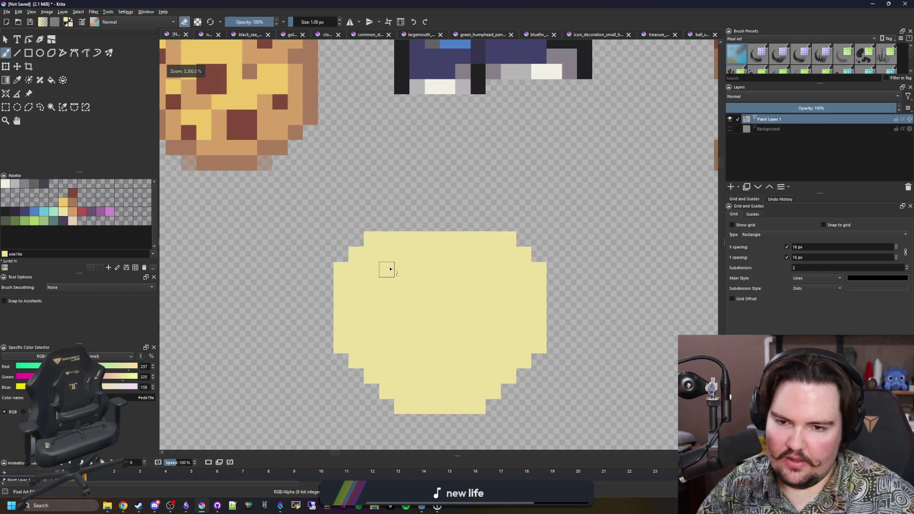
Trim the body's bottom row and paint a blocky yellow tail on the fish's left side
drag(475, 407, 389, 408)
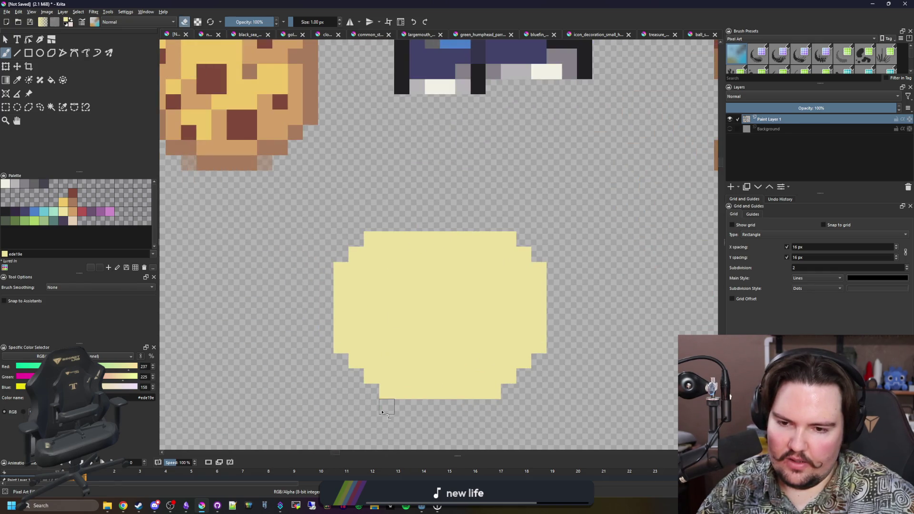
click(321, 270)
click(340, 254)
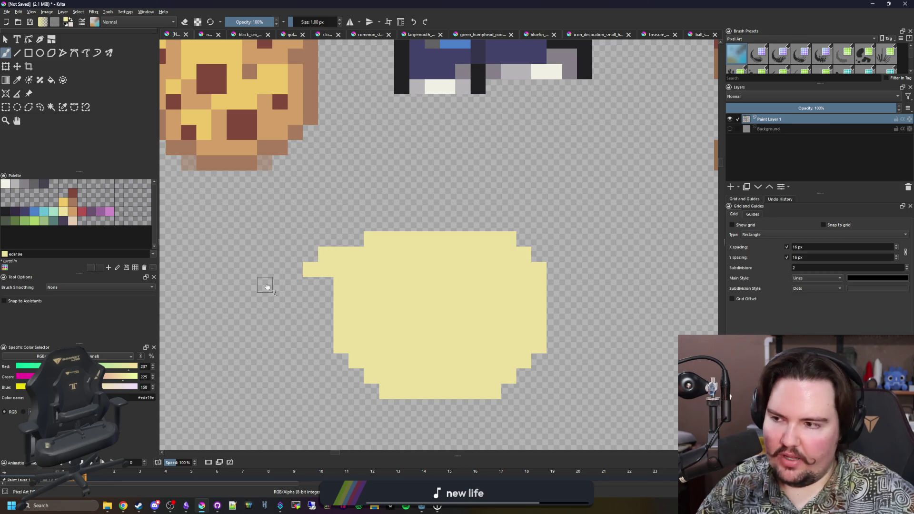
scroll(383, 286, up, 2)
mouse_move(393, 278)
mouse_down()
mouse_move(347, 278)
mouse_move(346, 232)
mouse_up()
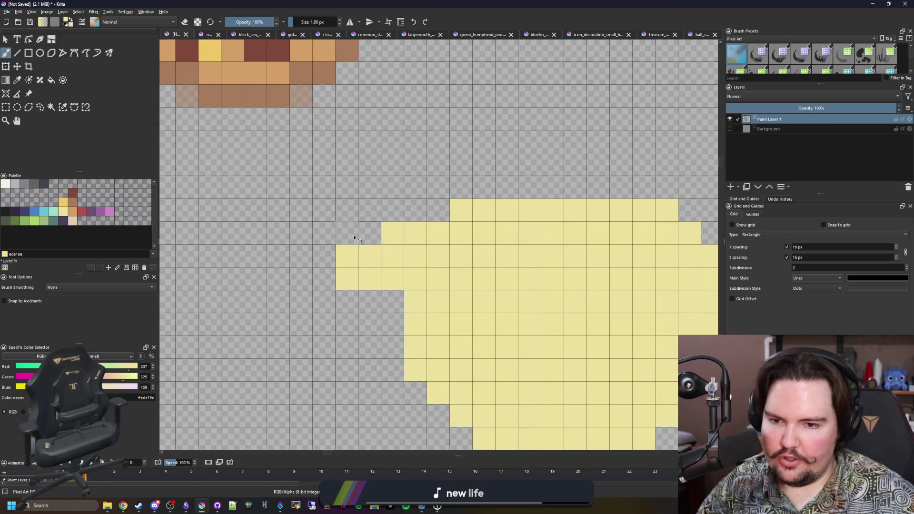
click(353, 293)
mouse_move(388, 288)
mouse_down()
mouse_move(298, 300)
mouse_move(262, 335)
mouse_up()
mouse_move(284, 247)
mouse_down()
mouse_move(266, 205)
mouse_move(301, 315)
mouse_up()
scroll(295, 348, down, 3)
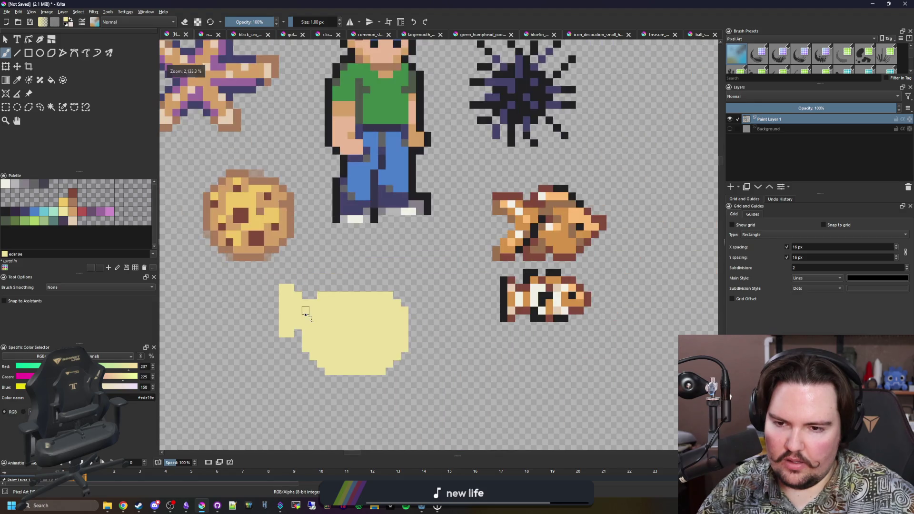
scroll(363, 341, up, 2)
scroll(413, 307, up, 1)
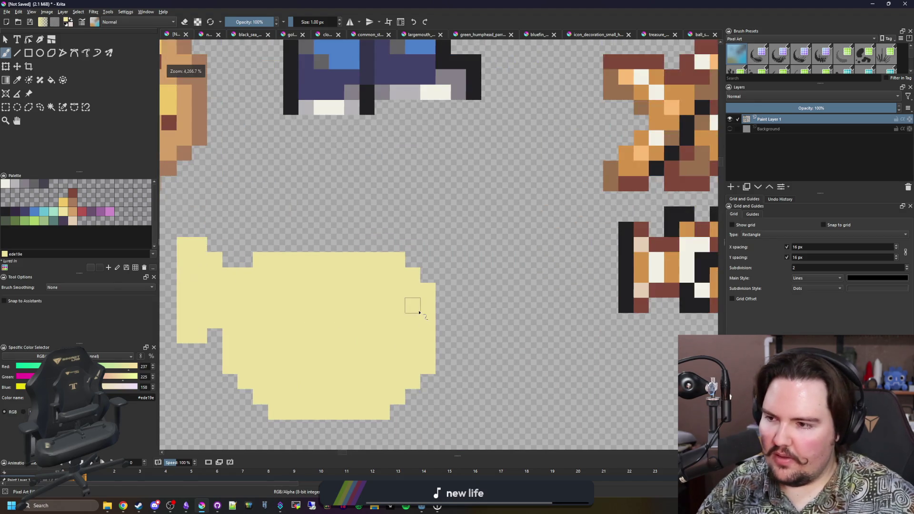
scroll(316, 326, up, 2)
scroll(445, 245, down, 2)
scroll(439, 241, down, 1)
scroll(439, 240, up, 1)
key(e)
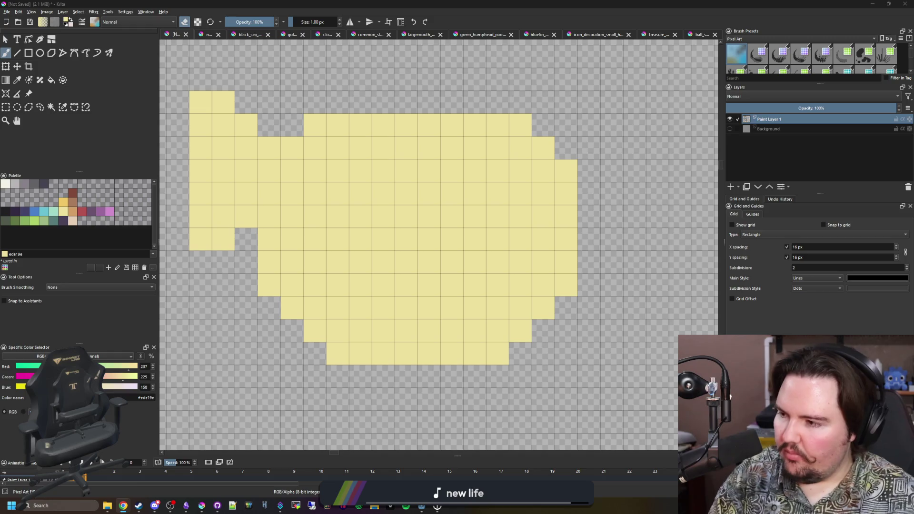
Erase cells to narrow the tail join and trim the body's bottom-left edge
drag(268, 241, 276, 297)
click(269, 215)
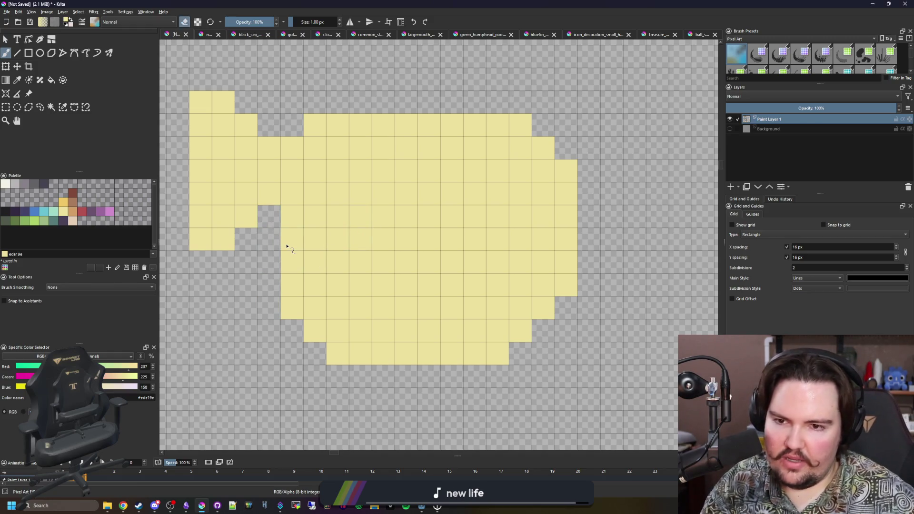
click(292, 311)
drag(309, 336, 356, 361)
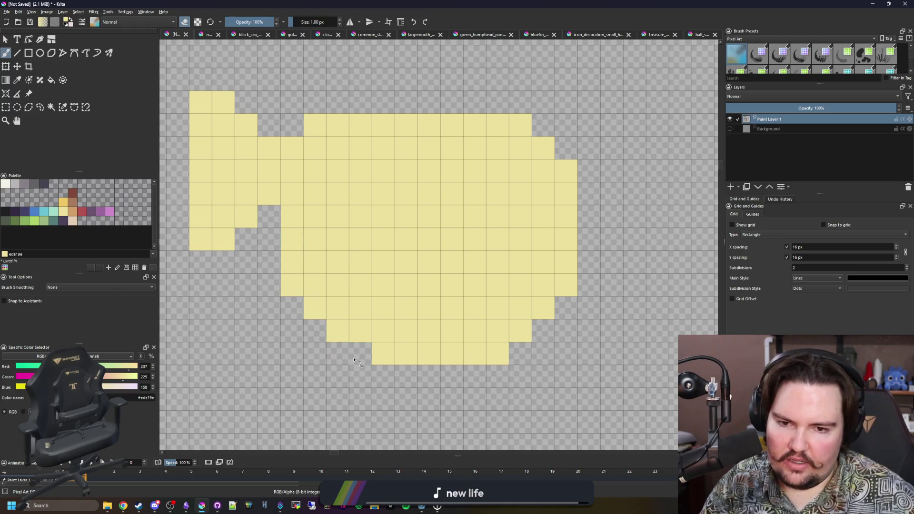
Add yellow cells along the fish's right side and recentre the fish in the view
mouse_move(512, 357)
mouse_down()
mouse_move(490, 227)
mouse_move(407, 240)
mouse_up()
mouse_move(463, 235)
mouse_down()
mouse_move(472, 265)
mouse_move(463, 286)
mouse_up()
drag(366, 290, 396, 300)
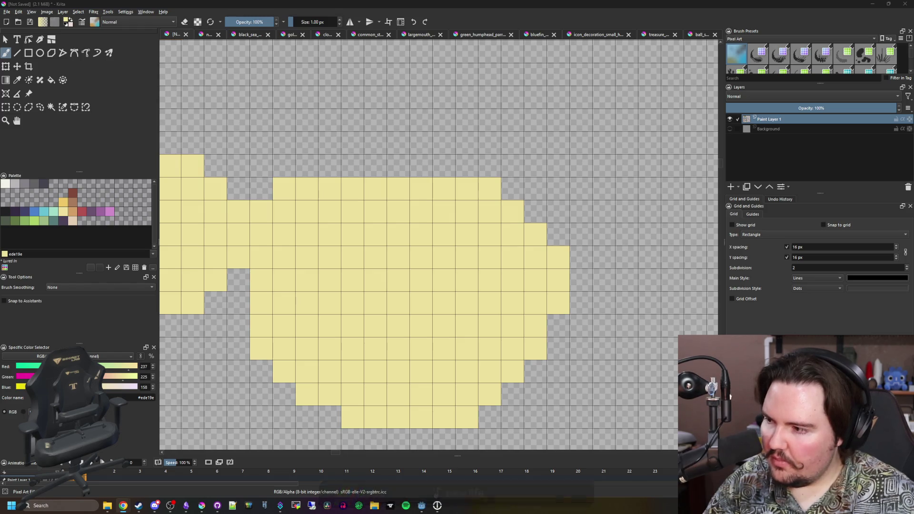
drag(394, 253, 365, 250)
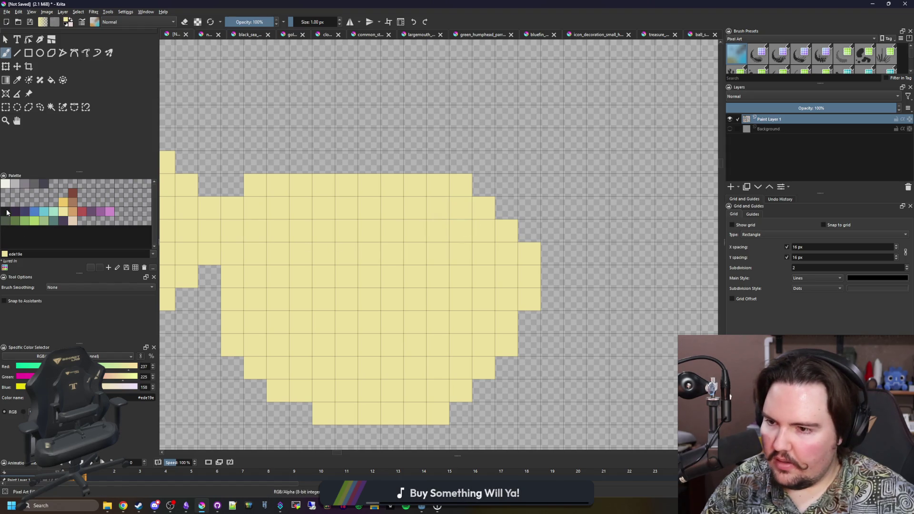
Paint a single dark eye pixel near the fish's upper front, undoing the extra eye pixels
click(6, 212)
click(464, 237)
mouse_move(437, 230)
mouse_down()
mouse_move(437, 254)
mouse_move(461, 254)
mouse_move(410, 267)
mouse_up()
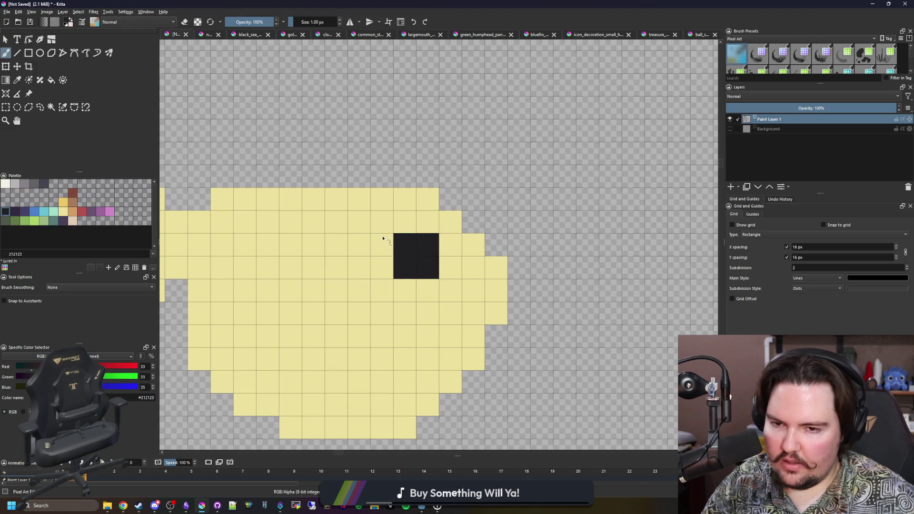
scroll(383, 239, down, 4)
scroll(464, 255, up, 2)
scroll(429, 242, up, 2)
key(ctrl+z)
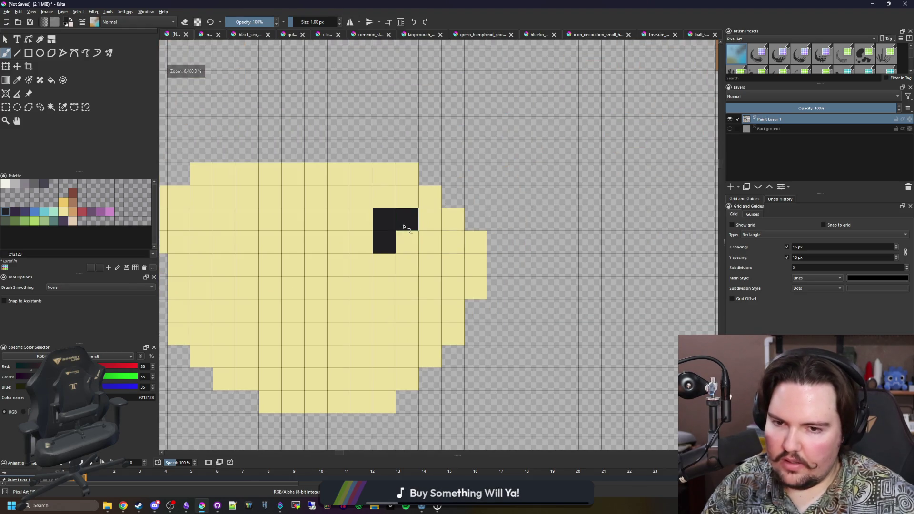
key(ctrl+z)
key(ctrl+z)
click(405, 226)
scroll(411, 275, down, 3)
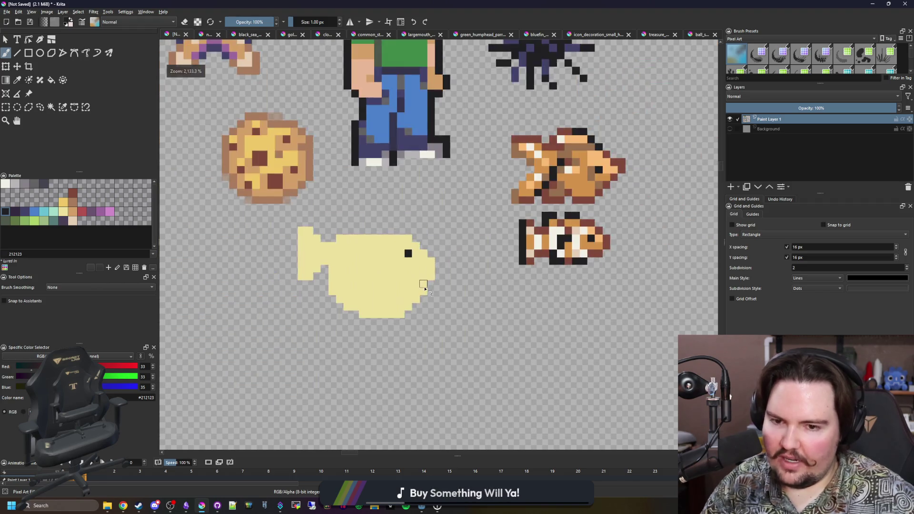
scroll(424, 287, up, 2)
scroll(414, 249, up, 2)
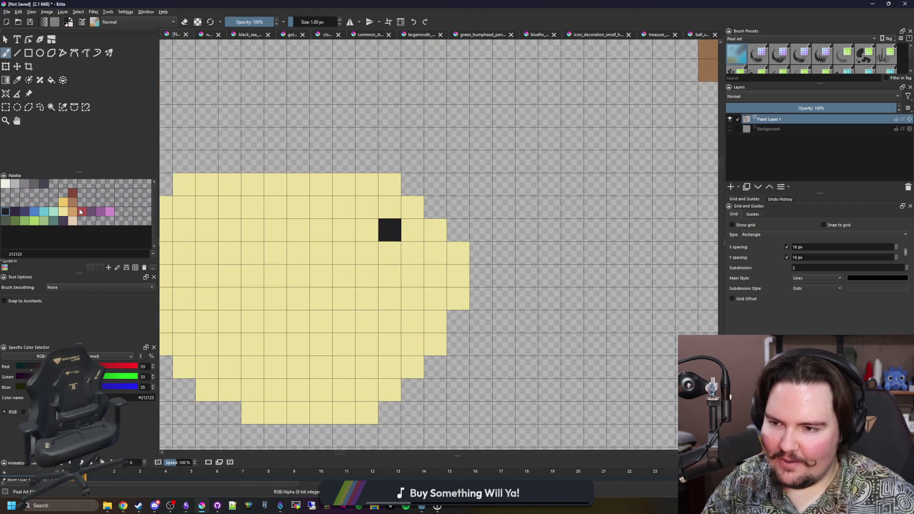
scroll(276, 272, down, 1)
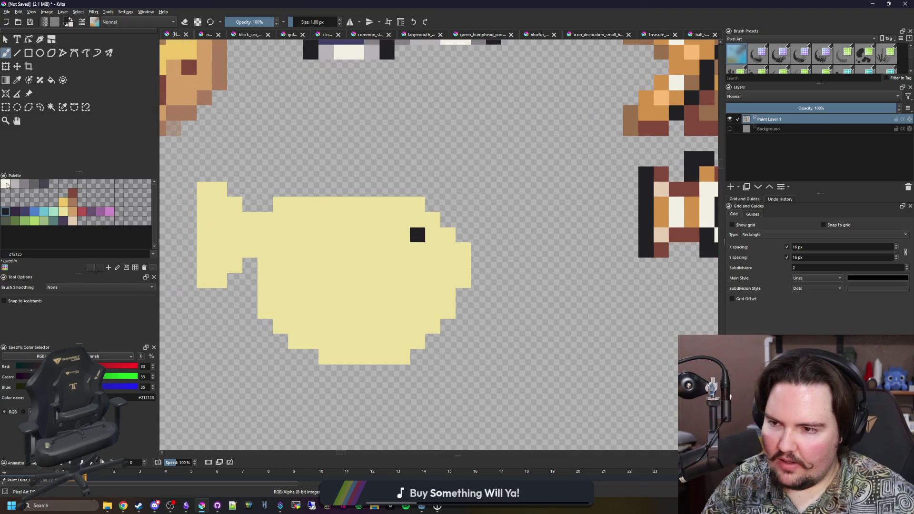
Recolour the fish body off-white, then take green for the back
click(6, 184)
click(304, 272)
scroll(305, 272, down, 1)
scroll(304, 271, up, 1)
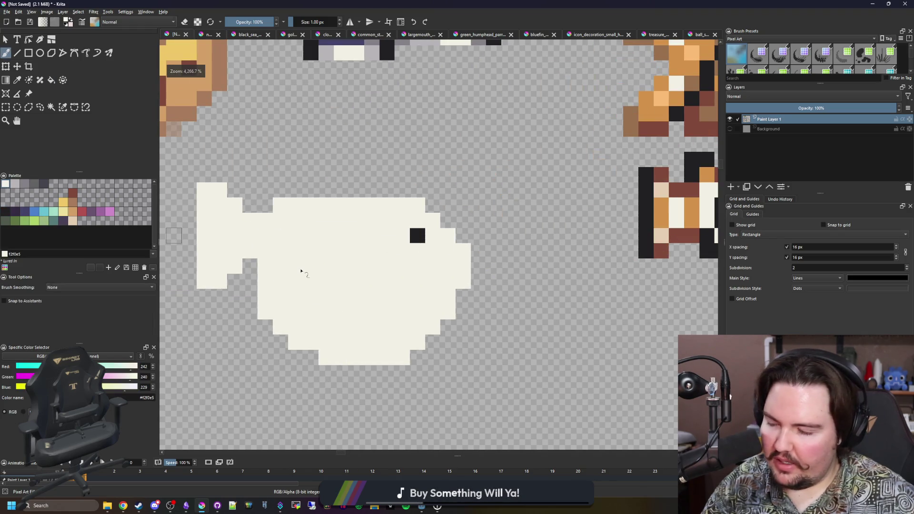
scroll(301, 272, up, 1)
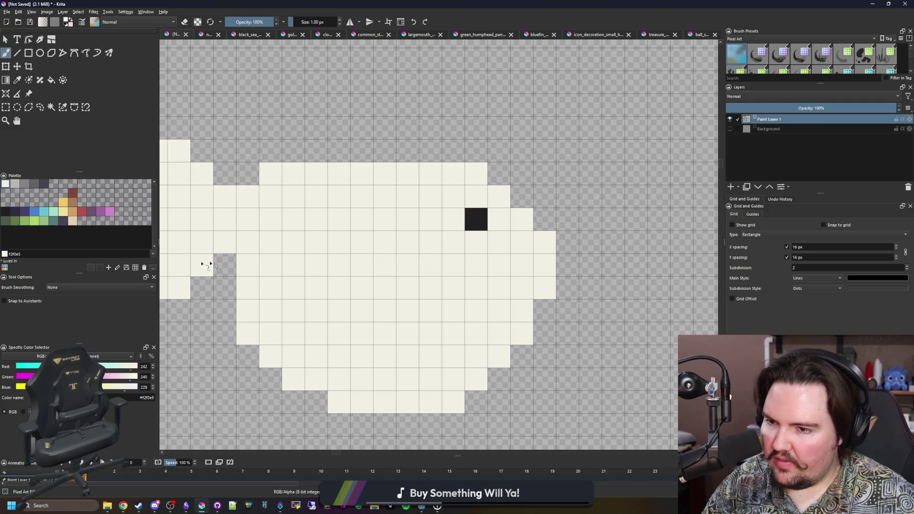
click(56, 219)
Fill the tail and the top half of the fish green above a brushed midline
mouse_move(301, 202)
mouse_down()
mouse_move(345, 232)
mouse_move(313, 239)
mouse_move(312, 265)
mouse_up()
key(ctrl+z)
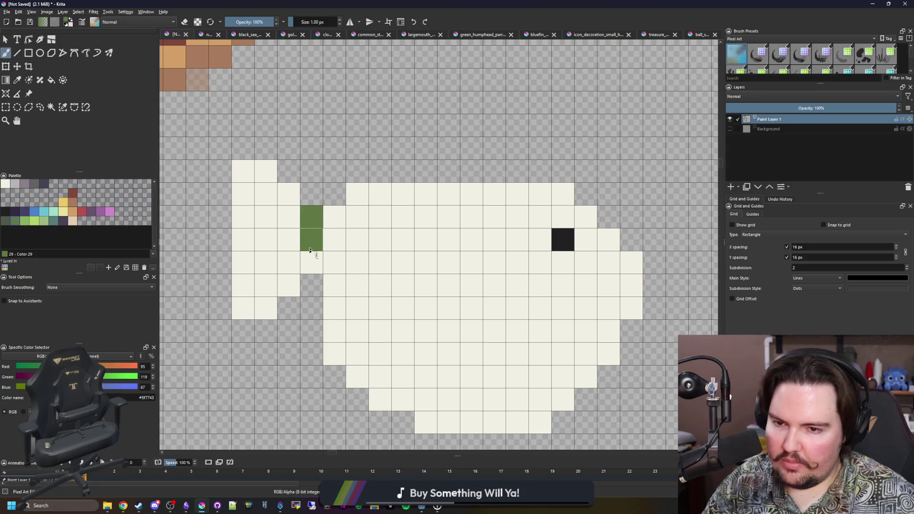
key(f)
click(241, 254)
key(ctrl+z)
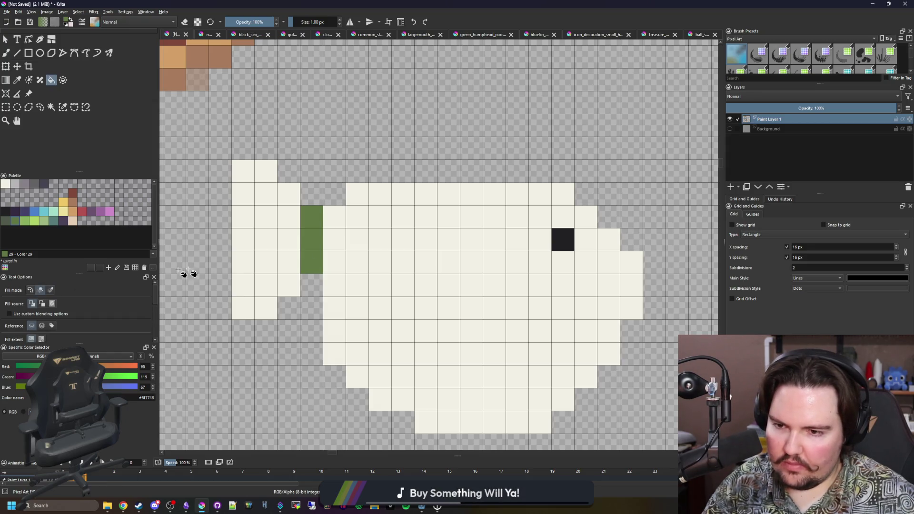
click(249, 266)
key(b)
drag(419, 259, 382, 264)
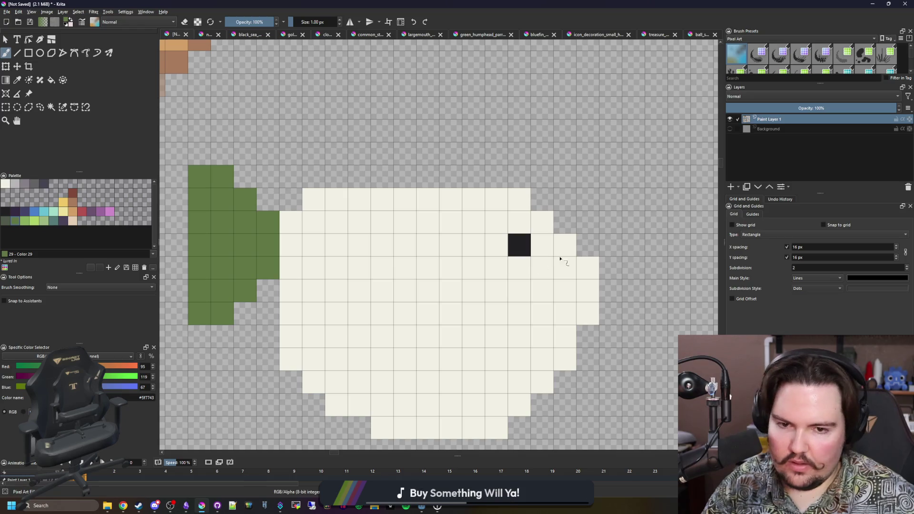
drag(578, 267, 290, 268)
key(f)
click(325, 243)
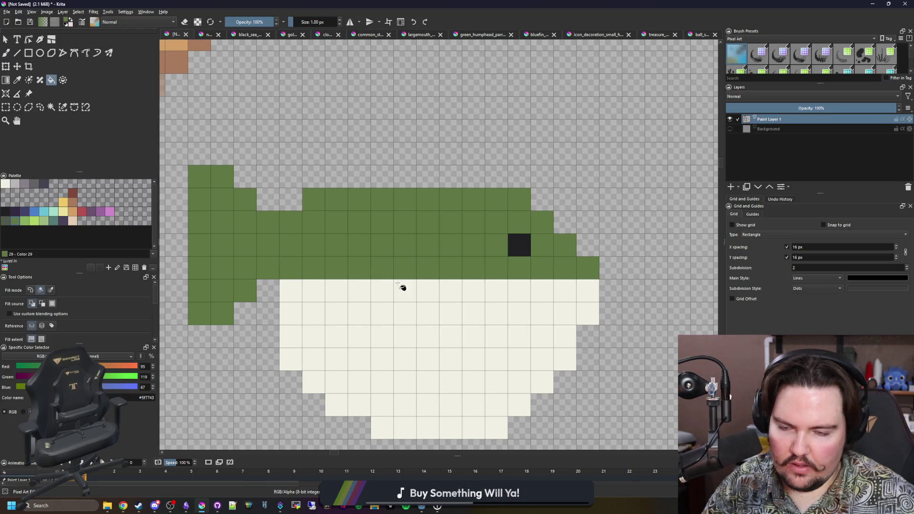
drag(402, 287, 346, 245)
key(b)
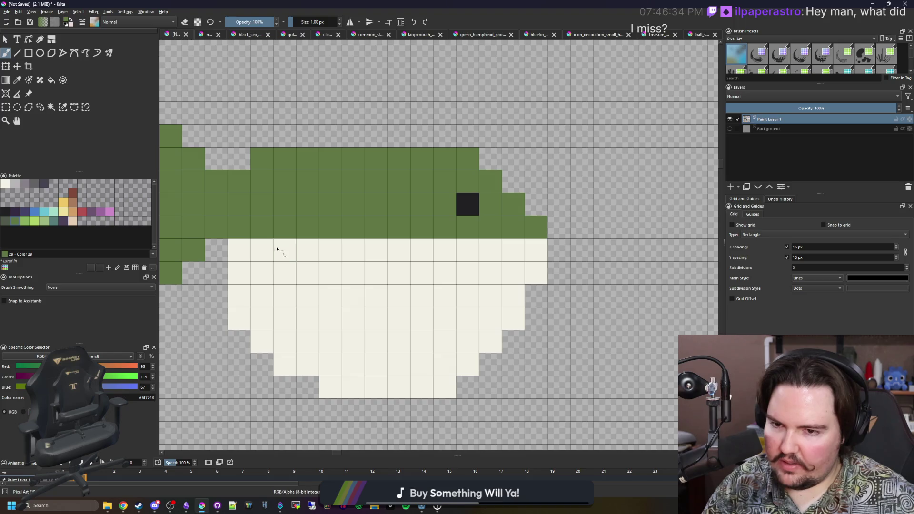
Dot green spots from the back down into the cream belly, undoing misplaced cells
drag(278, 250, 293, 266)
click(354, 250)
click(445, 250)
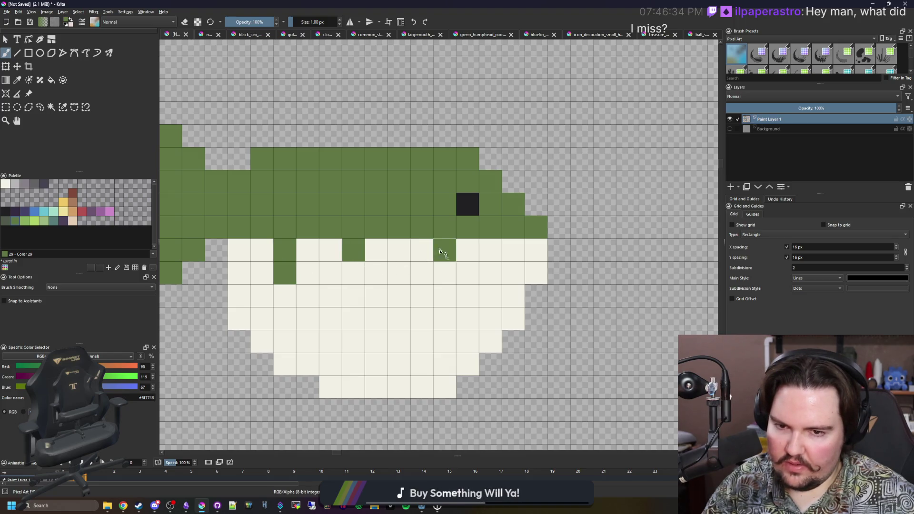
click(444, 273)
click(422, 250)
key(ctrl+z)
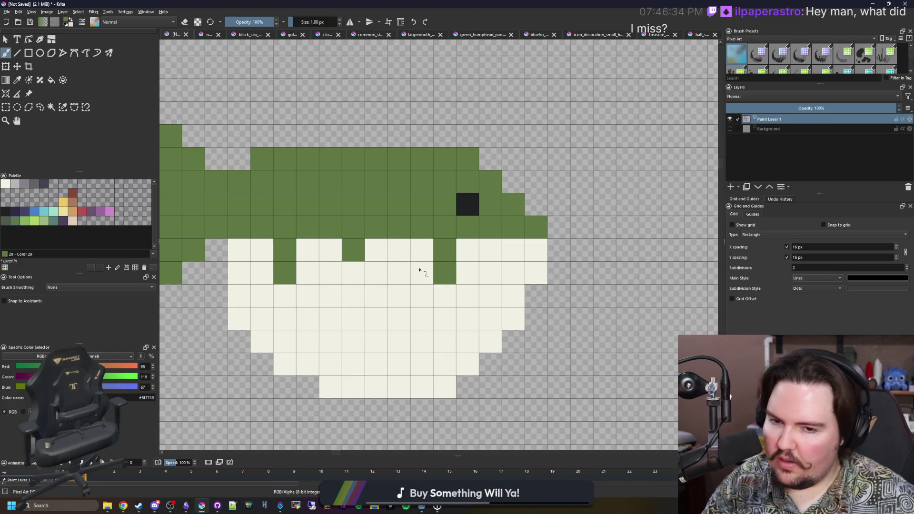
key(ctrl+z)
drag(421, 273, 444, 296)
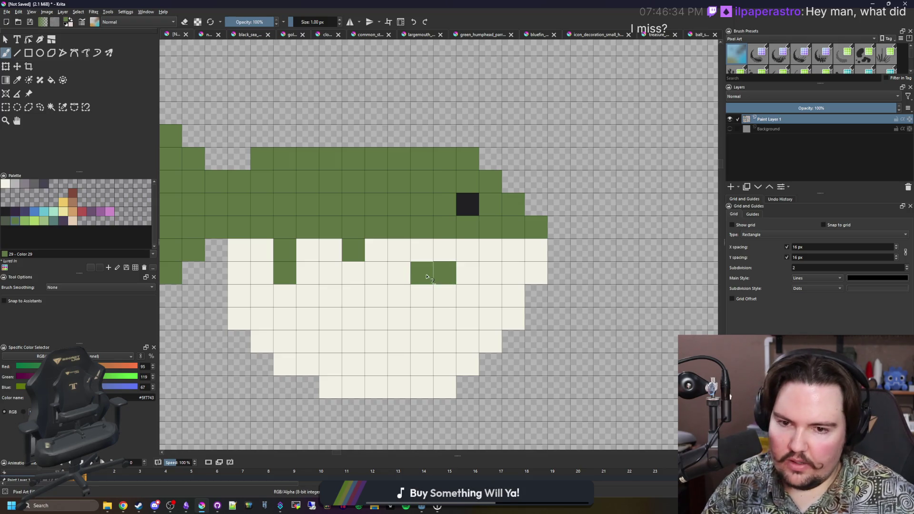
key(ctrl+z)
click(445, 279)
click(422, 274)
click(439, 293)
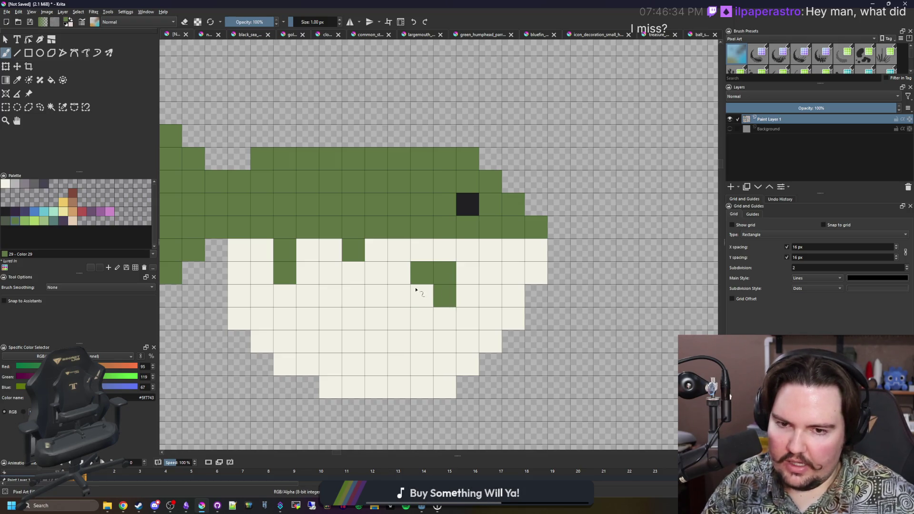
drag(305, 267, 362, 272)
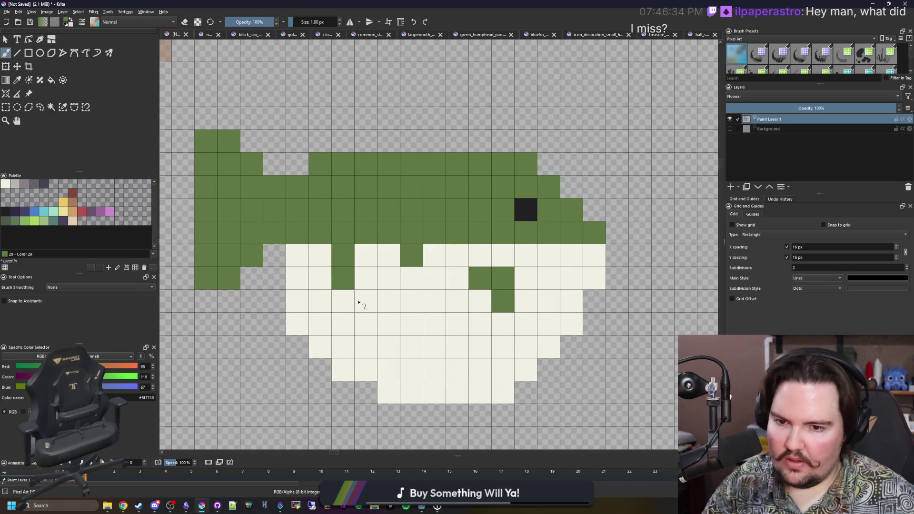
click(344, 302)
click(366, 256)
click(412, 279)
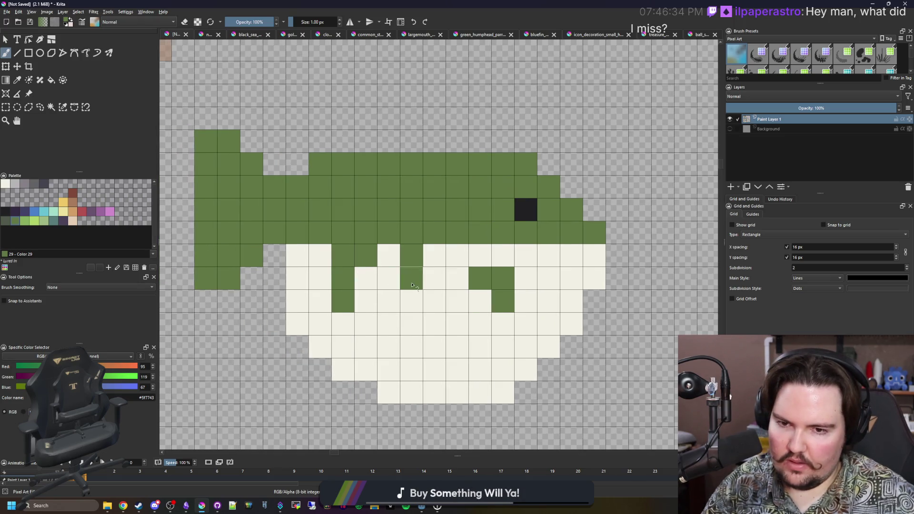
click(324, 254)
Paint near-black vertical streaks down the fish's side
click(7, 209)
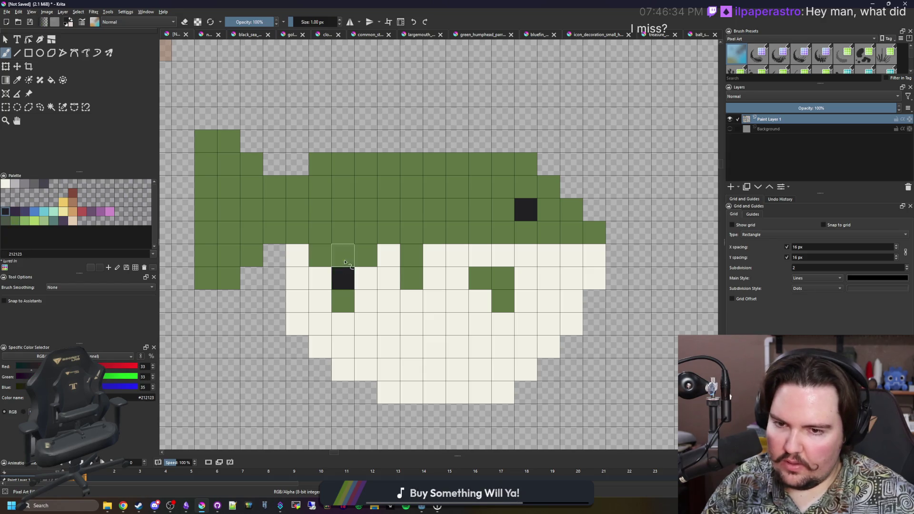
drag(342, 279, 343, 210)
mouse_move(411, 256)
mouse_down()
mouse_move(411, 230)
mouse_move(278, 234)
mouse_up()
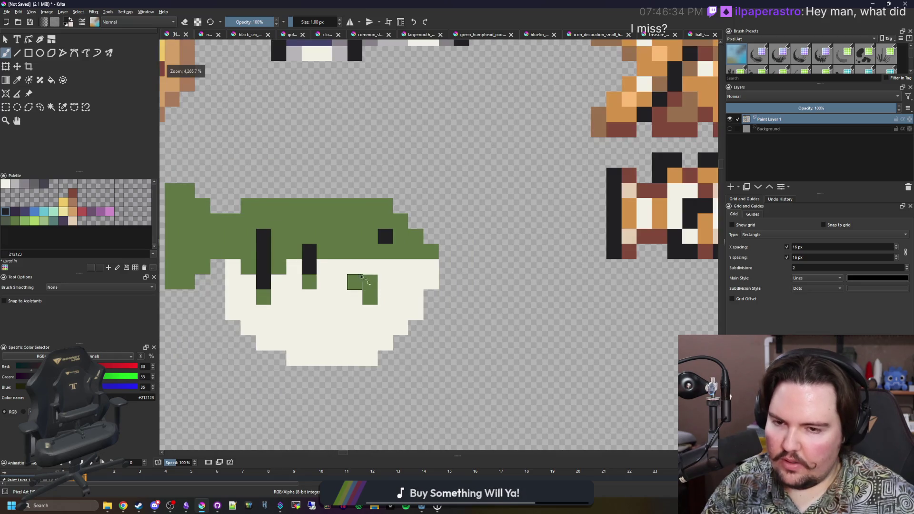
scroll(370, 287, down, 1)
scroll(208, 240, up, 1)
Add purple patches on the head and turn black head cells purple
ctrl+click(354, 219)
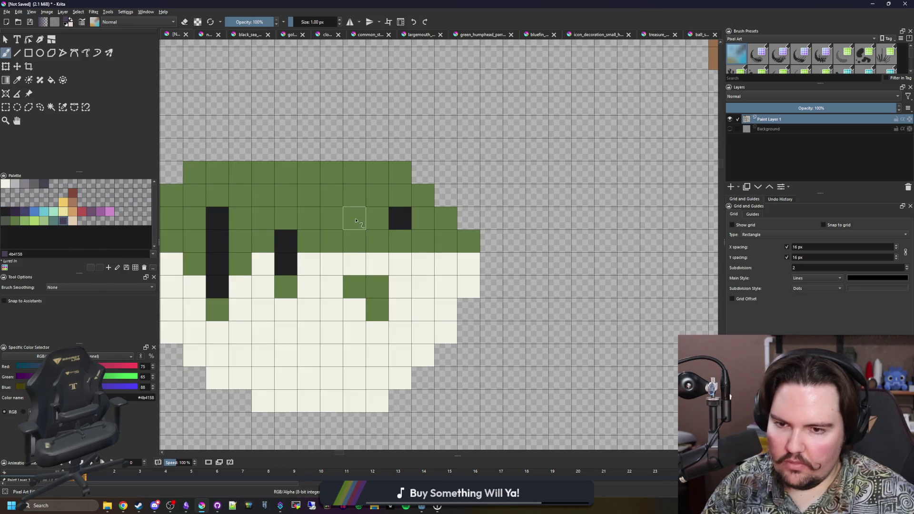
drag(354, 220, 307, 215)
scroll(423, 270, down, 1)
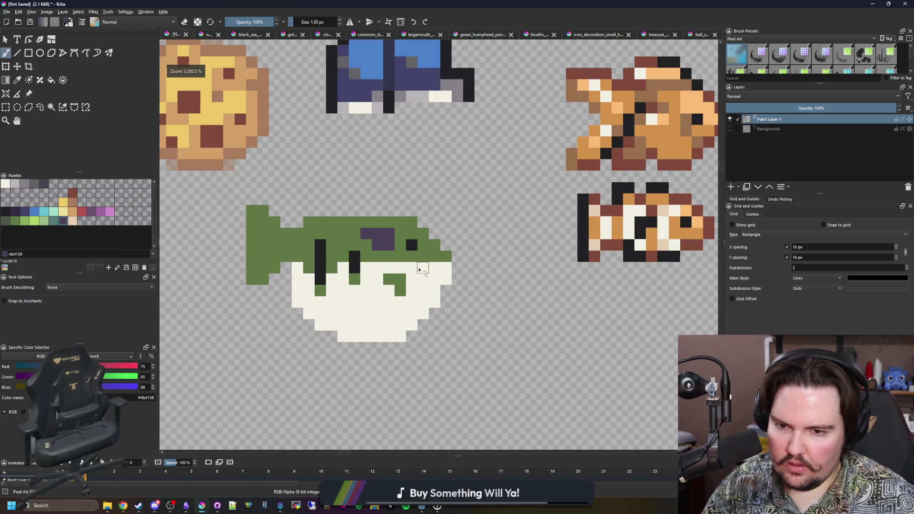
scroll(377, 251, up, 1)
key(ctrl+z)
drag(409, 270, 366, 249)
click(409, 248)
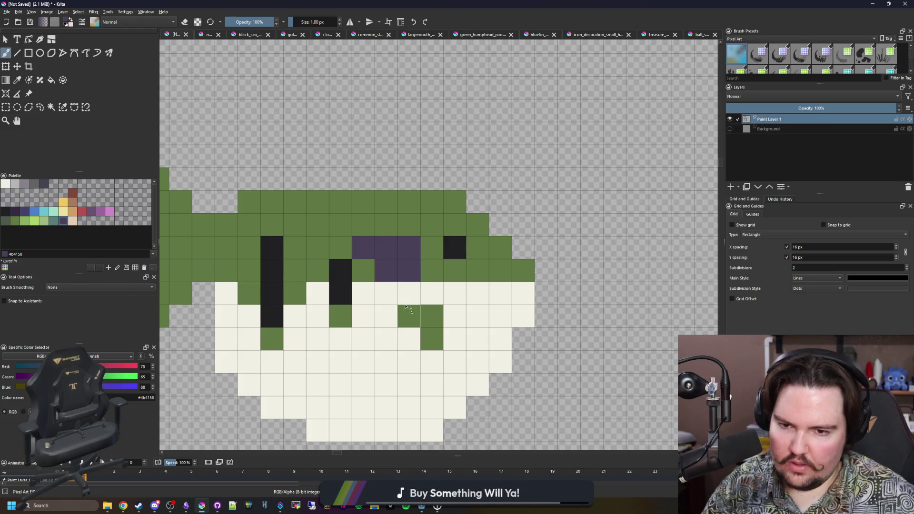
scroll(407, 268, down, 1)
scroll(402, 274, up, 1)
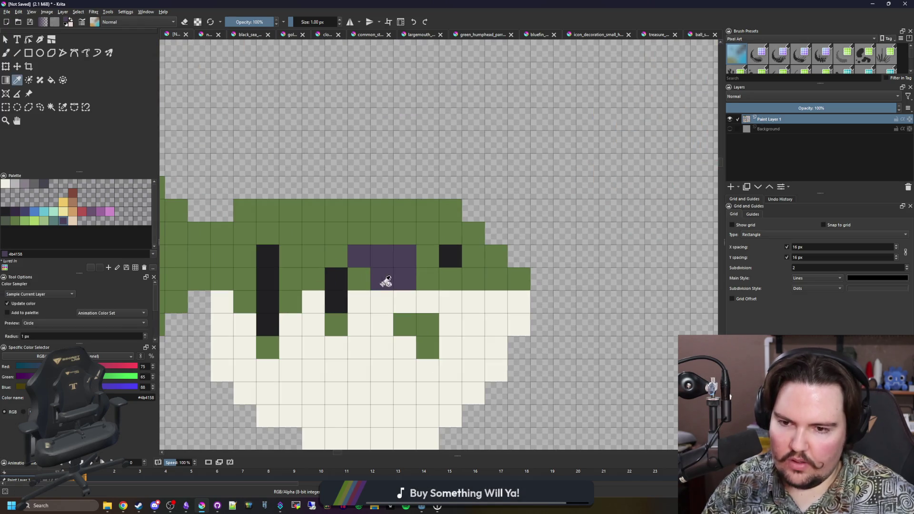
click(267, 256)
click(335, 279)
scroll(300, 267, down, 3)
scroll(301, 270, up, 1)
scroll(302, 270, up, 1)
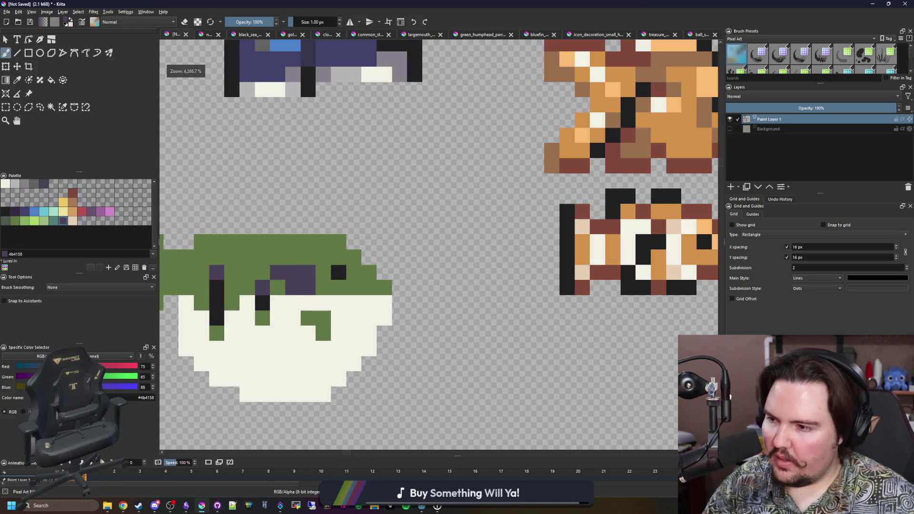
scroll(397, 229, up, 1)
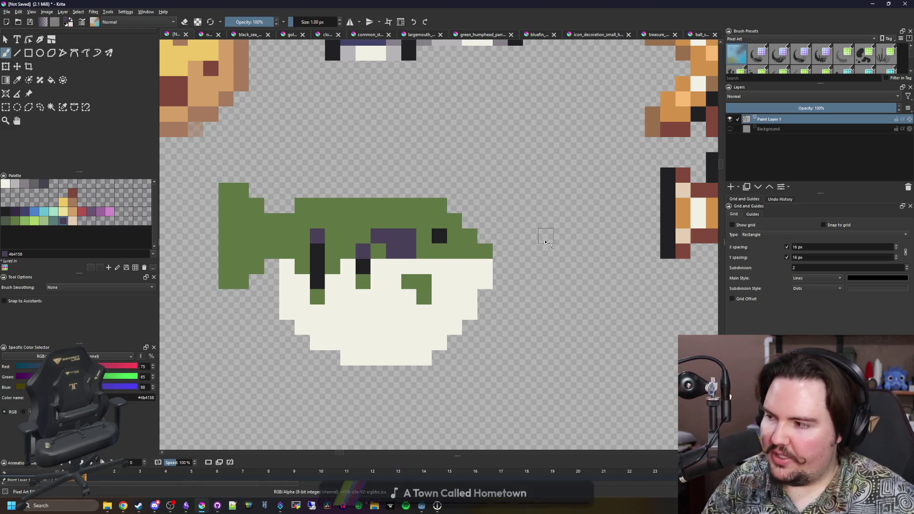
Paint the snout cream from the sampled belly colour and add a black mouth line
drag(504, 259, 492, 263)
scroll(491, 263, up, 1)
ctrl+click(464, 256)
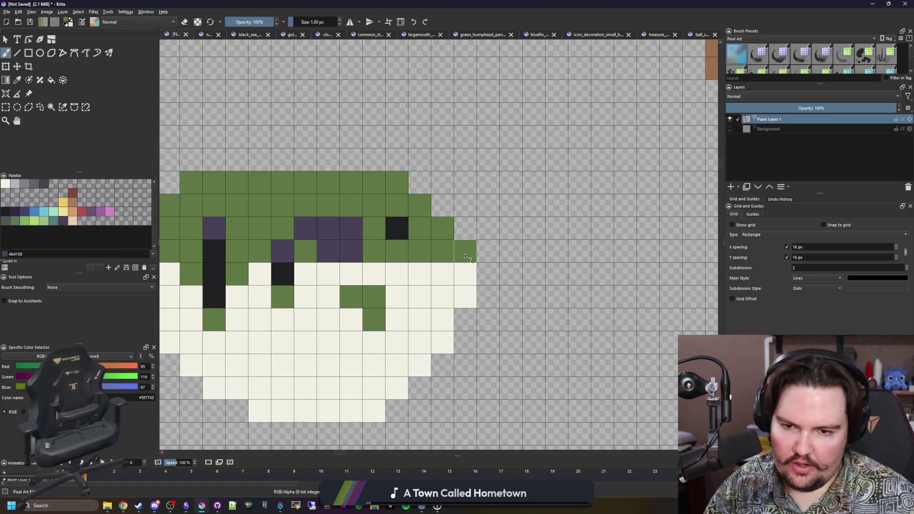
ctrl+click(463, 272)
drag(465, 252, 414, 251)
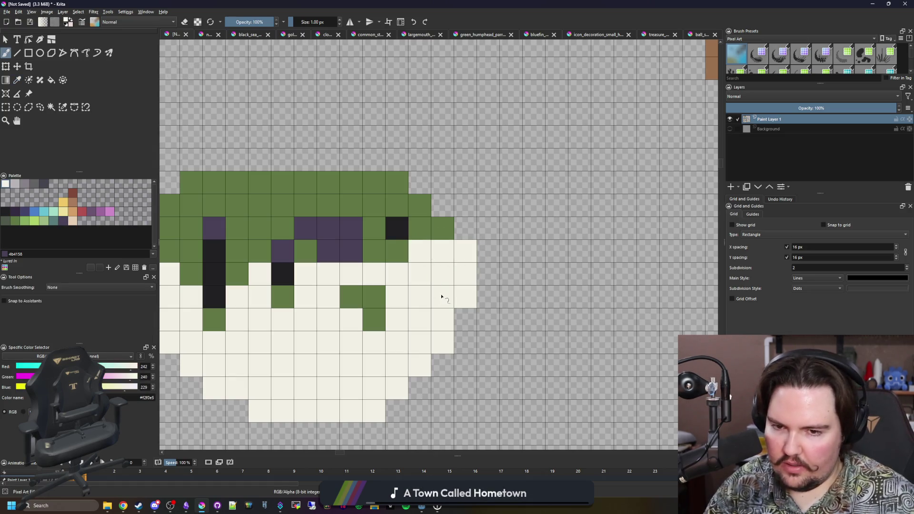
ctrl+click(397, 229)
click(466, 274)
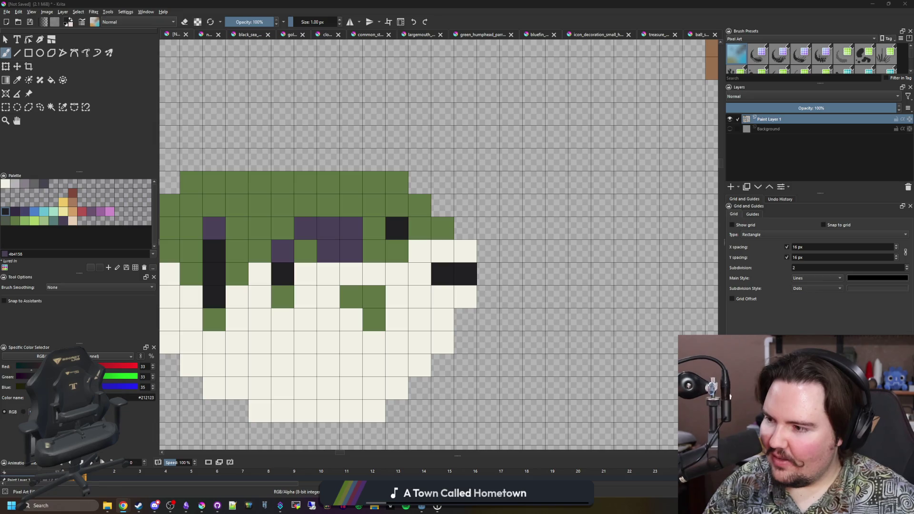
click(463, 269)
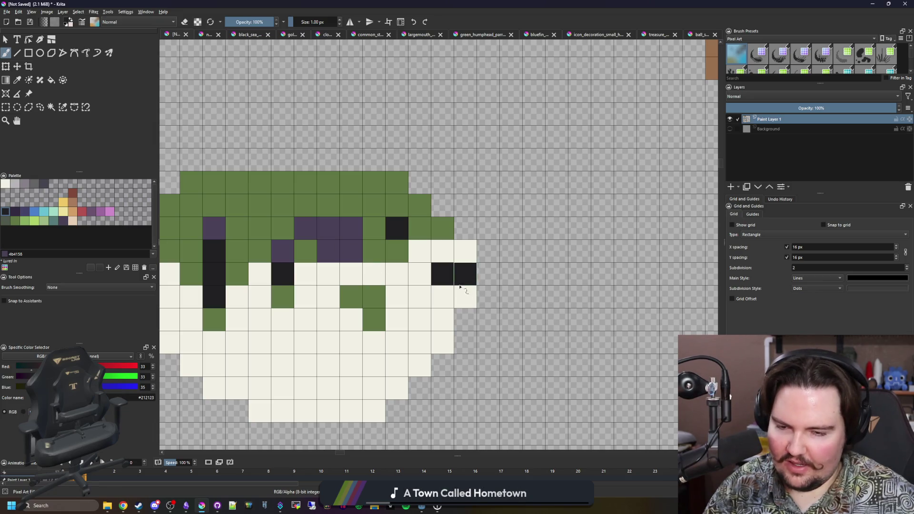
Paint light tan lip pixels around the mouth, then take light green
click(72, 221)
drag(466, 251, 443, 251)
click(465, 298)
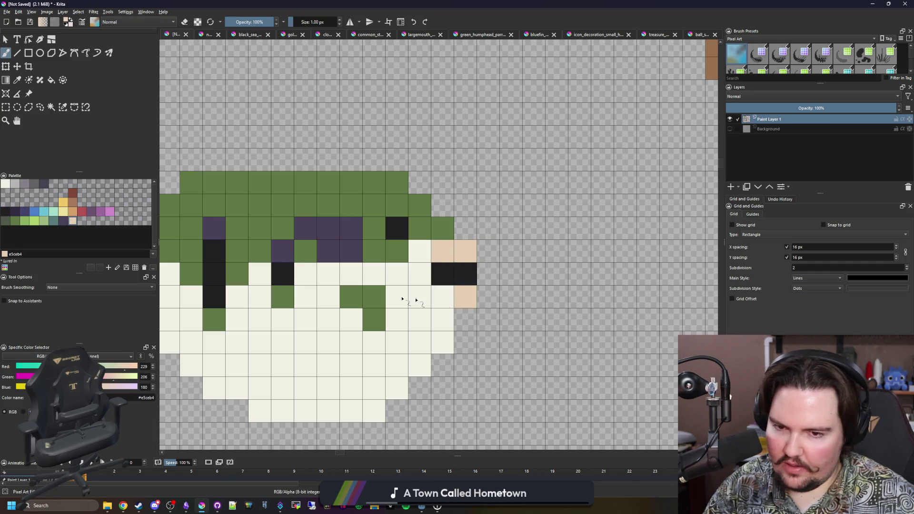
click(26, 222)
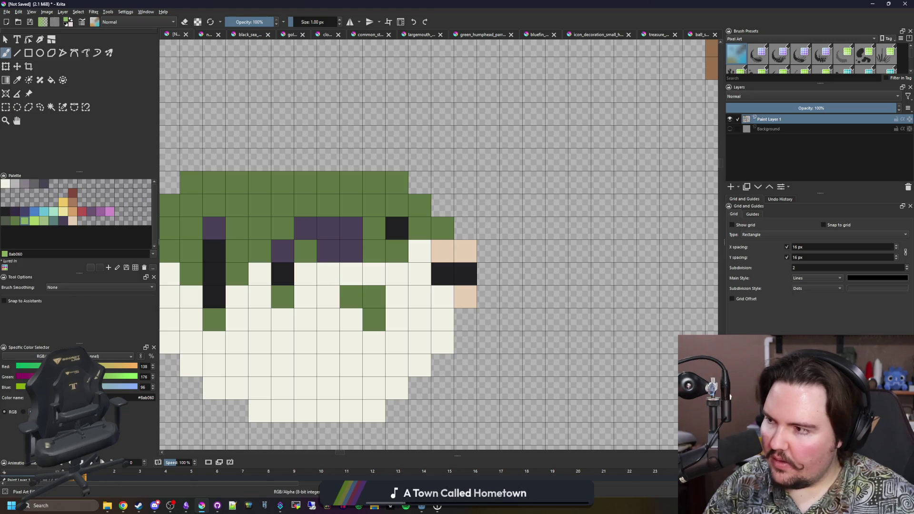
Paint light green cells on the cheek and along the fish's side
mouse_move(410, 290)
mouse_down()
mouse_move(474, 276)
mouse_move(486, 285)
mouse_move(444, 256)
mouse_up()
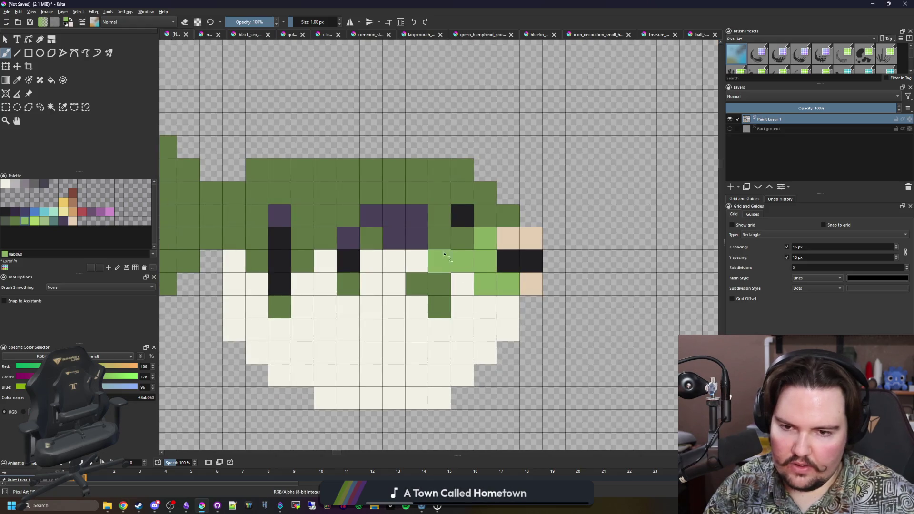
click(368, 265)
click(325, 261)
click(239, 268)
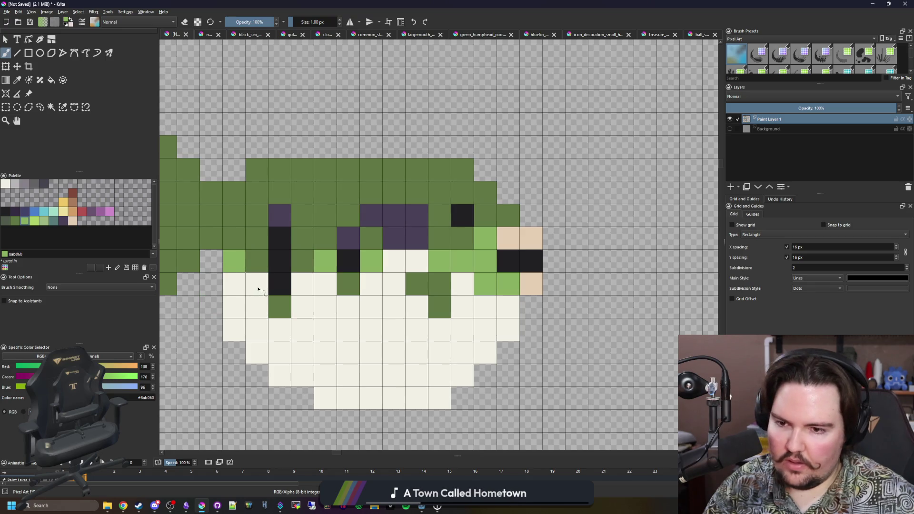
Form an orange band along the green-to-cream boundary and start grey shading on the belly
click(71, 213)
click(257, 284)
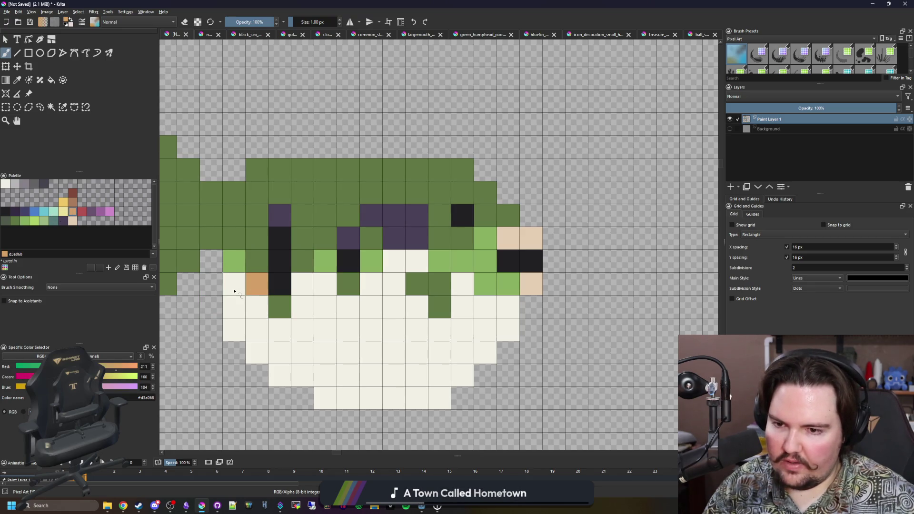
click(257, 307)
click(303, 284)
click(328, 288)
click(373, 289)
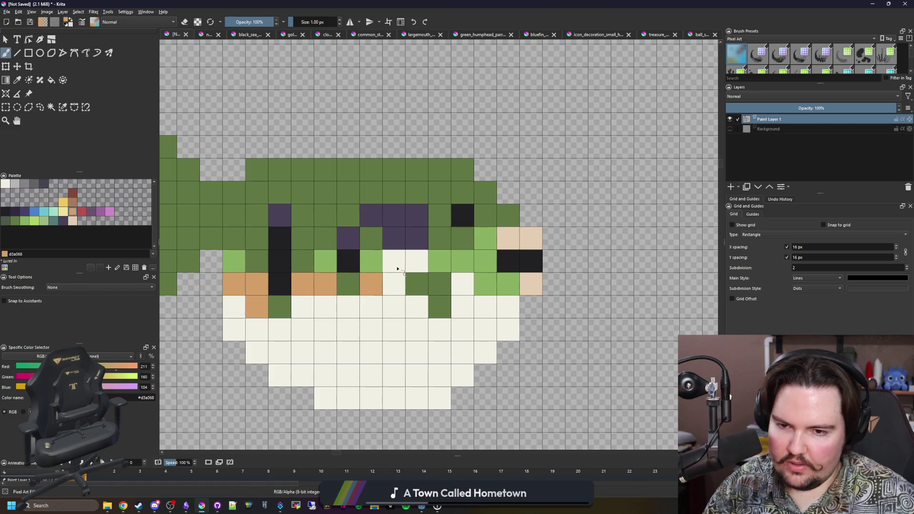
drag(398, 261, 418, 262)
click(302, 309)
click(470, 293)
click(509, 308)
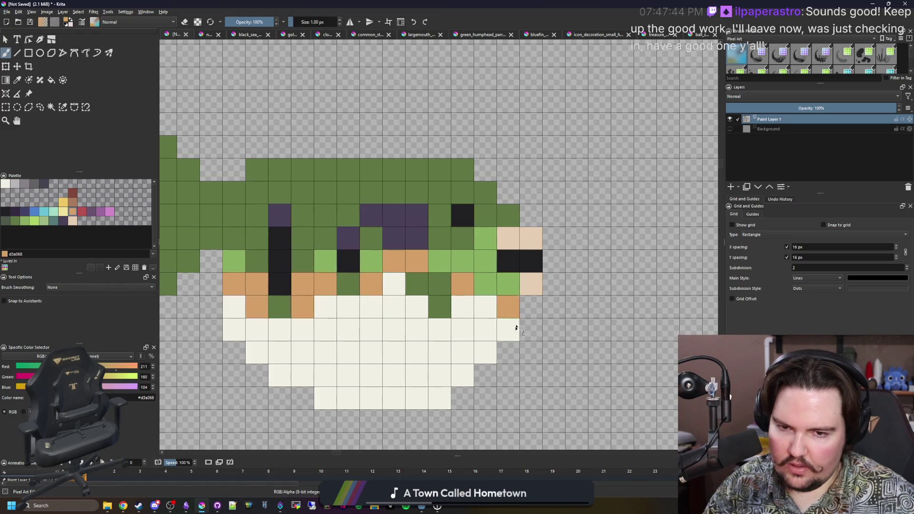
click(489, 313)
scroll(327, 331, down, 2)
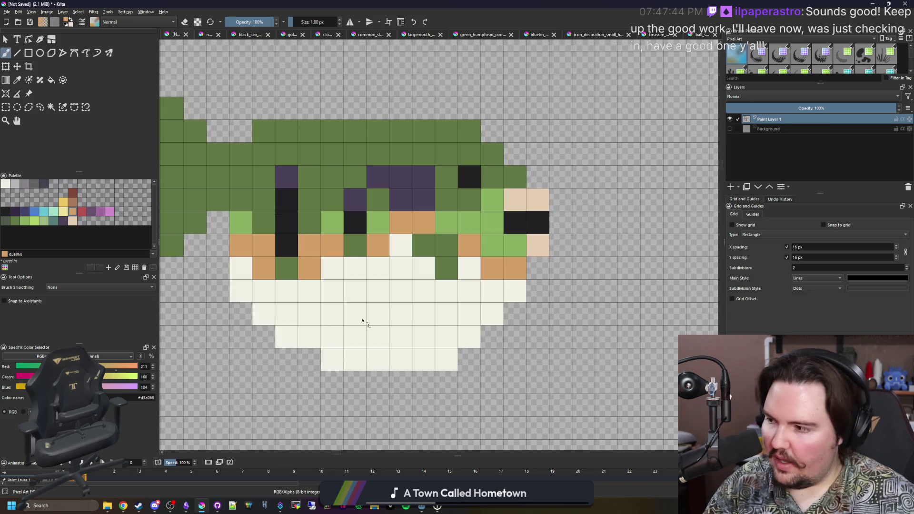
click(15, 184)
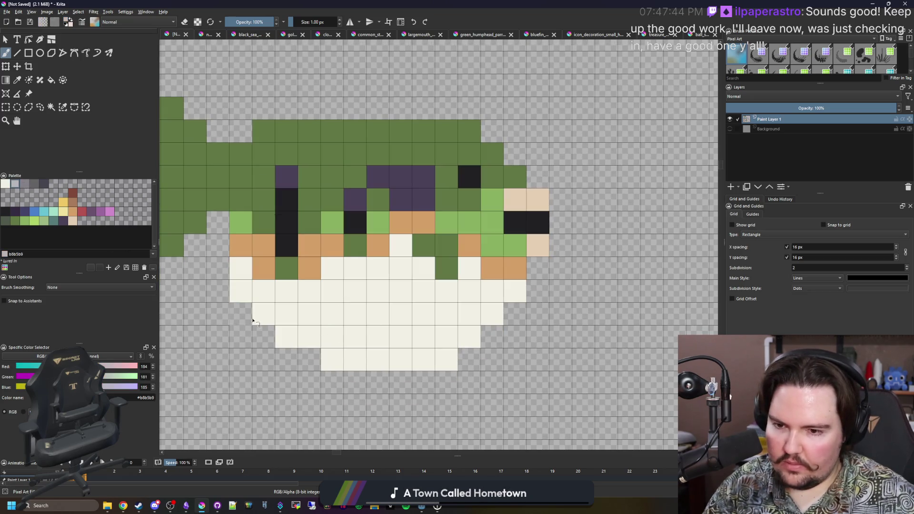
mouse_move(380, 360)
mouse_down()
mouse_move(286, 314)
mouse_move(245, 281)
mouse_up()
Paint grey checker cells across the lower belly
mouse_move(398, 369)
mouse_down()
mouse_move(450, 357)
mouse_move(379, 336)
mouse_move(521, 295)
mouse_up()
click(520, 296)
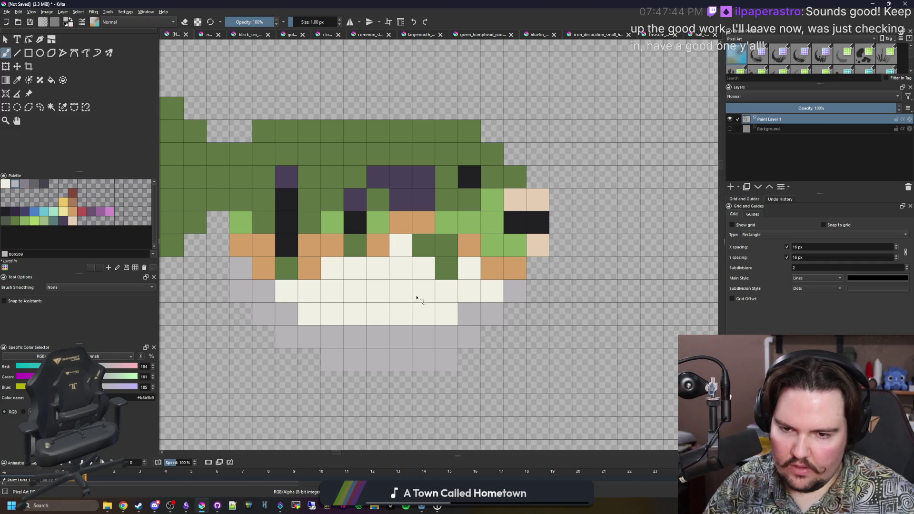
click(423, 296)
key(ctrl+z)
Fill alternating bottom belly cells with cream
ctrl+click(413, 304)
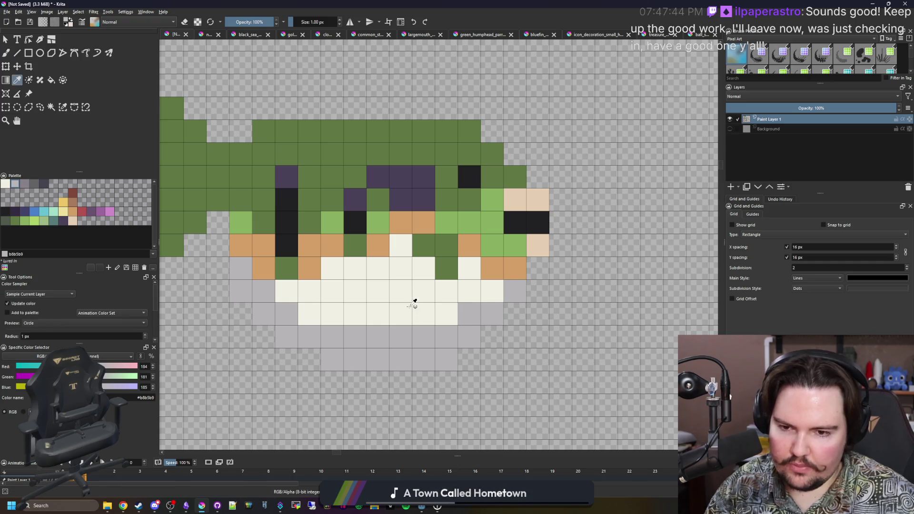
click(401, 337)
click(360, 340)
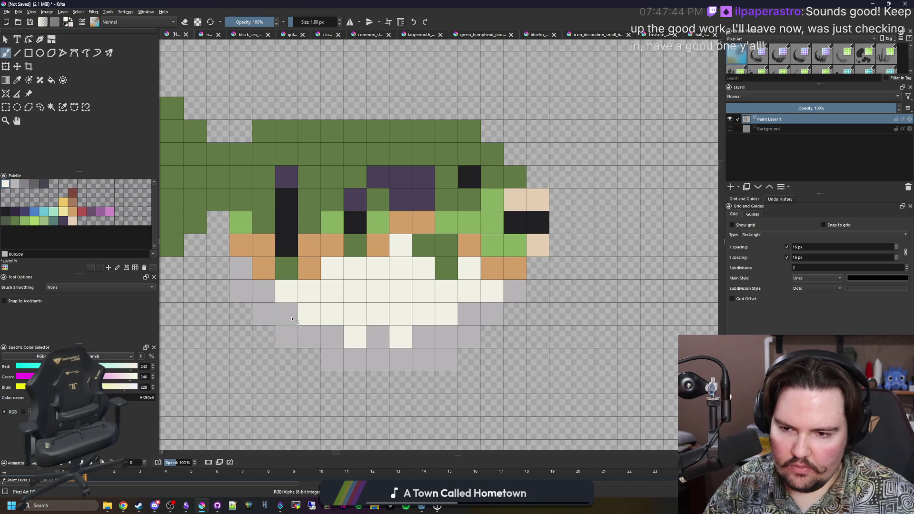
click(268, 296)
click(447, 338)
click(309, 337)
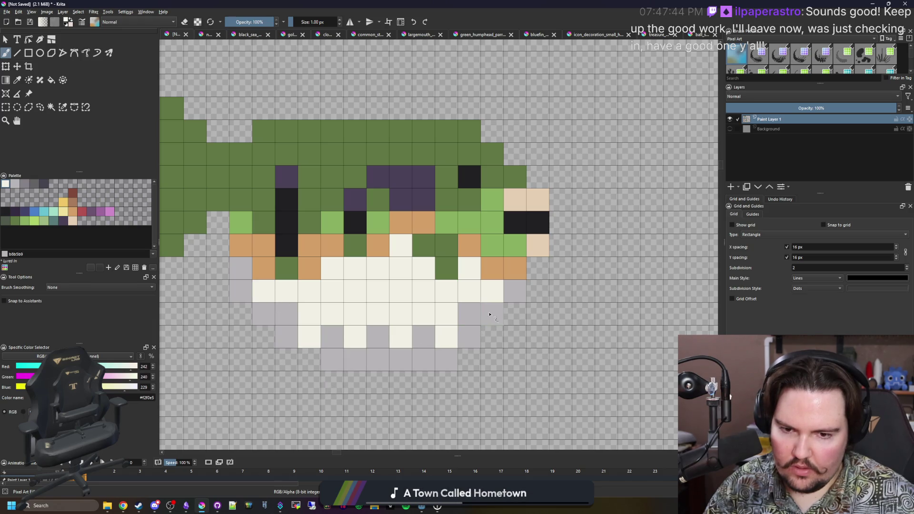
scroll(490, 314, down, 3)
scroll(429, 286, down, 2)
scroll(377, 328, up, 3)
scroll(377, 328, up, 3)
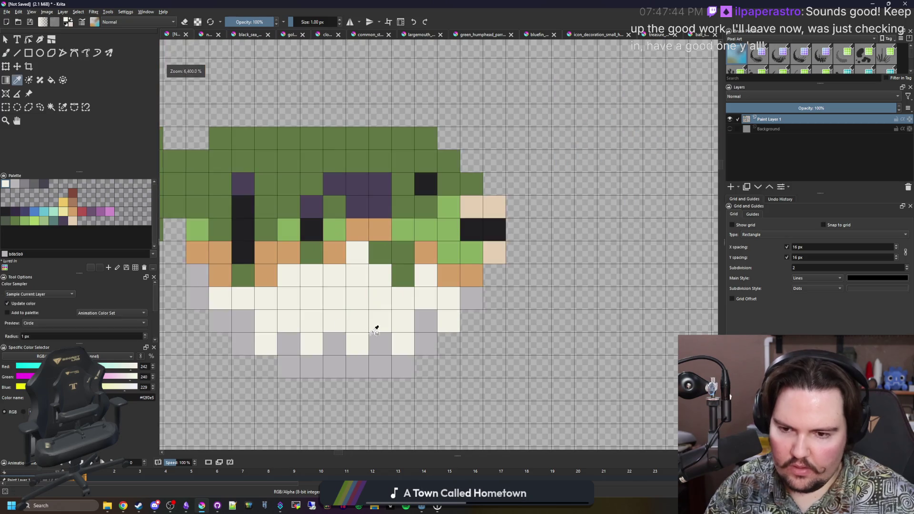
Sample the belly grey and paint remaining cream cells grey to complete the checker
click(377, 334)
key(b)
click(306, 306)
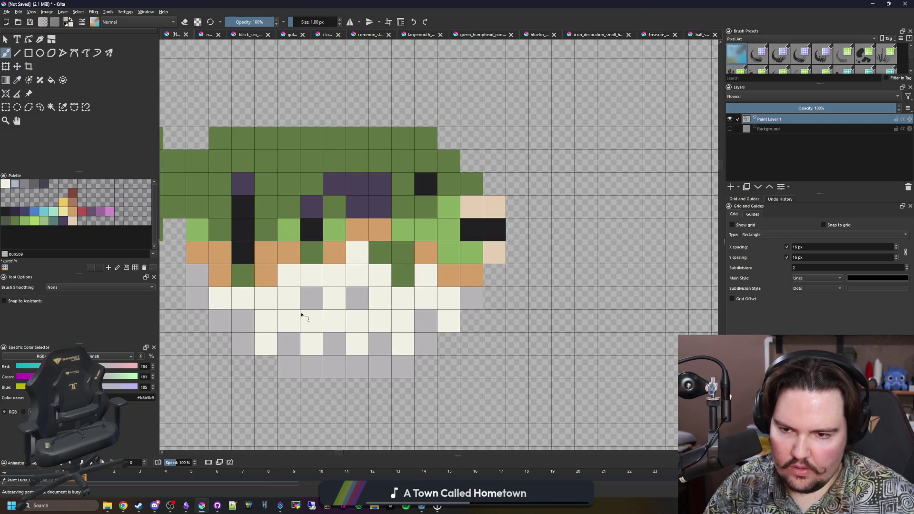
click(266, 302)
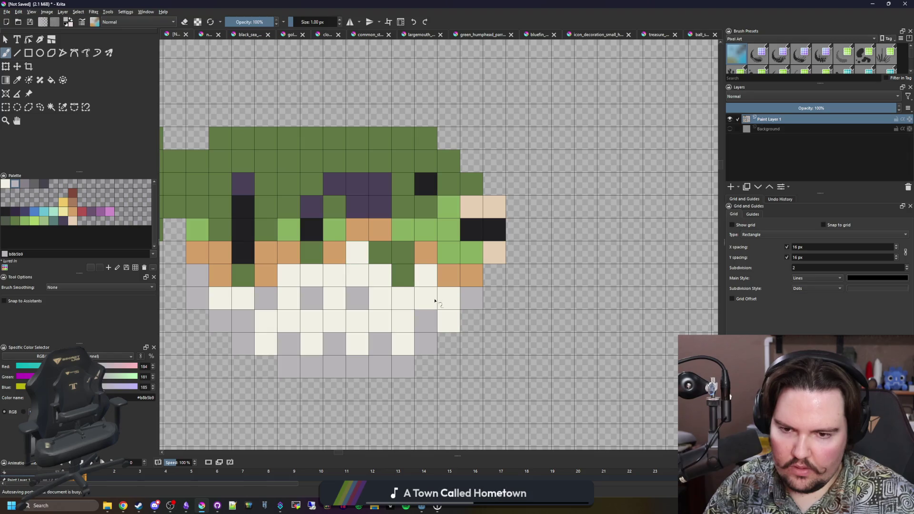
scroll(435, 301, down, 3)
scroll(432, 292, down, 1)
scroll(429, 278, up, 3)
scroll(426, 266, up, 1)
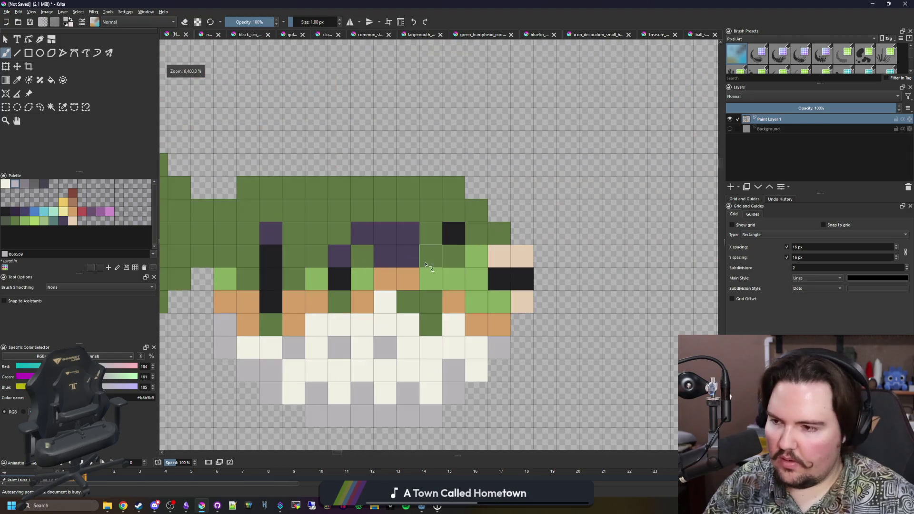
drag(338, 236, 388, 249)
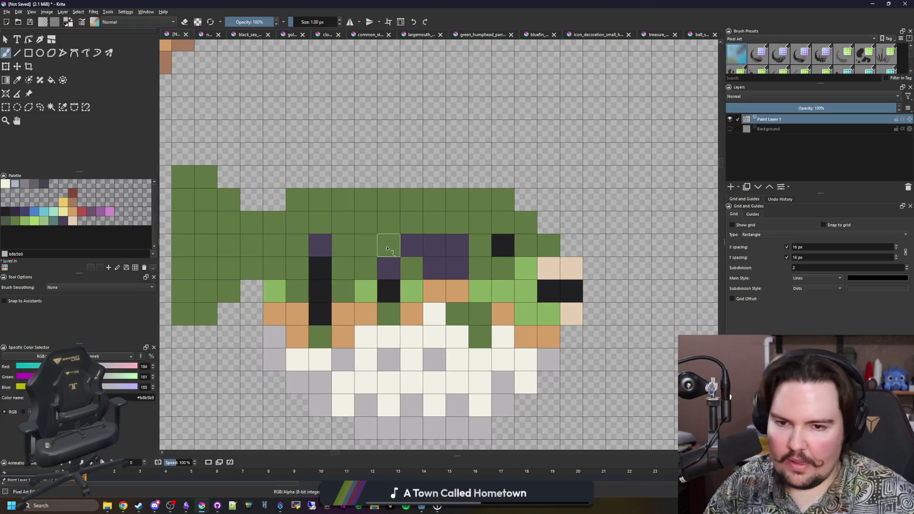
Paint the cells on top of the head around the eye light green
mouse_move(525, 246)
mouse_down()
mouse_move(495, 248)
mouse_move(478, 227)
mouse_move(450, 224)
mouse_move(459, 213)
mouse_up()
ctrl+click(466, 280)
scroll(459, 213, down, 3)
scroll(453, 229, up, 3)
scroll(448, 246, down, 3)
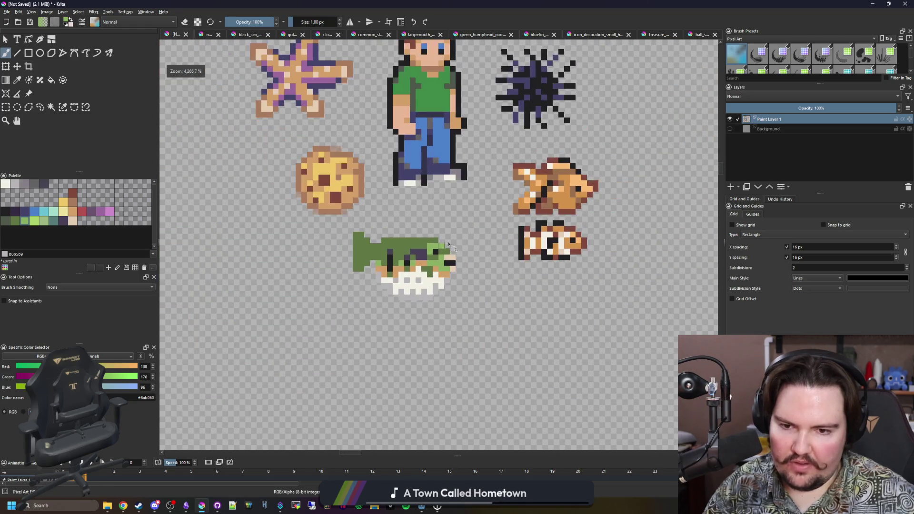
scroll(438, 240, up, 3)
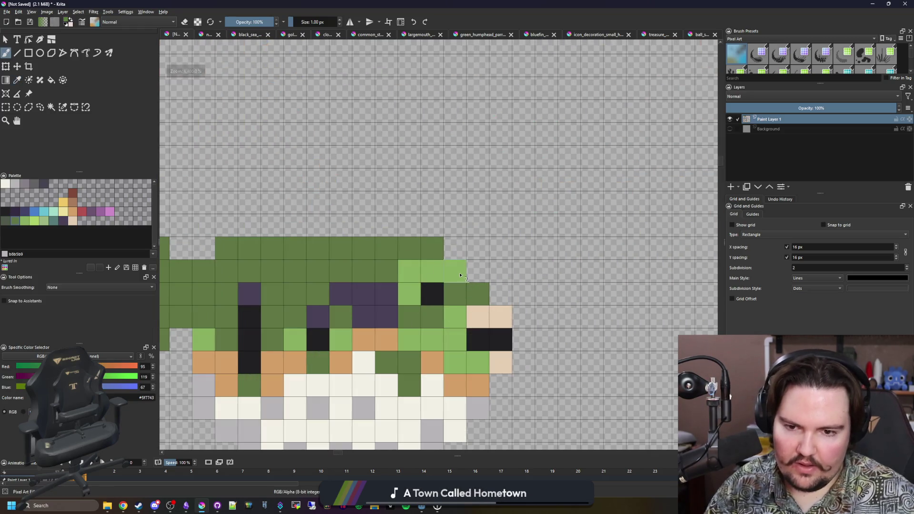
scroll(463, 257, down, 2)
scroll(461, 255, up, 2)
scroll(450, 298, up, 1)
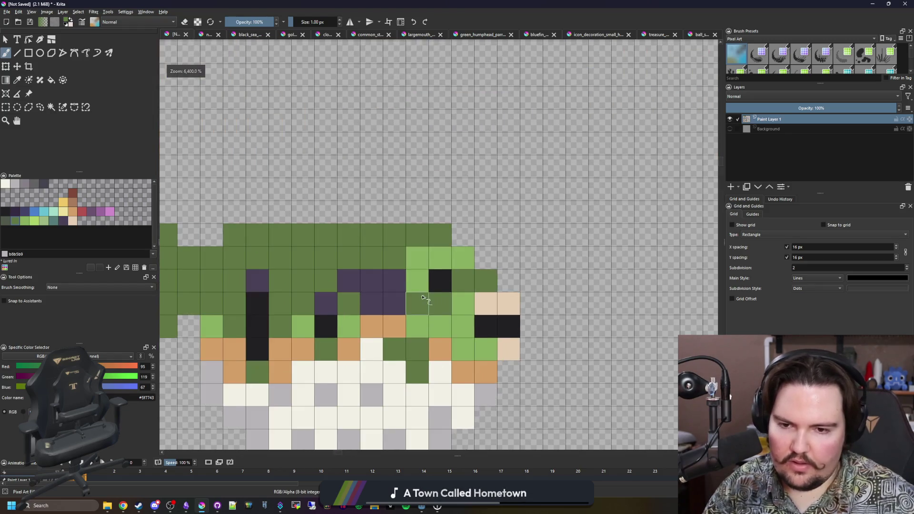
scroll(446, 298, up, 1)
key(p)
scroll(442, 298, down, 2)
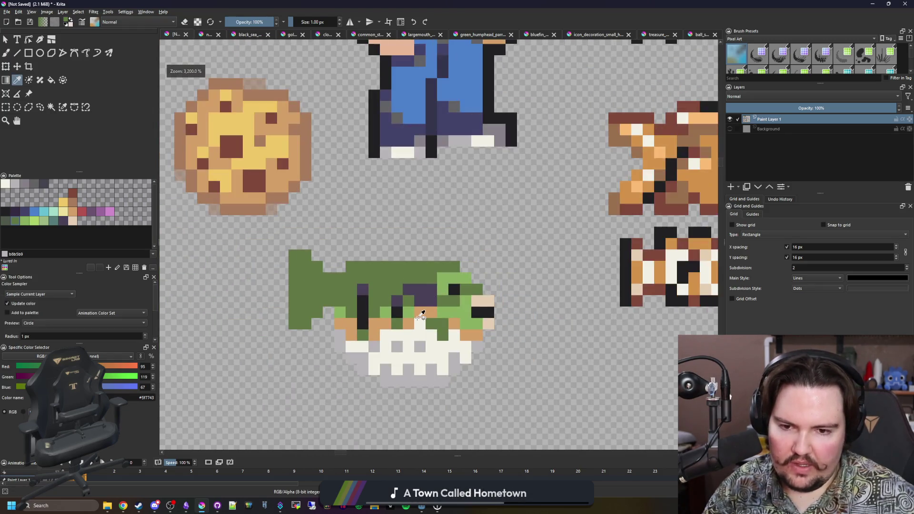
scroll(328, 287, up, 1)
scroll(323, 289, up, 1)
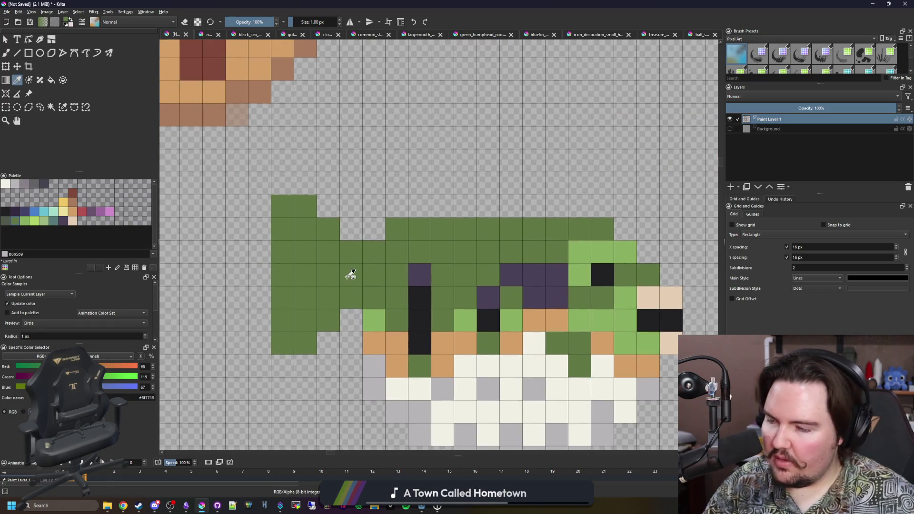
key(b)
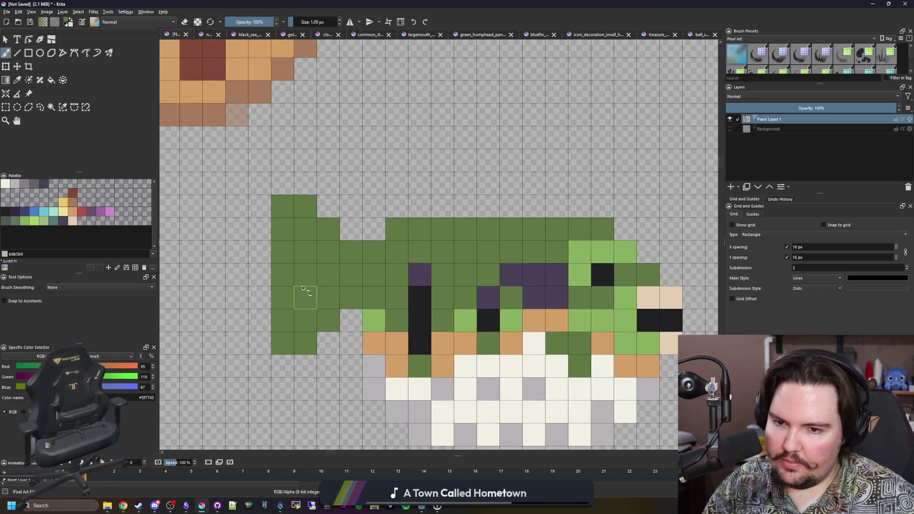
Add a green pixel column to the tail fin, then switch to the pufferfish search results
drag(258, 227, 264, 309)
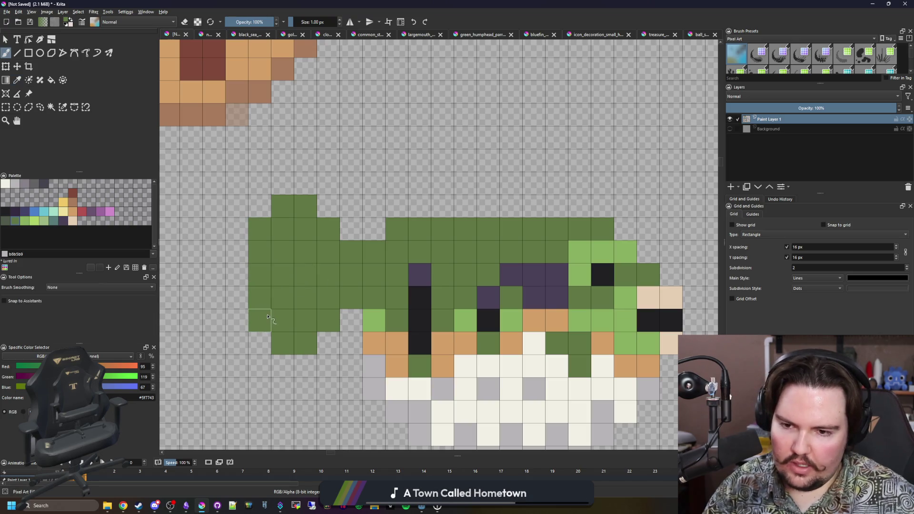
scroll(264, 309, down, 3)
scroll(274, 314, down, 1)
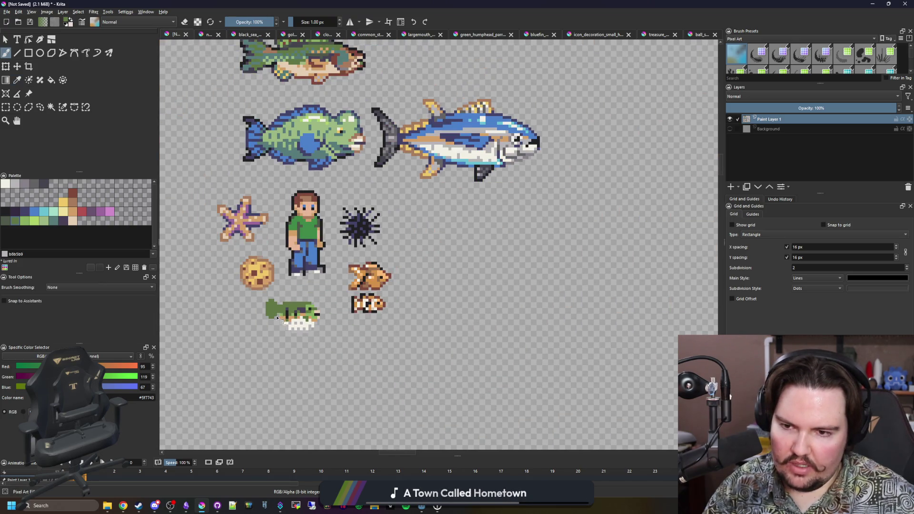
scroll(284, 321, up, 3)
scroll(278, 318, down, 2)
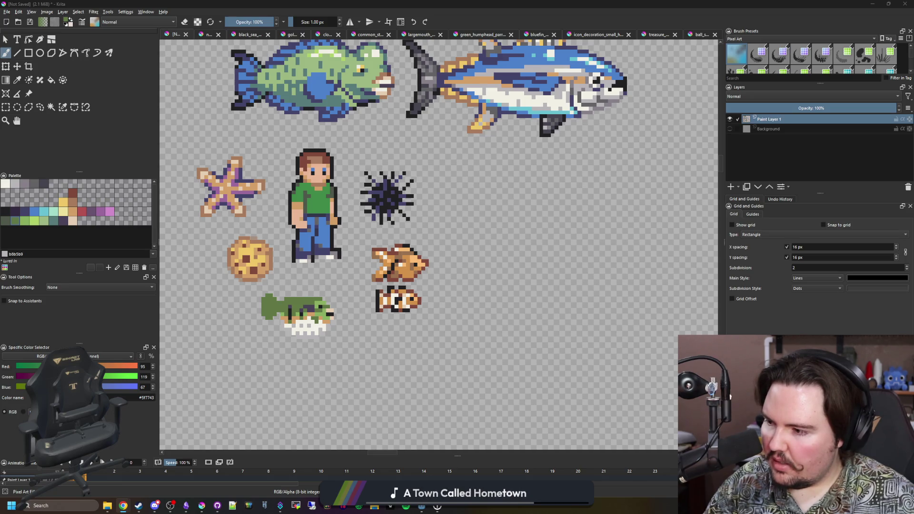
key(alt+Tab)
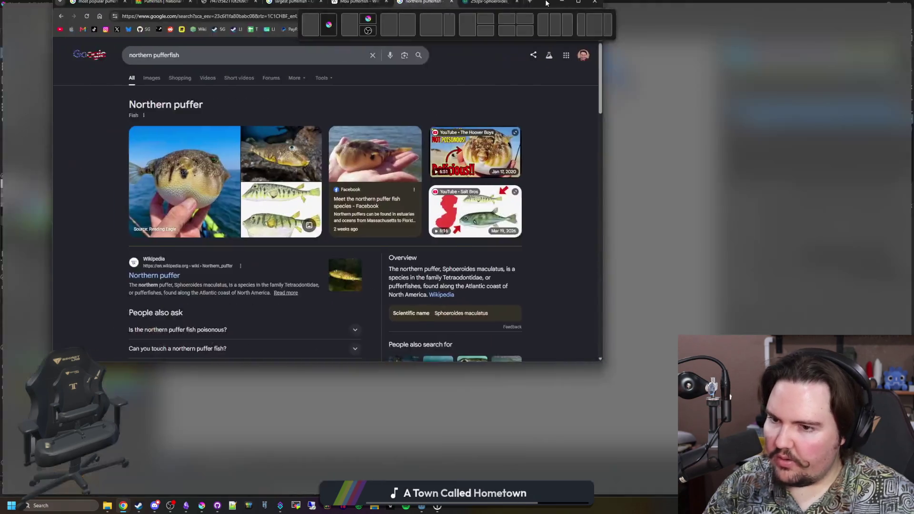
View northern pufferfish image results and start a new tab for another search
click(107, 86)
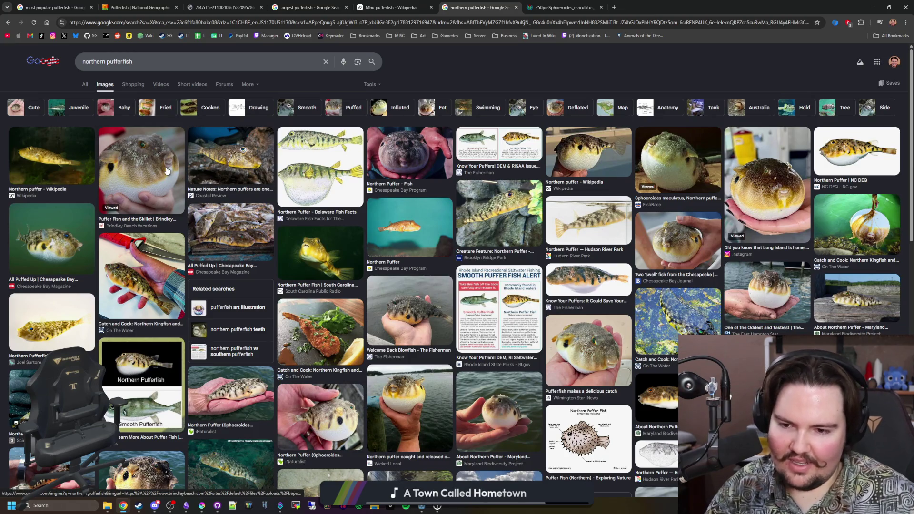
scroll(352, 251, down, 3)
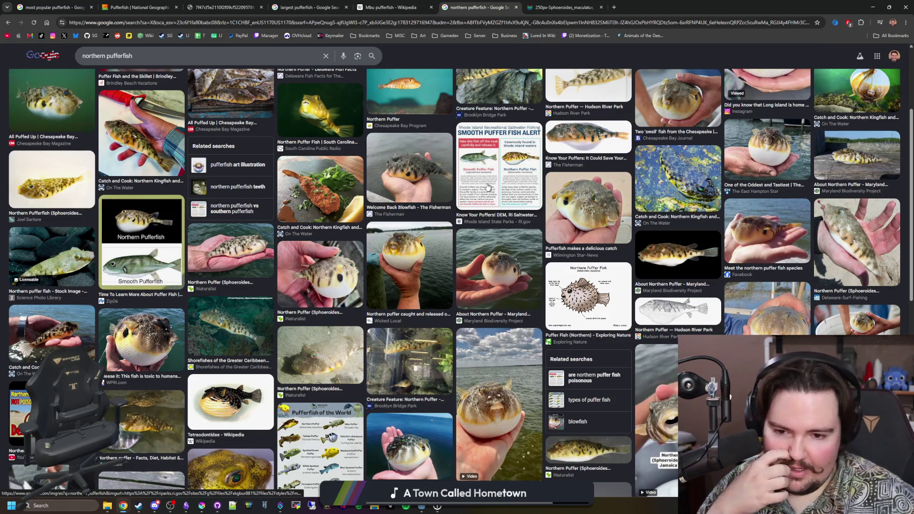
scroll(473, 207, up, 3)
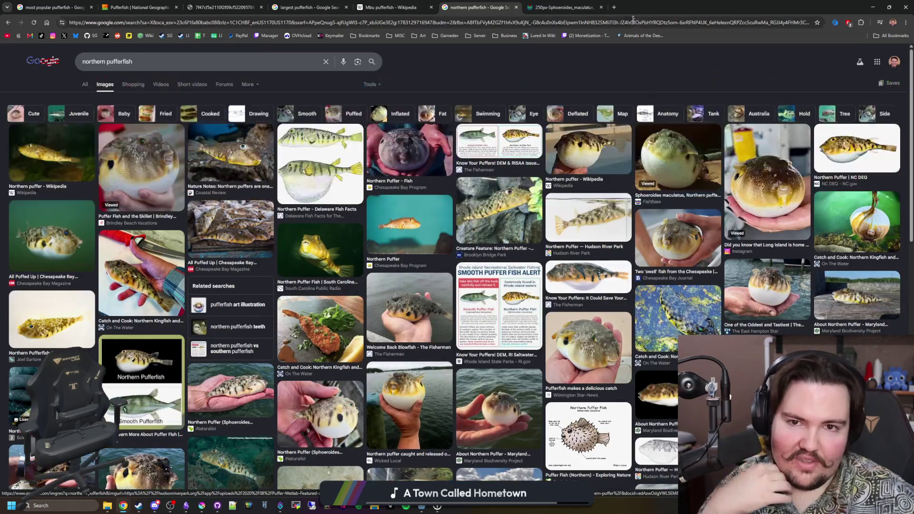
click(614, 8)
text(puffe)
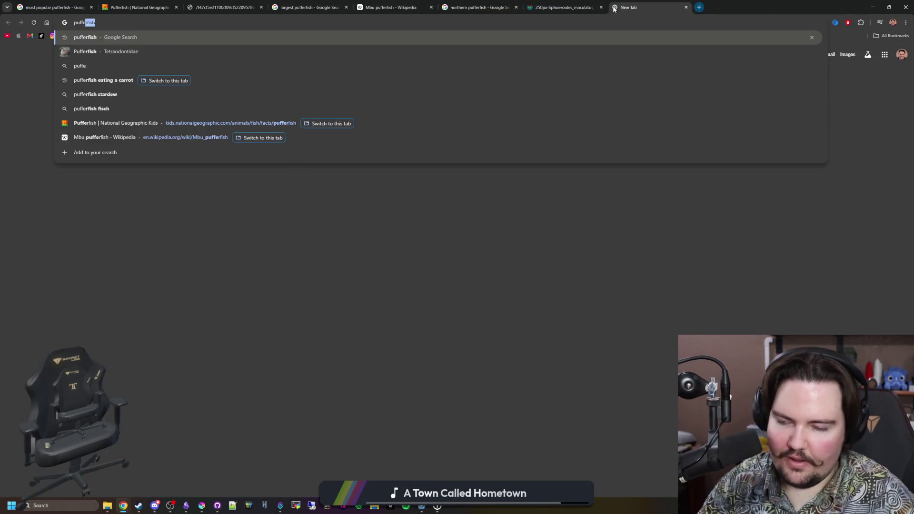
text(rfish in coral reef)
Search pufferfish in coral reef images and preview the spiky and yellow pufferfish
key(Return)
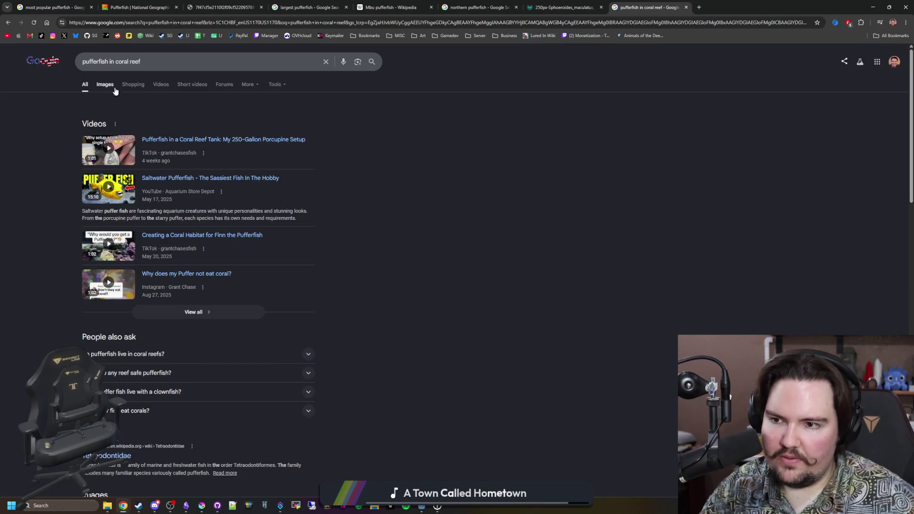
click(106, 85)
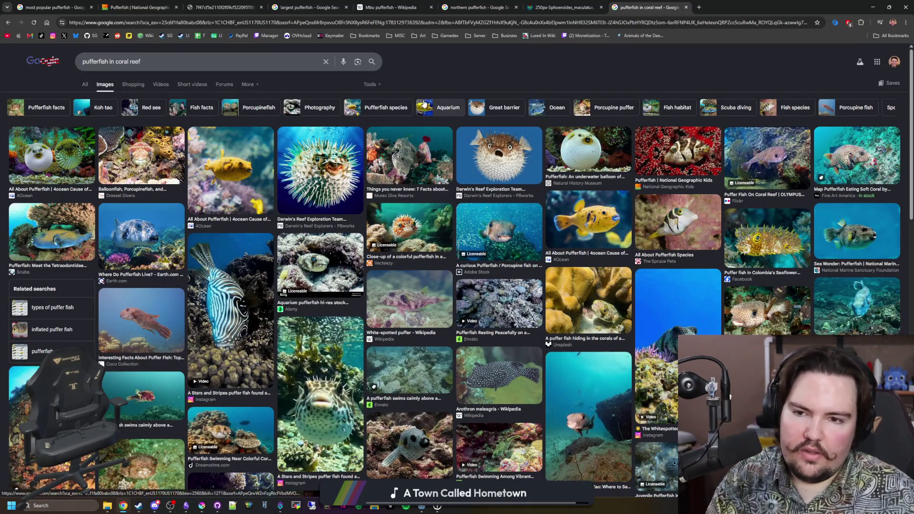
click(314, 188)
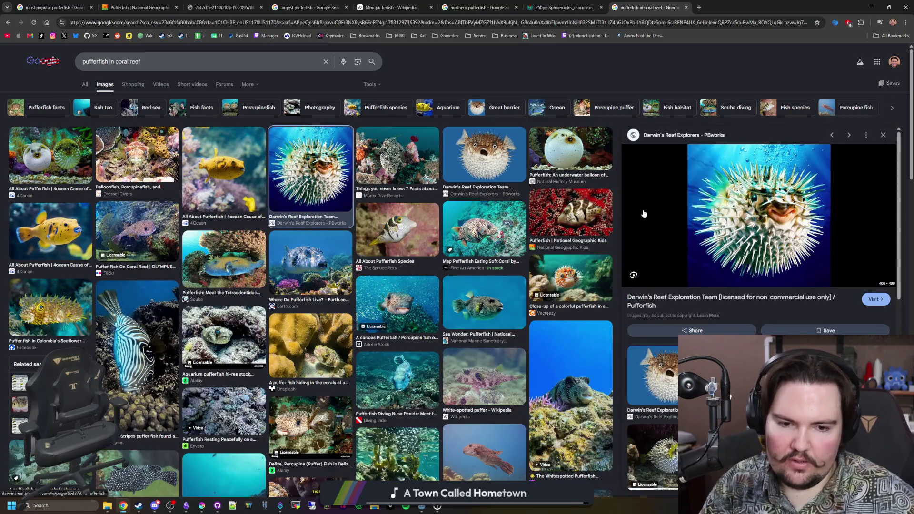
scroll(483, 320, down, 2)
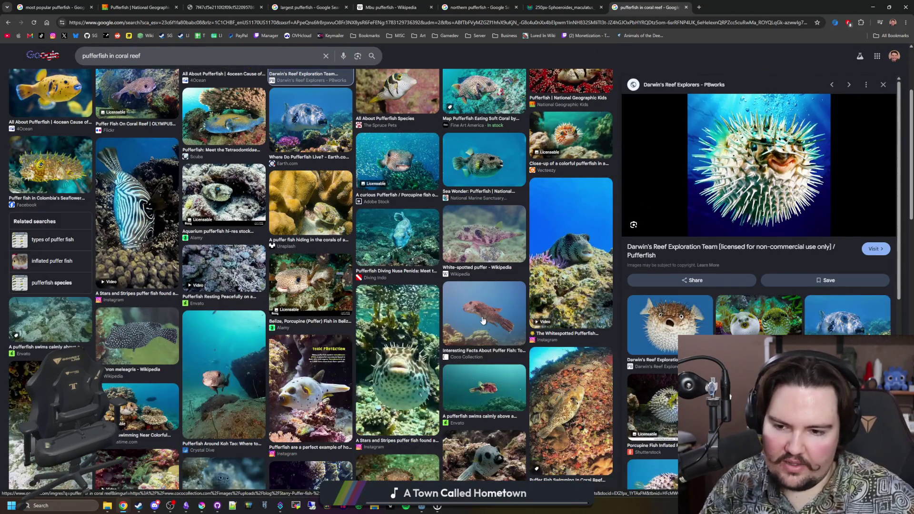
scroll(482, 321, up, 2)
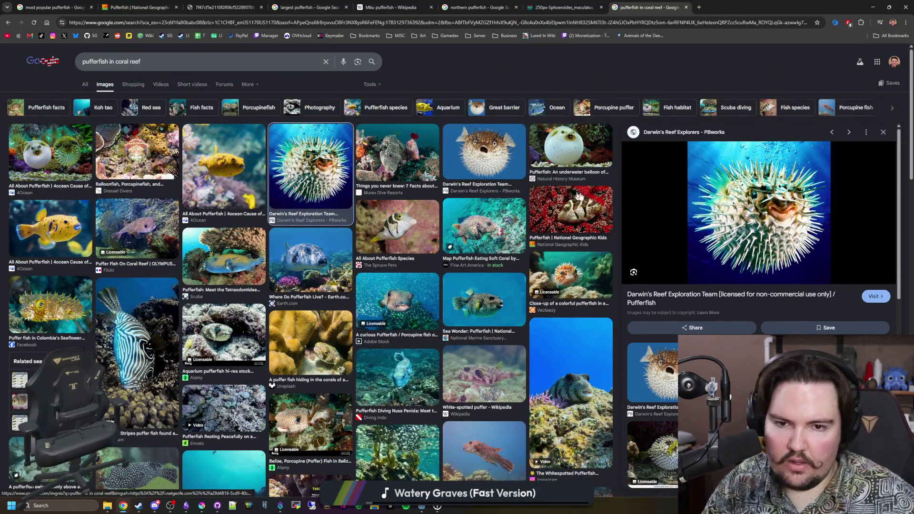
click(486, 157)
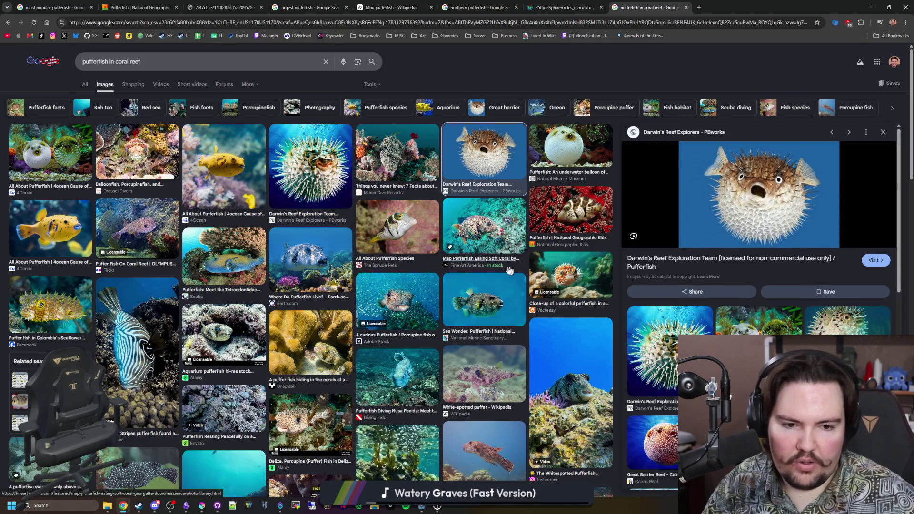
click(287, 200)
scroll(288, 199, down, 5)
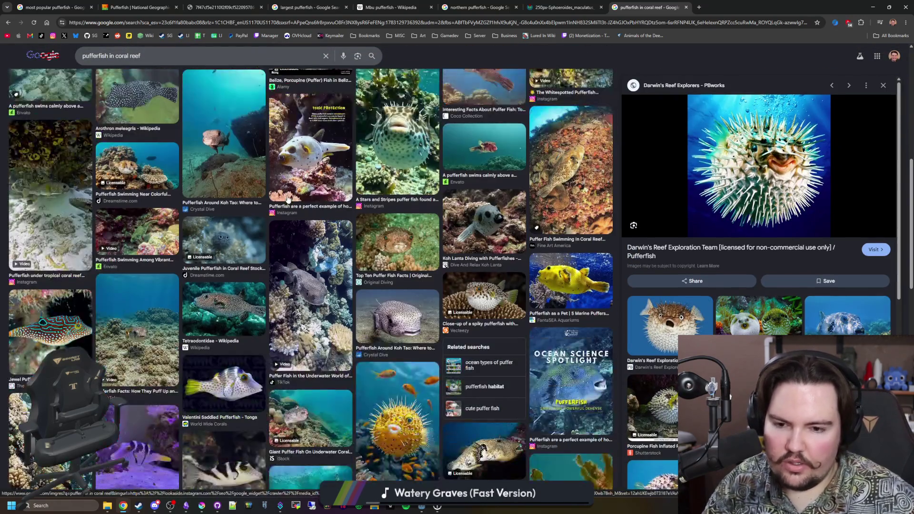
scroll(288, 199, down, 2)
click(404, 311)
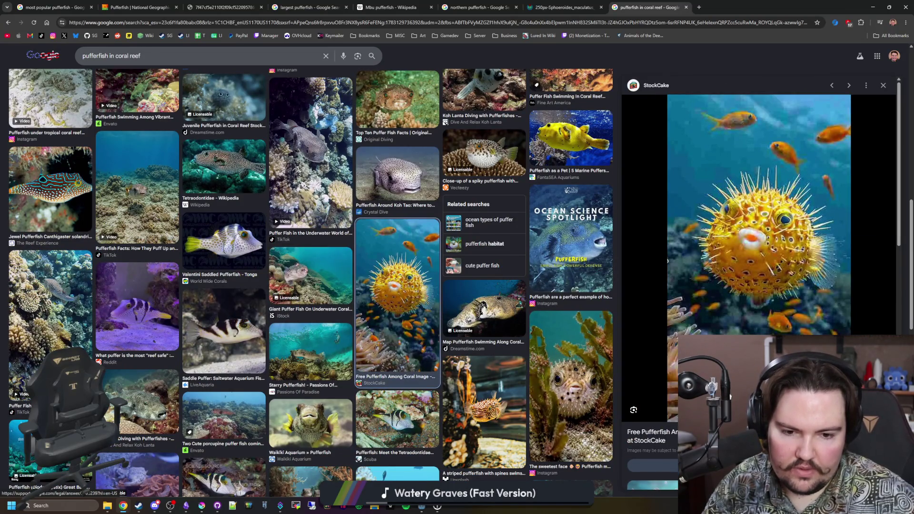
scroll(759, 214, down, 2)
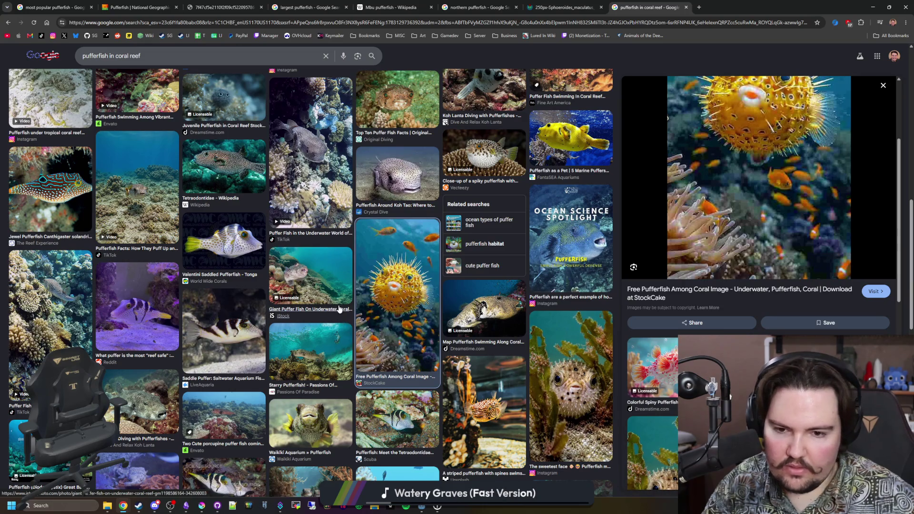
scroll(333, 309, down, 1)
scroll(334, 308, down, 2)
scroll(333, 309, down, 3)
scroll(334, 309, down, 2)
scroll(334, 308, down, 3)
scroll(334, 309, down, 2)
Preview the Darwin's Reef spiky pufferfish again and select the query to replace it
key(Home)
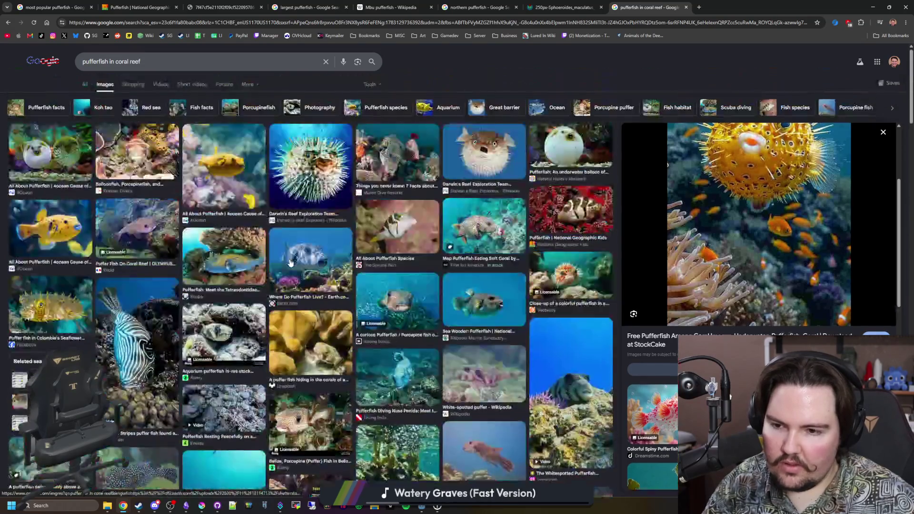
click(307, 179)
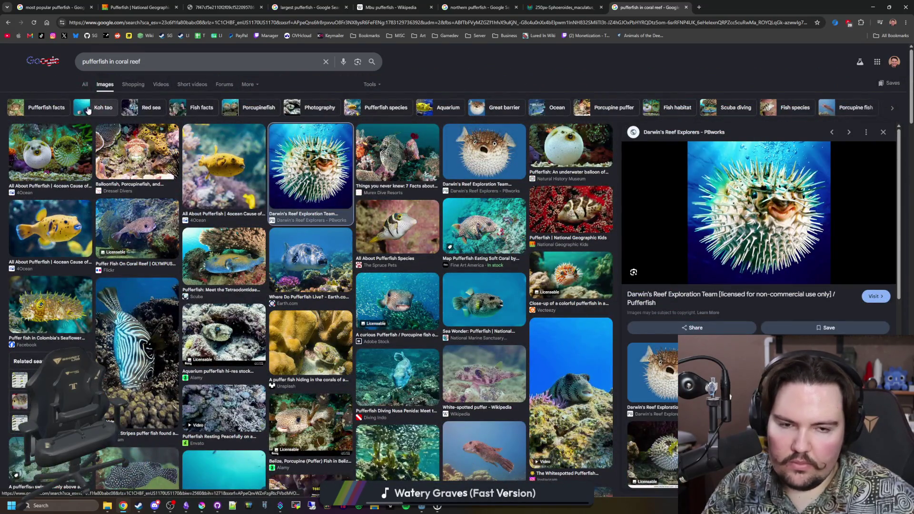
triple_click(145, 63)
text(porcupine fish)
Search 'porcupine fish', visit the Wikipedia article, and return to its image results
key(Return)
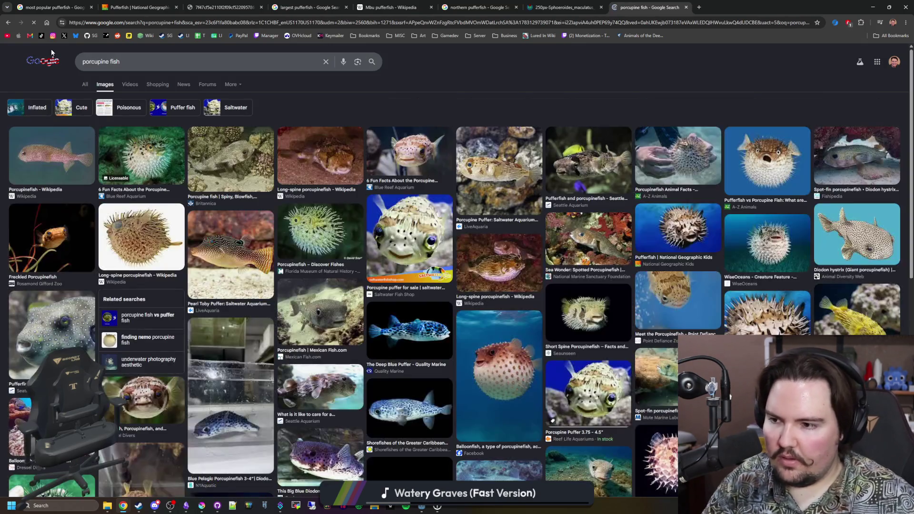
click(84, 84)
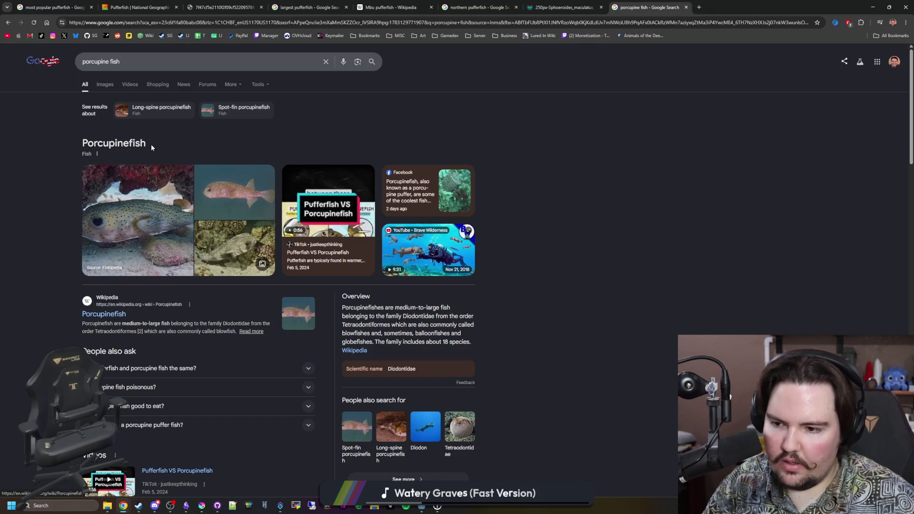
click(122, 312)
scroll(344, 240, down, 5)
scroll(345, 239, down, 5)
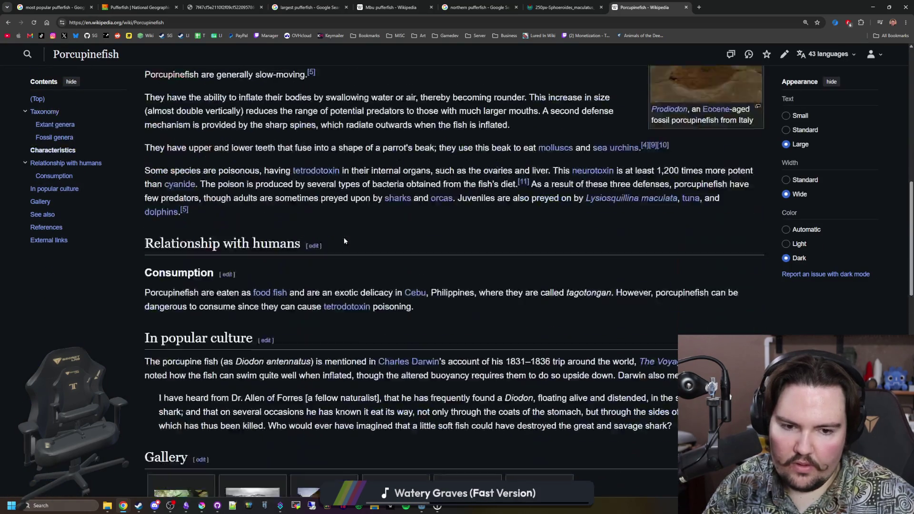
scroll(344, 238, down, 4)
scroll(529, 291, up, 2)
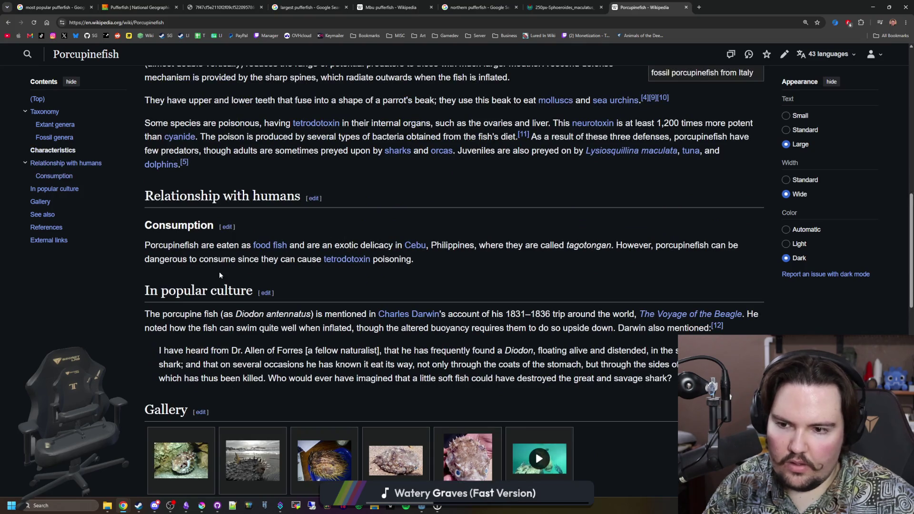
key(alt+Left)
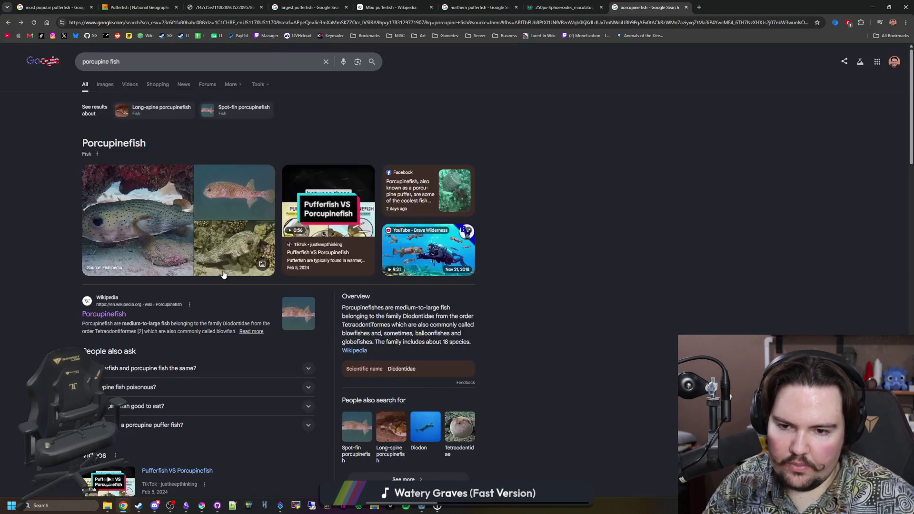
click(105, 83)
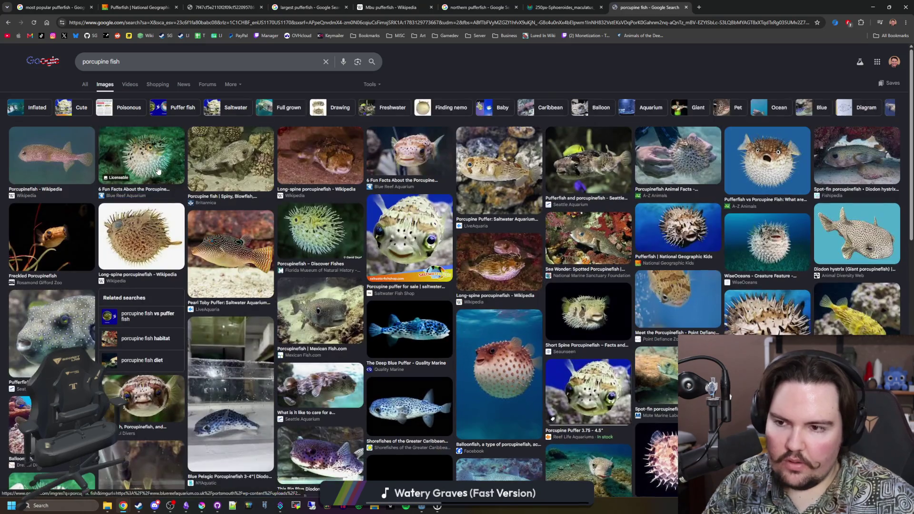
click(157, 172)
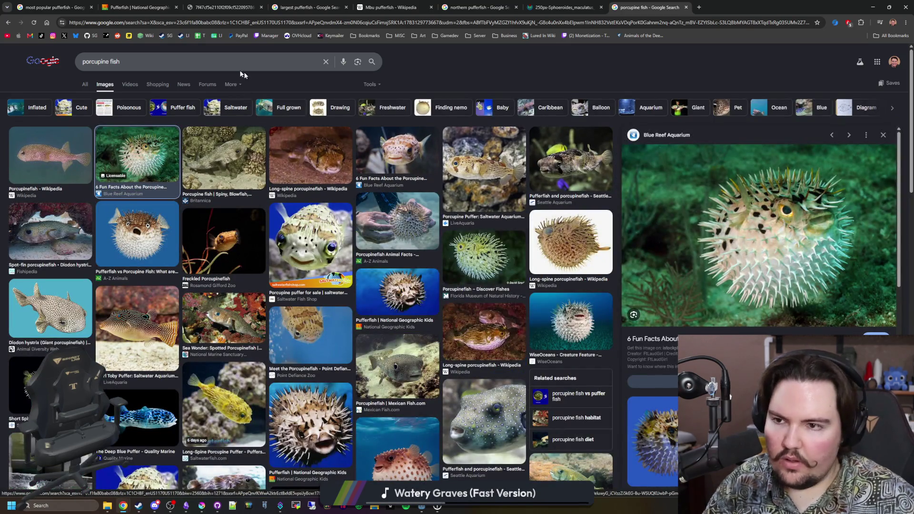
Search 'porcupine pufferfish' images and open the Aquatic Collection result
click(222, 63)
key(BackSpace)
key(BackSpace)
key(BackSpace)
key(BackSpace)
text(pufferfish)
key(Return)
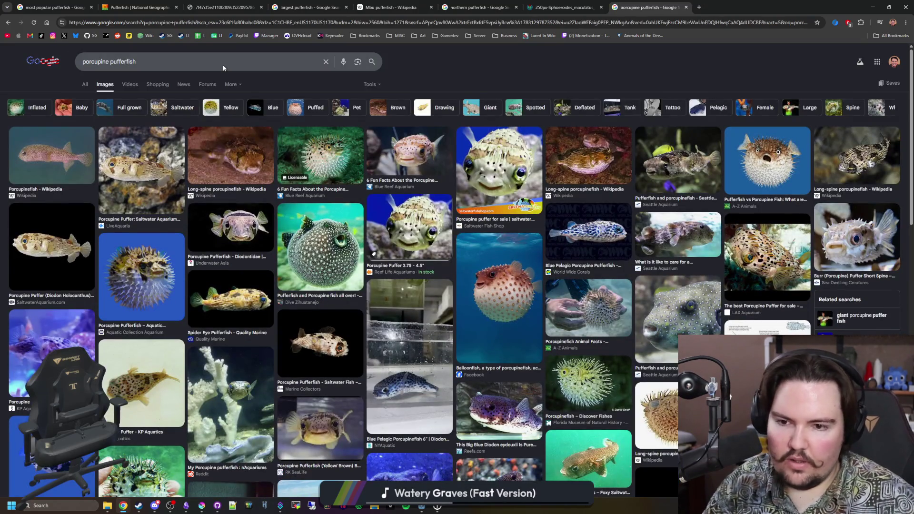
click(328, 138)
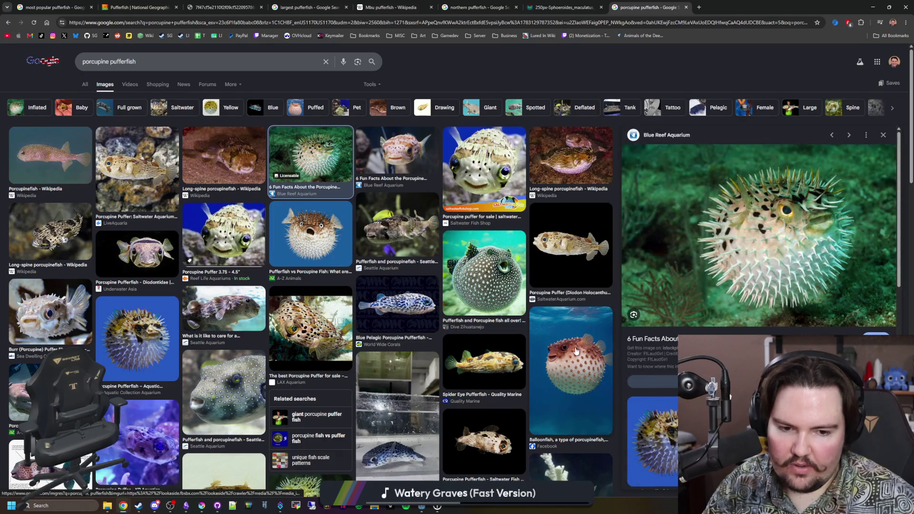
scroll(576, 349, down, 1)
click(655, 393)
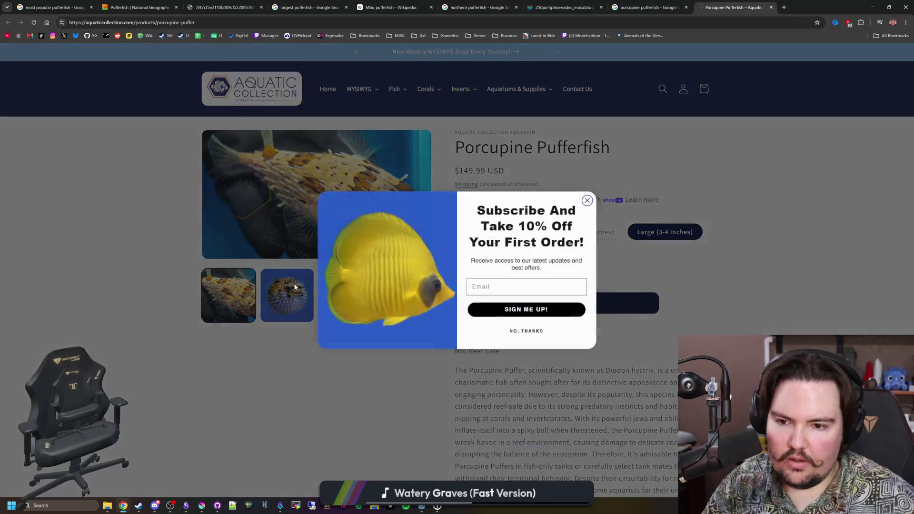
Dismiss the Subscribe popup, view both porcupine pufferfish reference photos, and return to the Krita sprite sheet
click(588, 202)
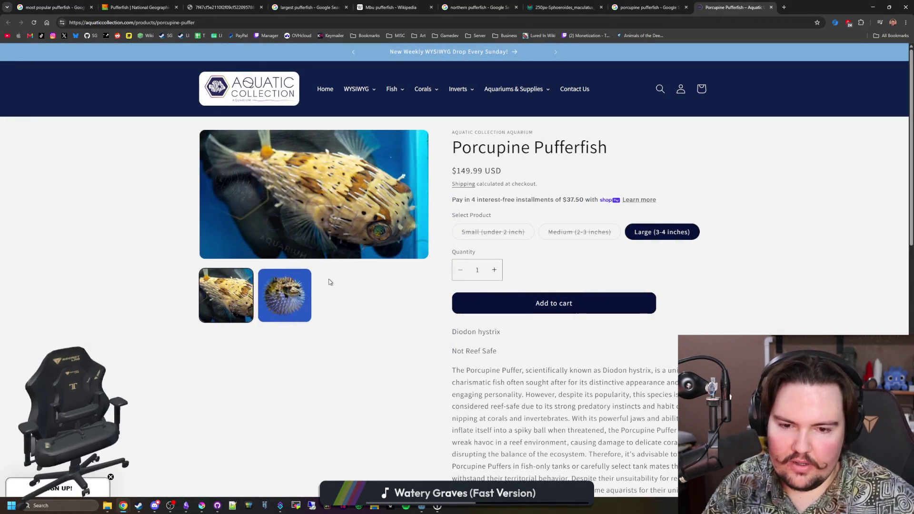
scroll(473, 358, down, 1)
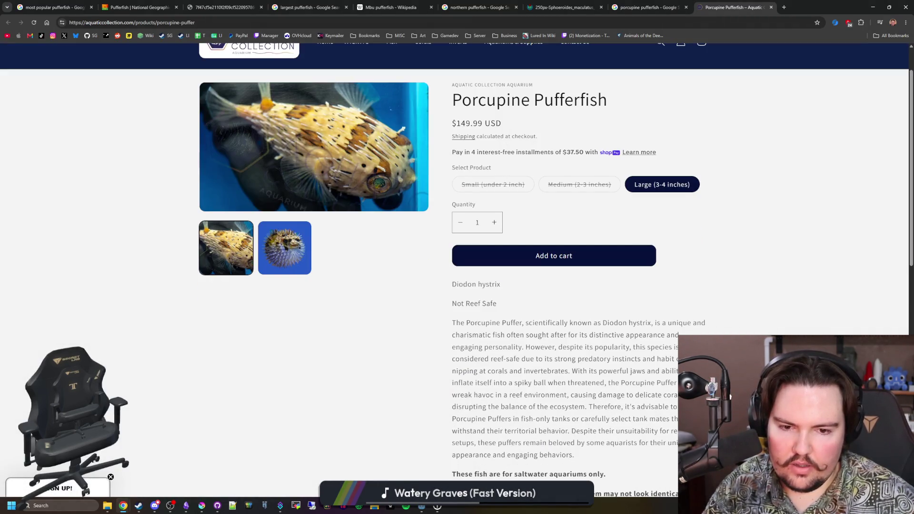
click(284, 248)
scroll(362, 223, up, 1)
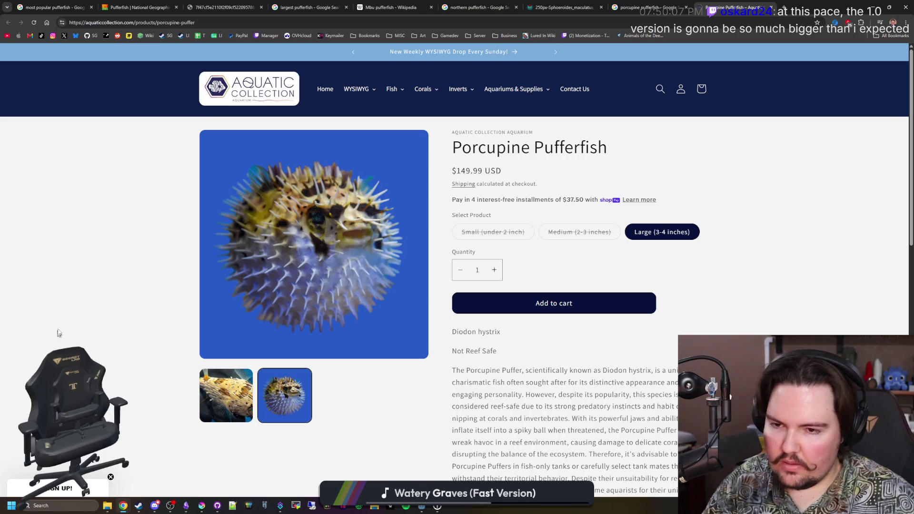
click(240, 392)
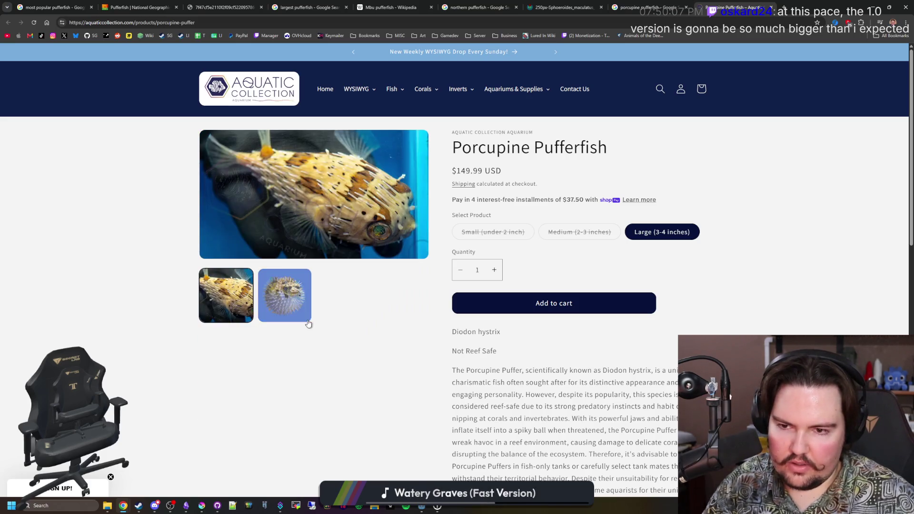
click(303, 308)
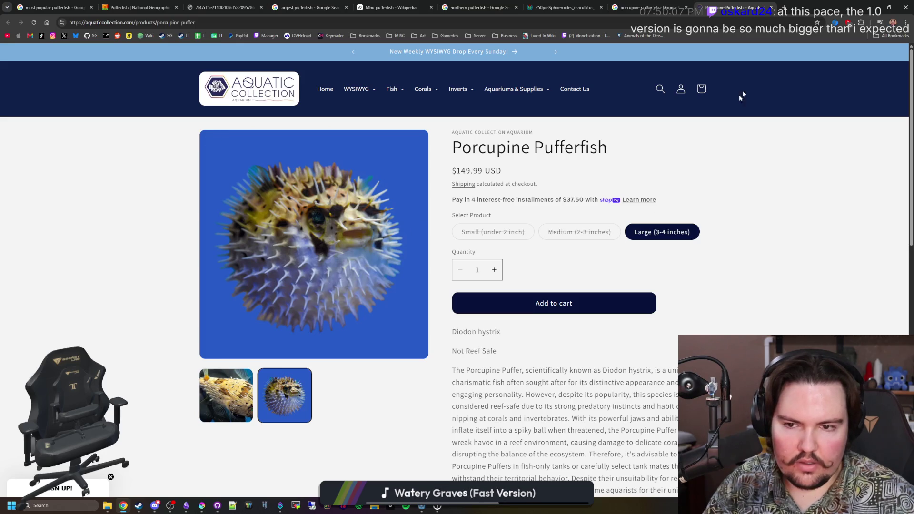
click(201, 506)
scroll(266, 360, up, 3)
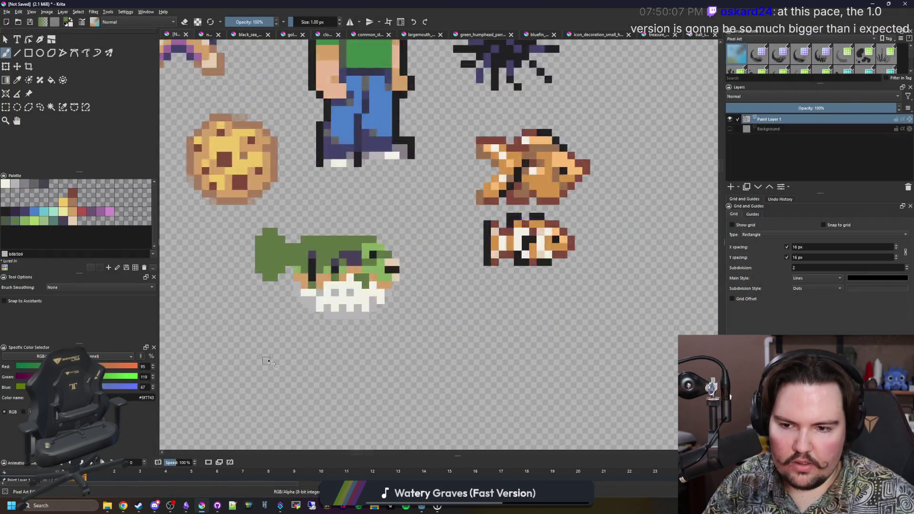
scroll(266, 361, up, 1)
click(7, 108)
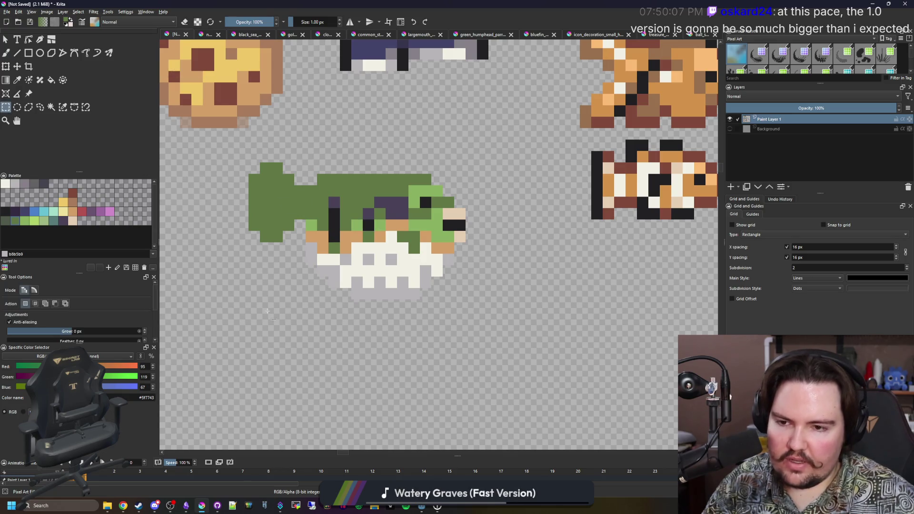
drag(226, 334, 489, 152)
click(359, 243)
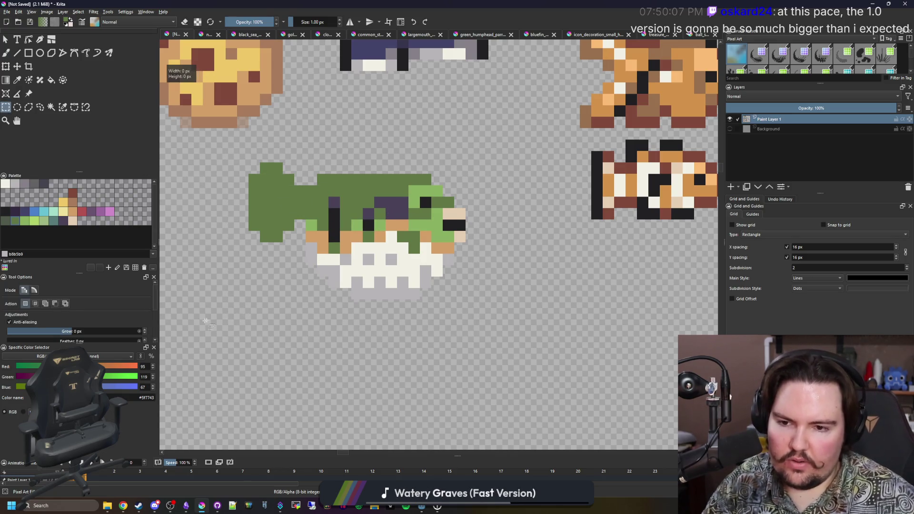
scroll(361, 245, down, 2)
scroll(368, 249, down, 1)
key(b)
scroll(374, 251, down, 2)
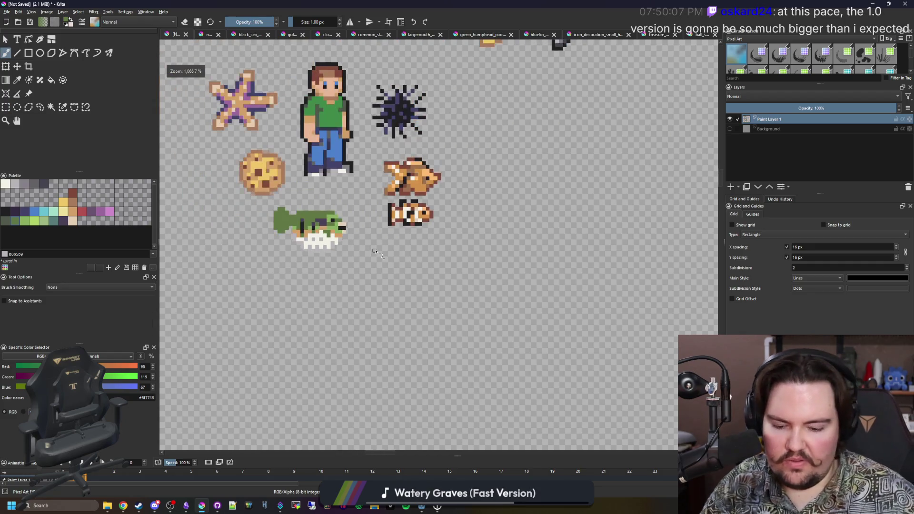
scroll(375, 251, up, 1)
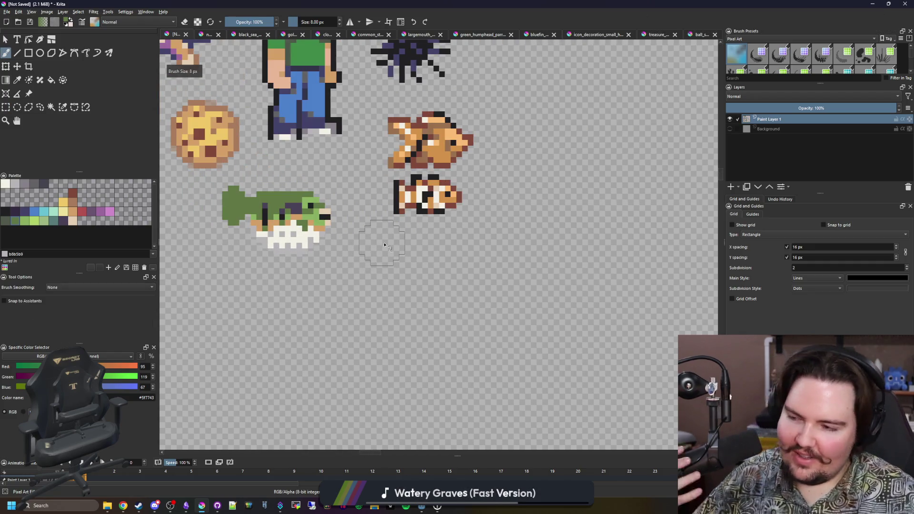
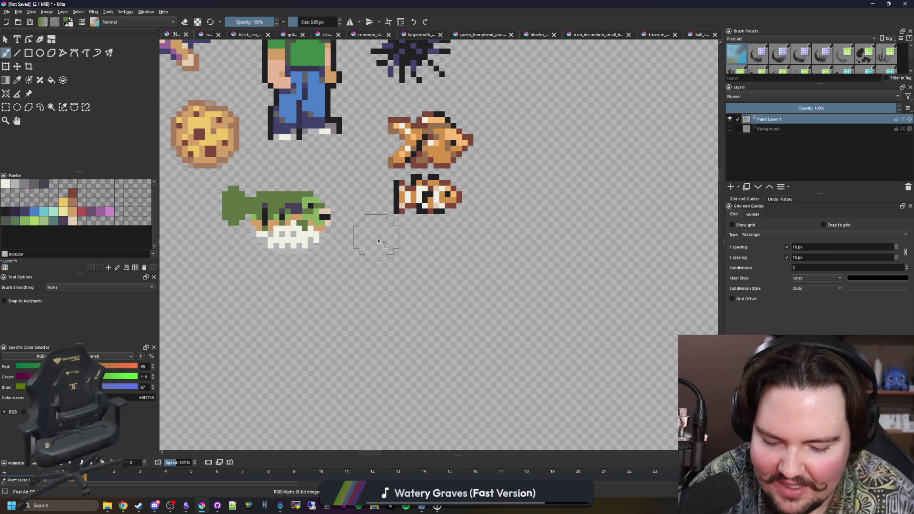
Stamp a large green round body below the clownfish with an enlarged brush
key(bracketright)
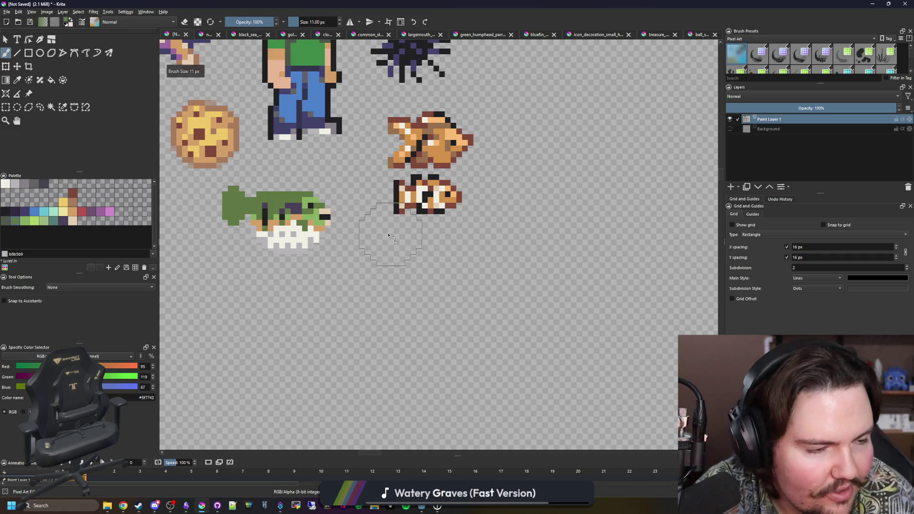
scroll(324, 257, up, 2)
drag(321, 269, 199, 198)
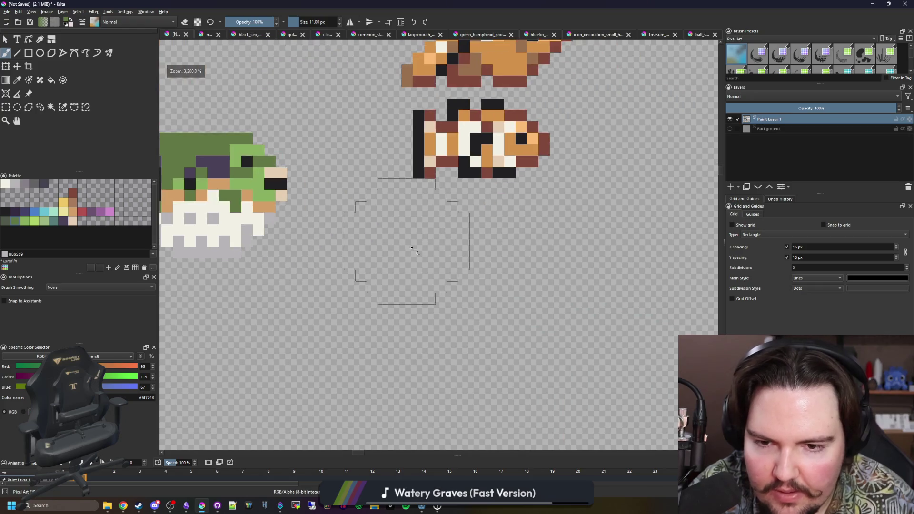
click(430, 299)
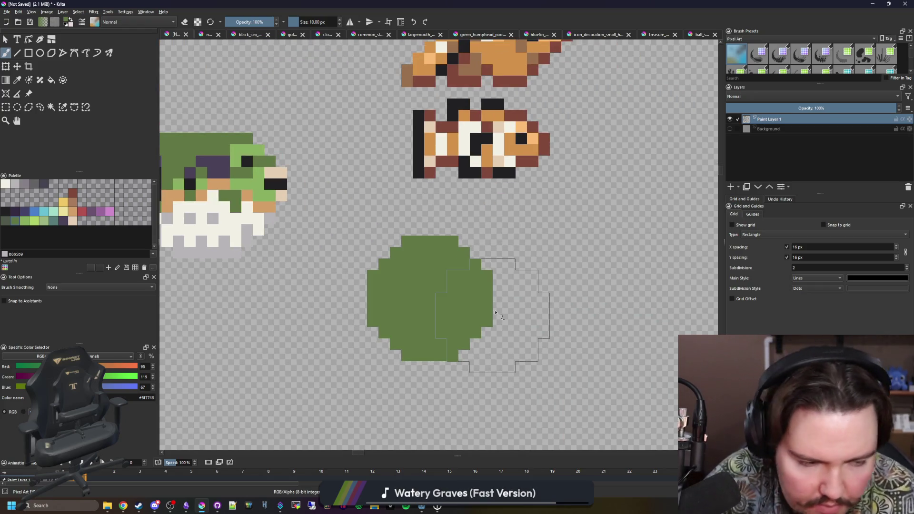
key(bracketleft)
key(bracketleft)
key(bracketleft)
key(bracketleft)
key(bracketleft)
key(bracketleft)
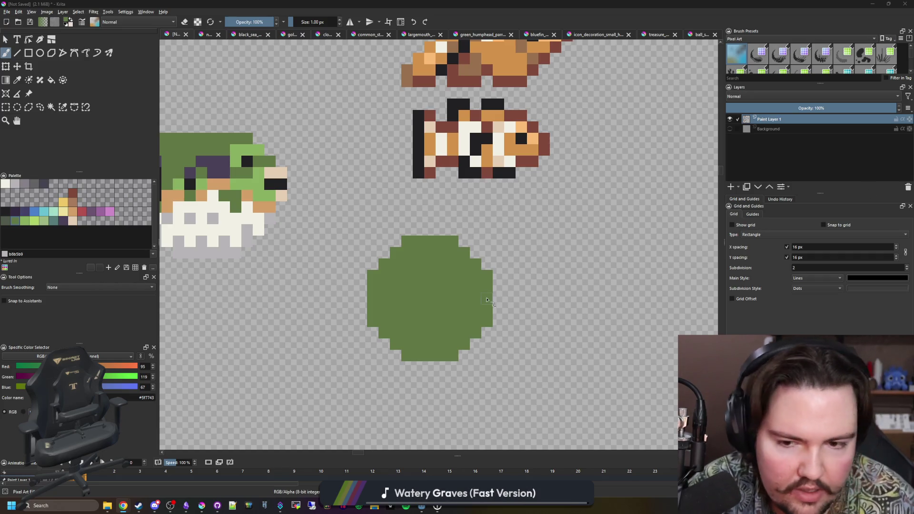
scroll(488, 301, down, 3)
scroll(469, 303, up, 3)
Undo the body stamp and restamp it slightly further right, then return to a 1 px brush
key(bracketright)
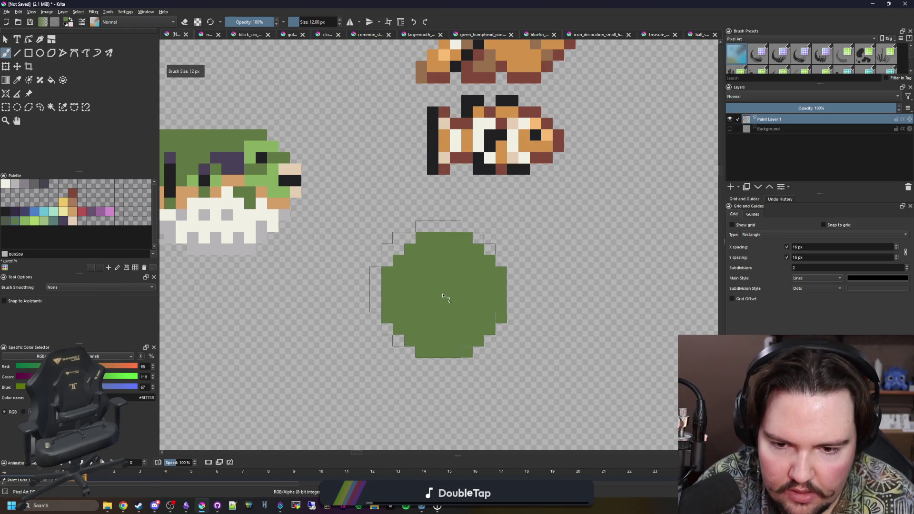
key(bracketright)
key(ctrl+z)
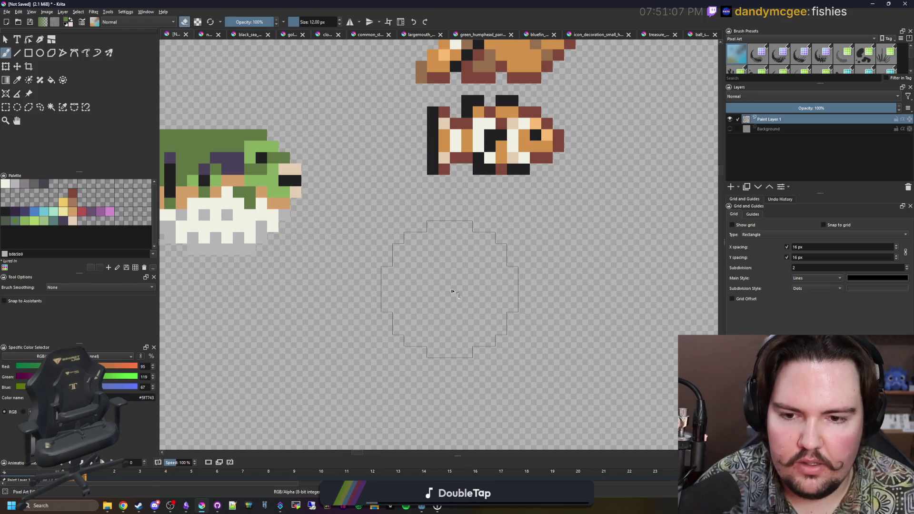
click(473, 300)
key(bracketleft)
key(bracketleft)
key(bracketleft)
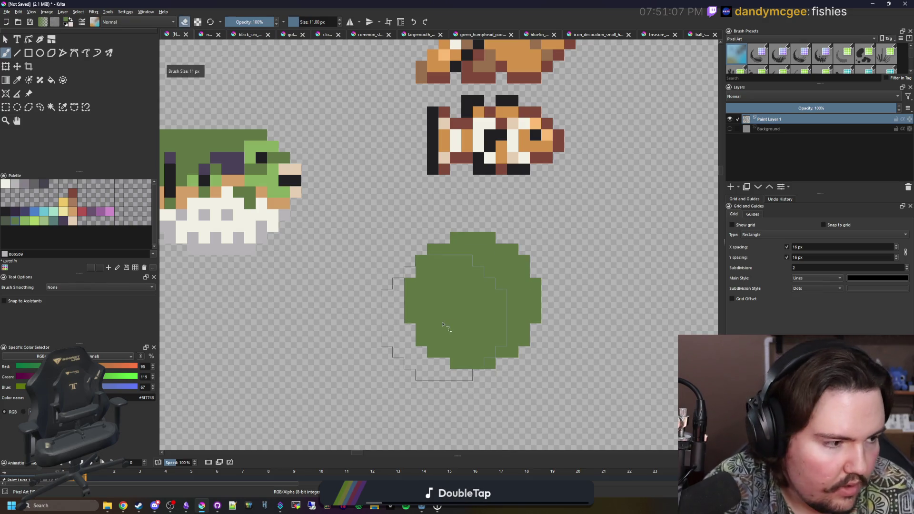
scroll(399, 316, up, 2)
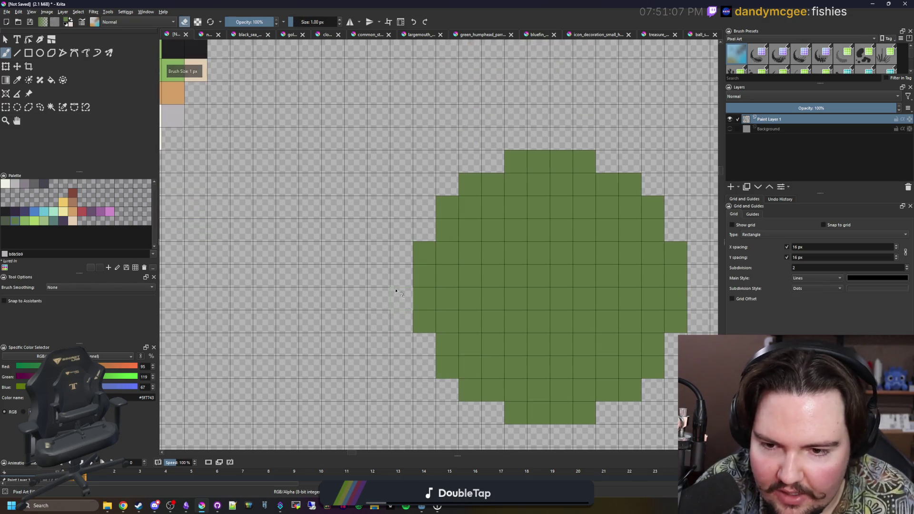
Paint a green tail left of the blob and snout pixels on its right edge
mouse_move(407, 277)
mouse_down()
mouse_move(356, 322)
mouse_move(333, 235)
mouse_move(334, 347)
mouse_move(313, 240)
mouse_up()
mouse_move(384, 312)
mouse_down()
mouse_move(383, 295)
mouse_move(368, 321)
mouse_up()
scroll(379, 277, down, 1)
scroll(379, 278, down, 1)
scroll(384, 269, up, 2)
scroll(372, 257, down, 4)
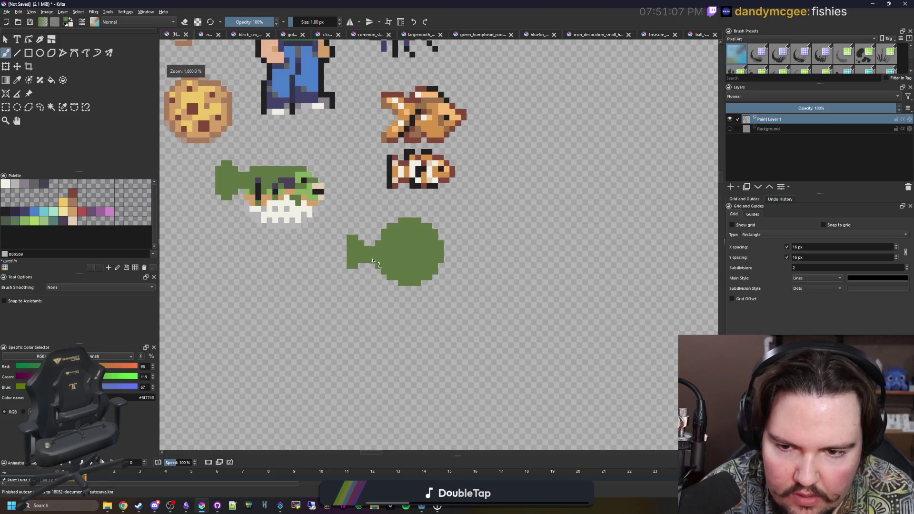
scroll(373, 261, up, 2)
scroll(386, 336, down, 6)
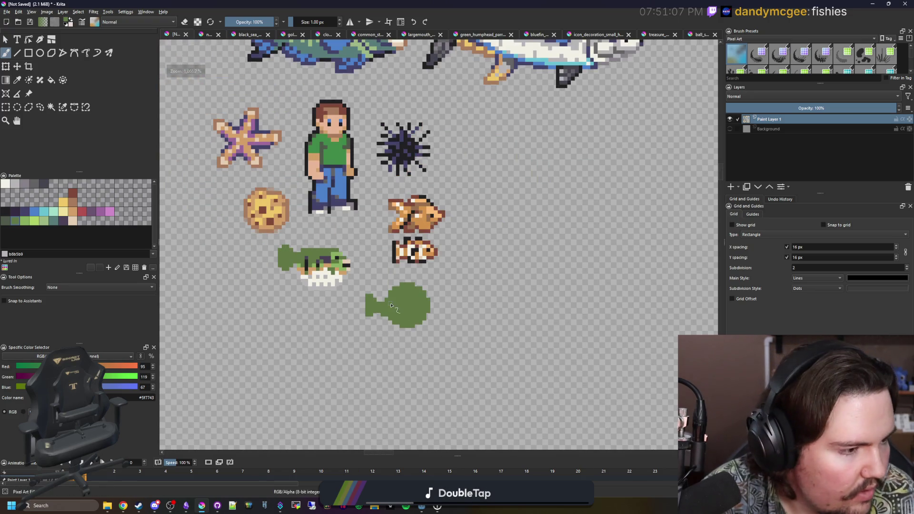
scroll(399, 307, up, 1)
scroll(401, 307, up, 1)
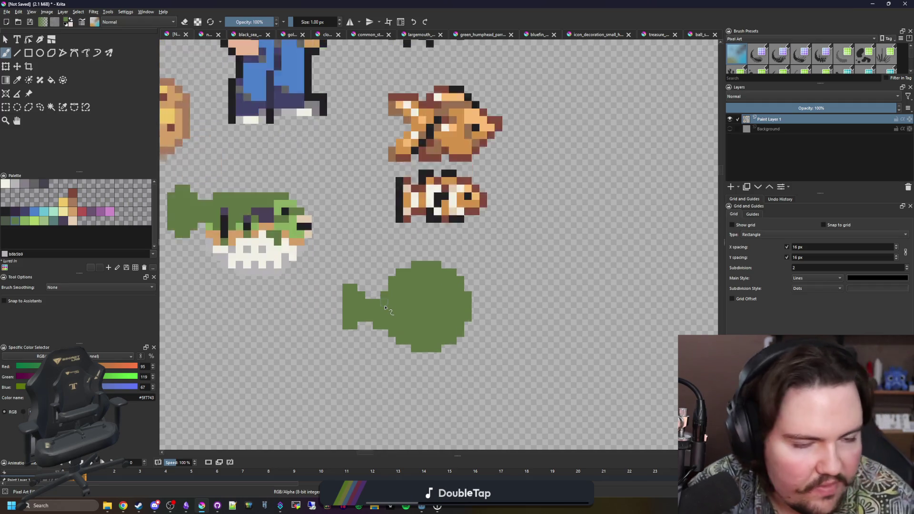
scroll(428, 292, up, 3)
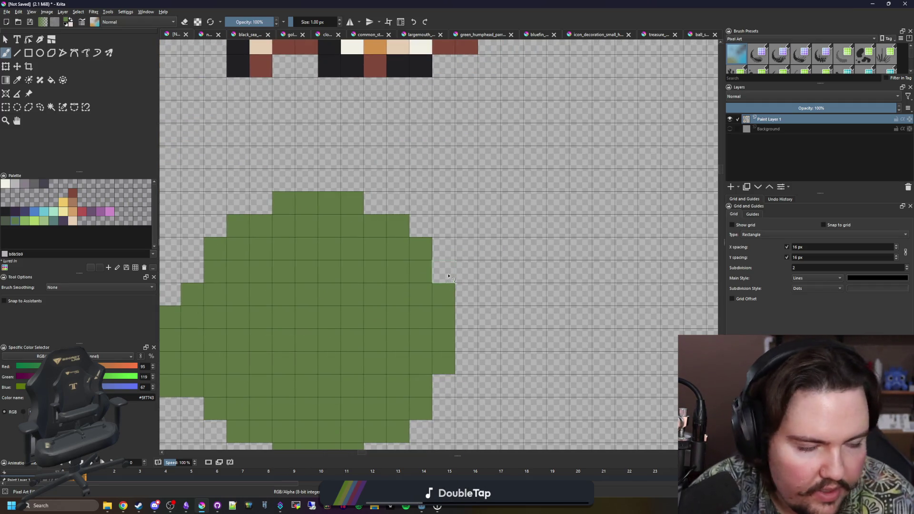
drag(443, 272, 468, 273)
click(463, 293)
click(463, 344)
scroll(395, 236, down, 2)
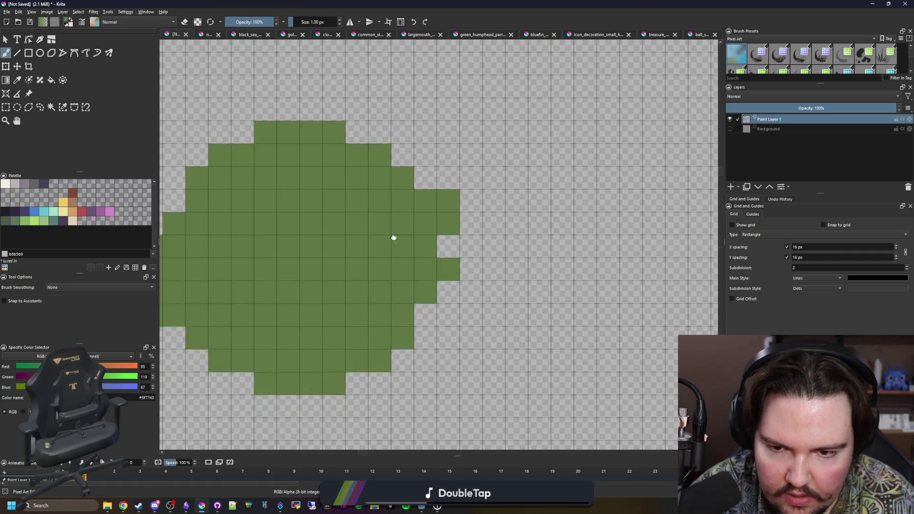
scroll(412, 231, up, 1)
scroll(413, 231, up, 1)
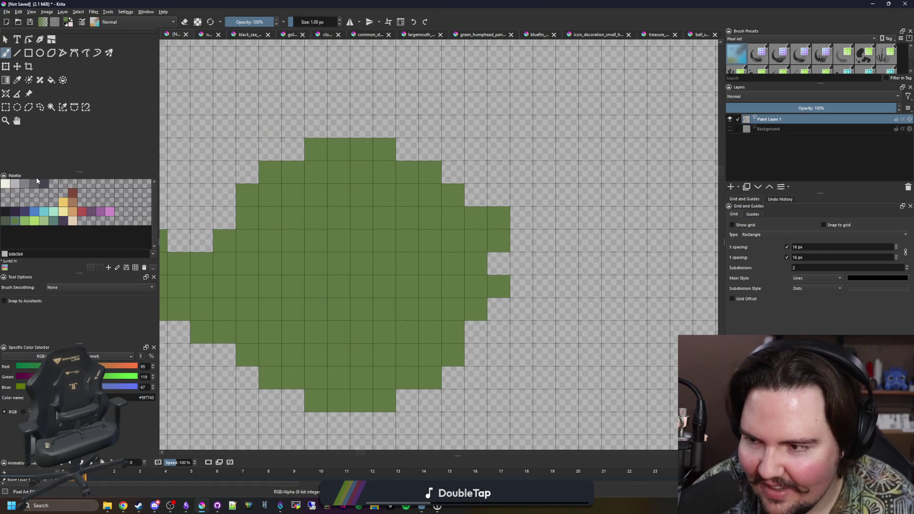
Place and tidy dark pixels on the snout, erasing strays and resampling the body green
click(5, 213)
click(476, 265)
scroll(479, 254, down, 1)
scroll(483, 222, up, 1)
key(e)
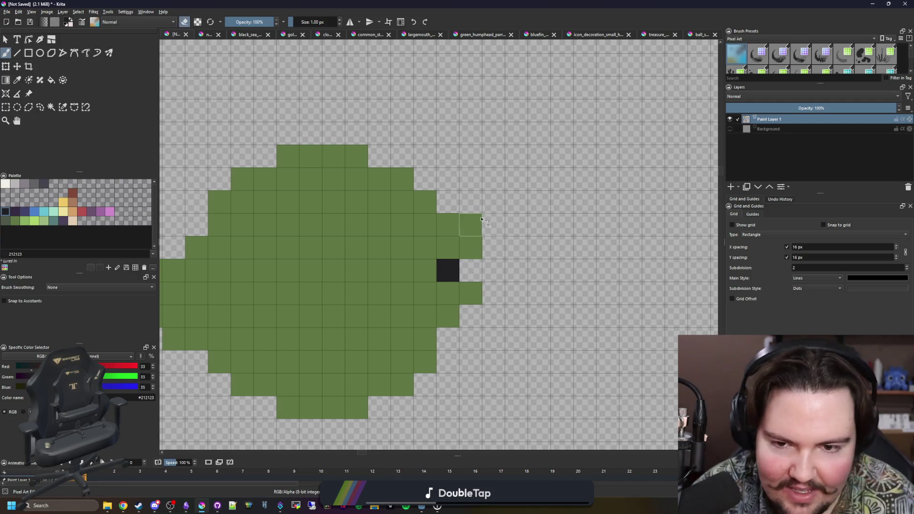
click(447, 255)
key(e)
key(e)
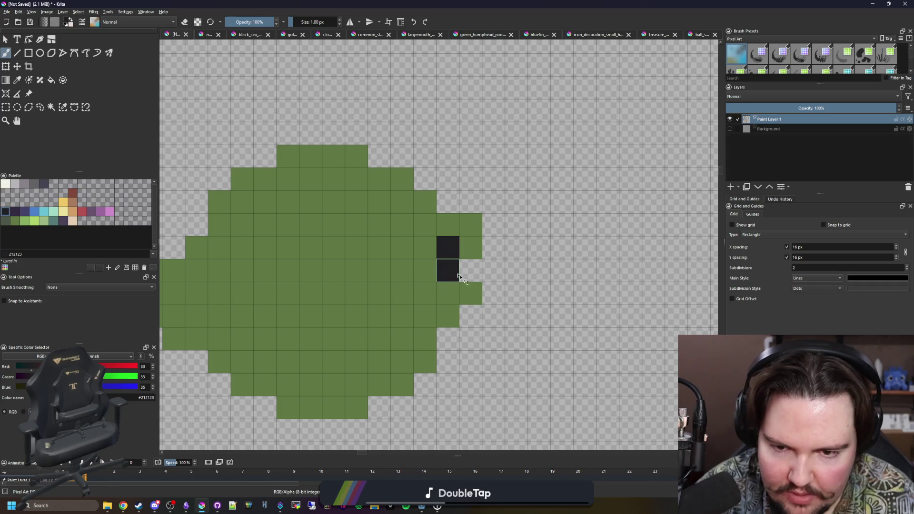
click(449, 276)
click(471, 248)
key(e)
ctrl+click(469, 279)
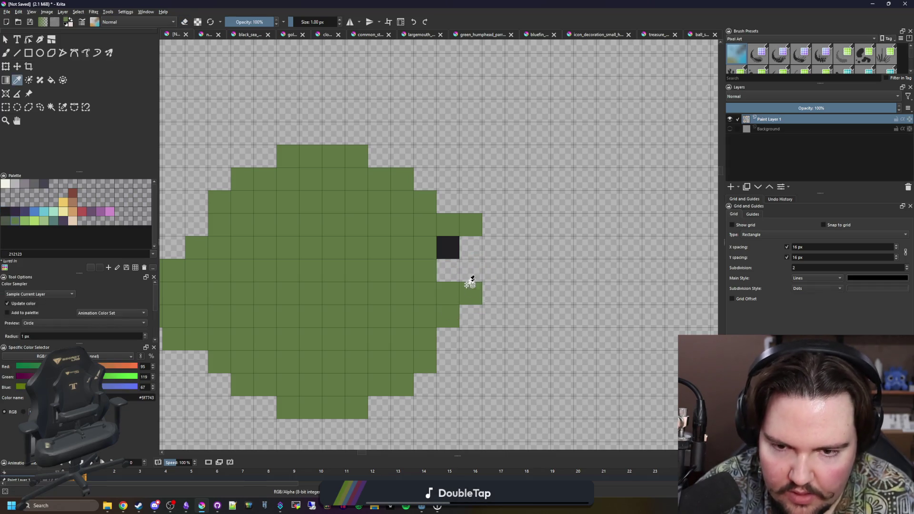
scroll(463, 288, down, 2)
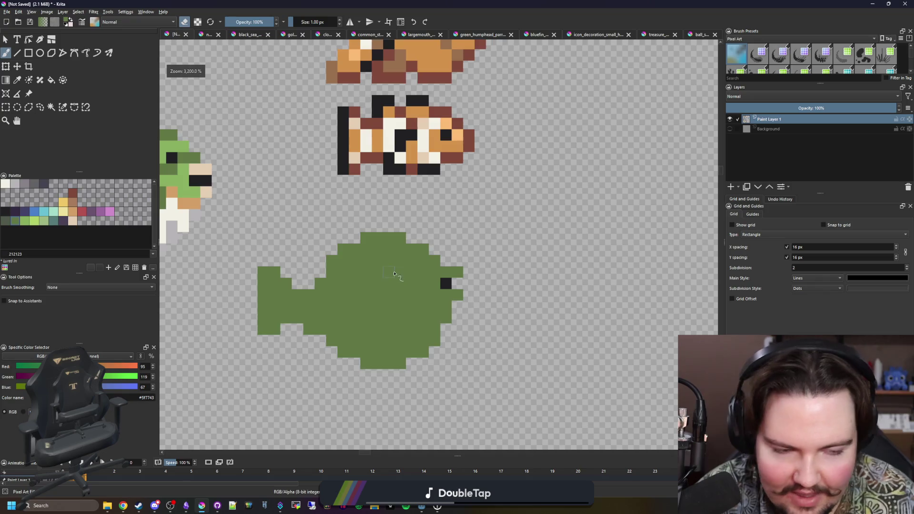
scroll(394, 275, up, 2)
Add a dark mouth pixel and an off-white eye with a black pupil on the head
key(x)
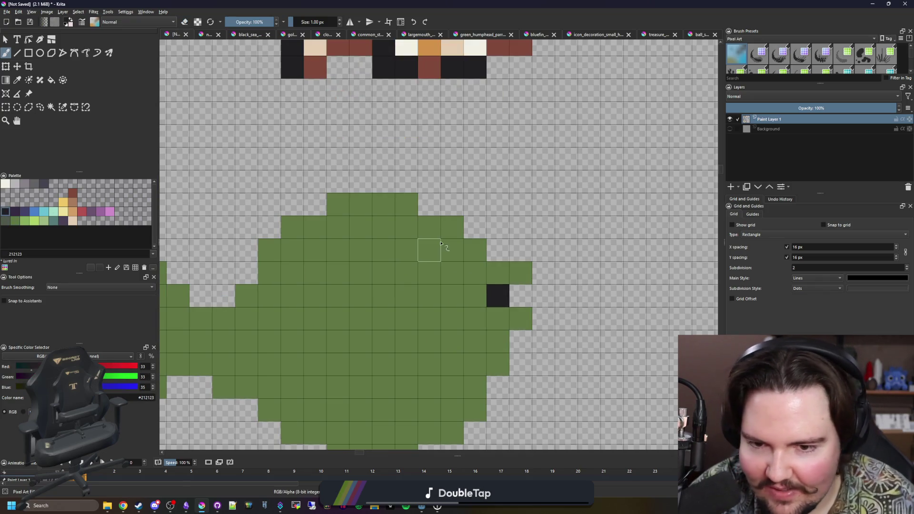
click(429, 274)
mouse_move(429, 314)
mouse_down()
mouse_move(425, 244)
mouse_move(391, 276)
mouse_up()
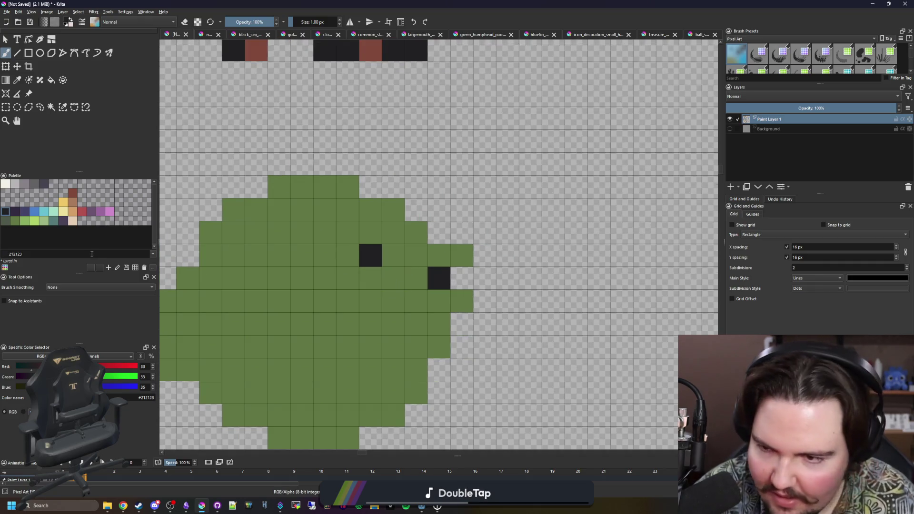
click(8, 185)
mouse_move(348, 255)
mouse_down()
mouse_move(347, 233)
mouse_move(393, 243)
mouse_up()
scroll(427, 279, down, 2)
scroll(427, 279, up, 2)
key(ctrl+z)
key(ctrl+z)
key(ctrl+z)
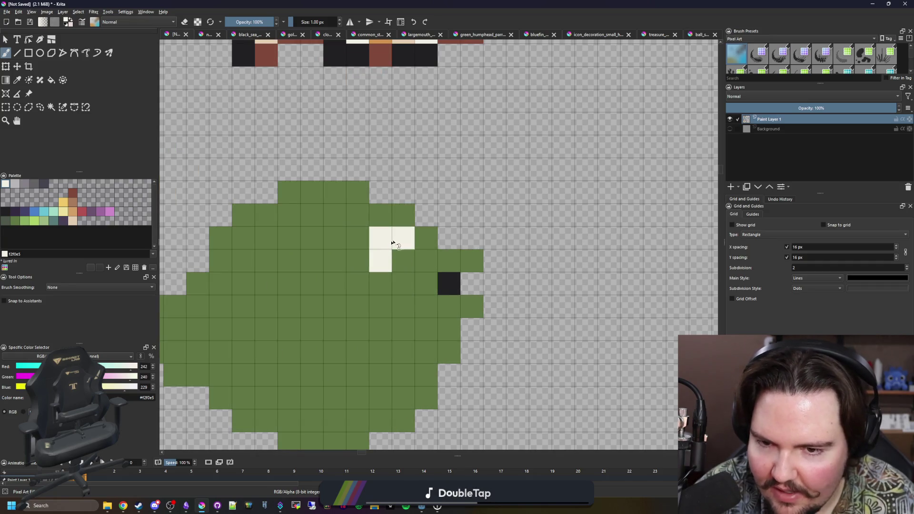
click(10, 212)
click(403, 261)
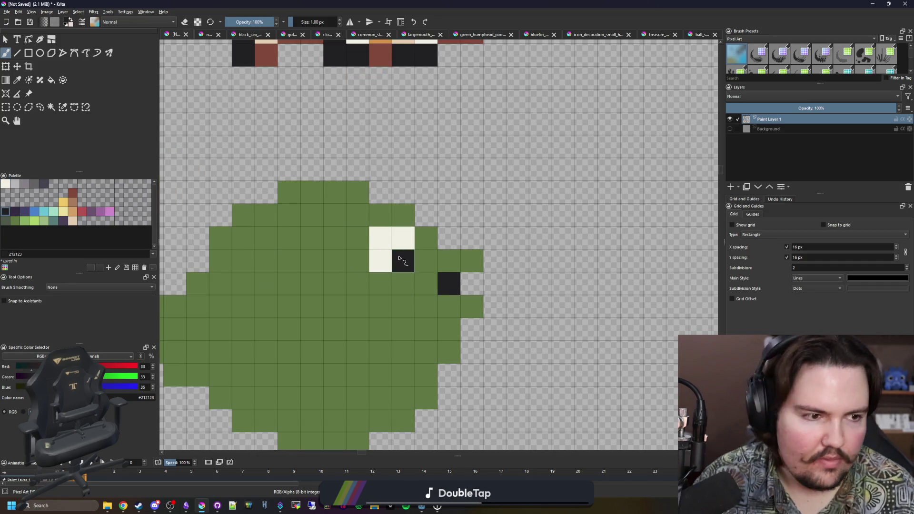
Nudge the mouth pixel down one cell with a transform and pick light green for fins
drag(352, 268, 388, 257)
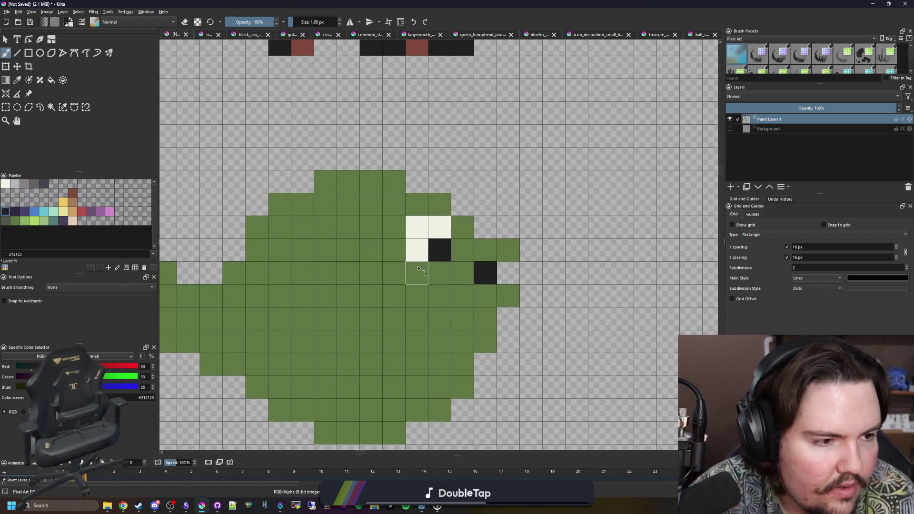
scroll(419, 269, down, 2)
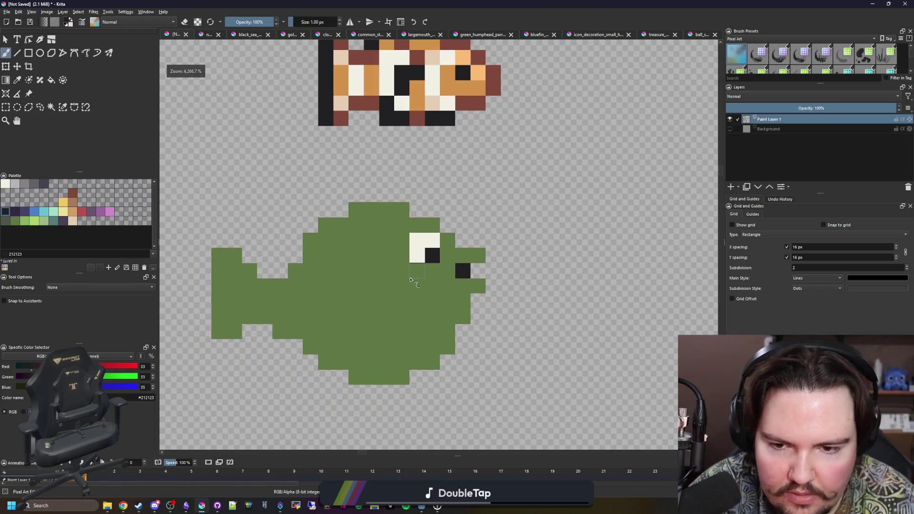
scroll(450, 273, up, 2)
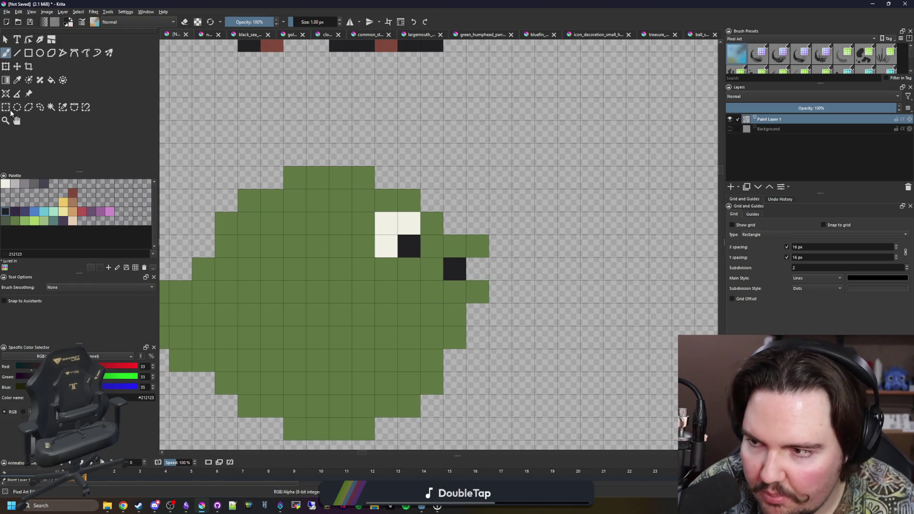
key(ctrl+t)
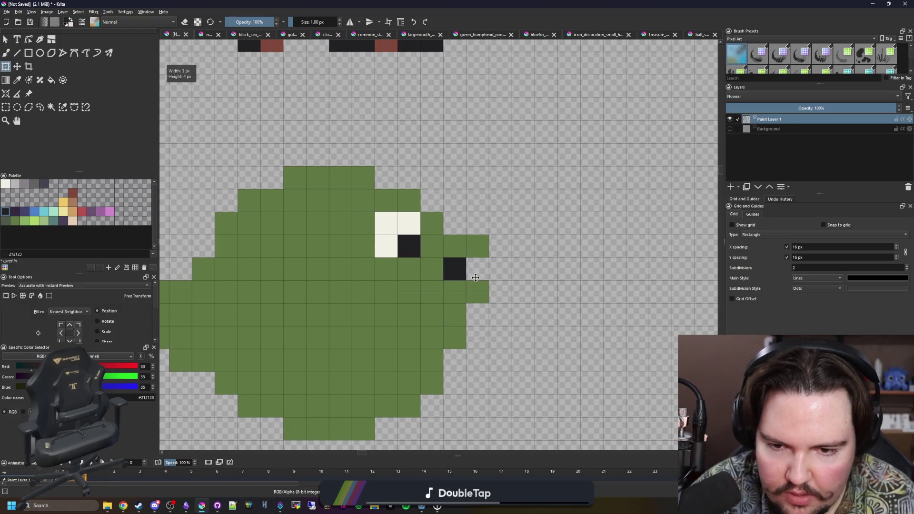
key(Down)
key(Return)
key(b)
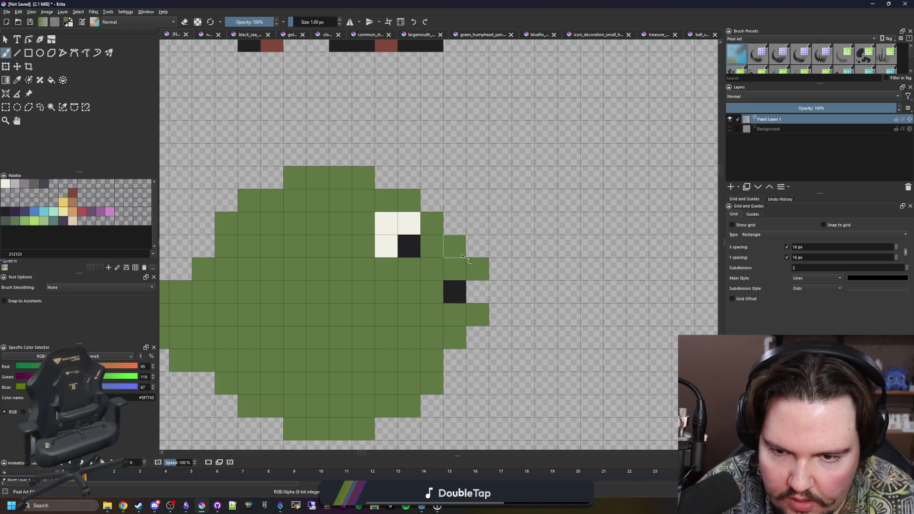
scroll(428, 271, down, 1)
scroll(427, 269, down, 1)
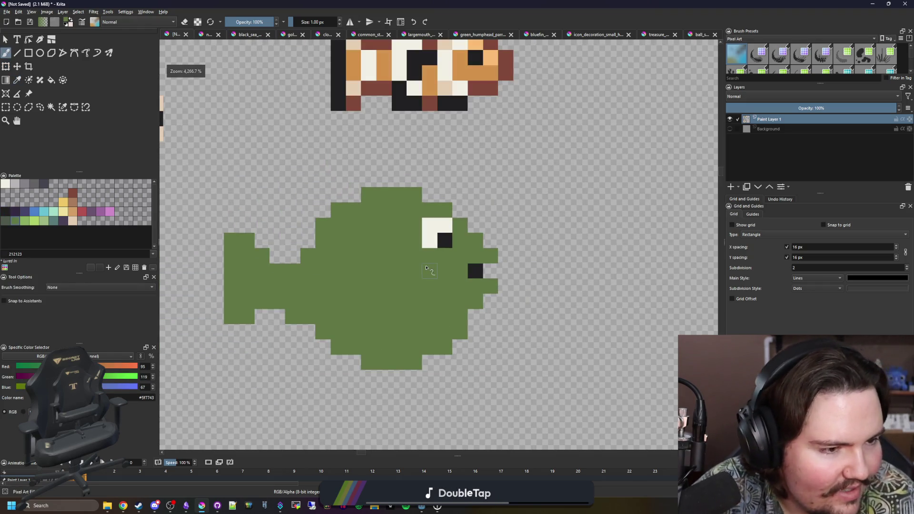
scroll(429, 271, up, 1)
scroll(457, 270, down, 2)
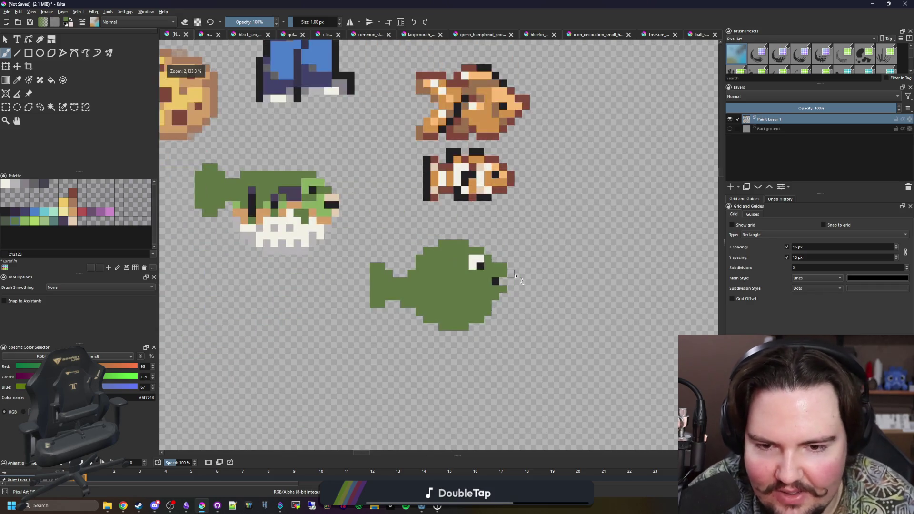
scroll(458, 270, up, 1)
scroll(450, 272, up, 1)
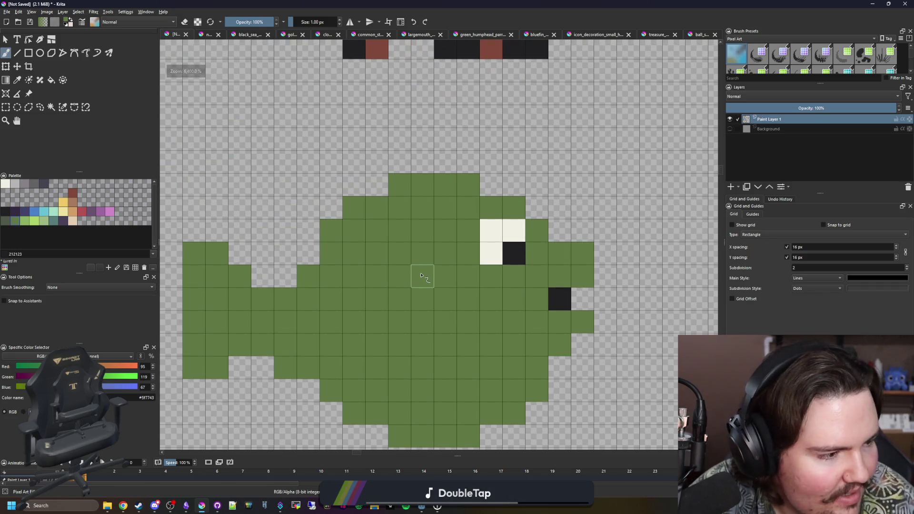
scroll(429, 286, down, 1)
scroll(371, 297, up, 1)
scroll(351, 299, down, 1)
scroll(351, 301, up, 1)
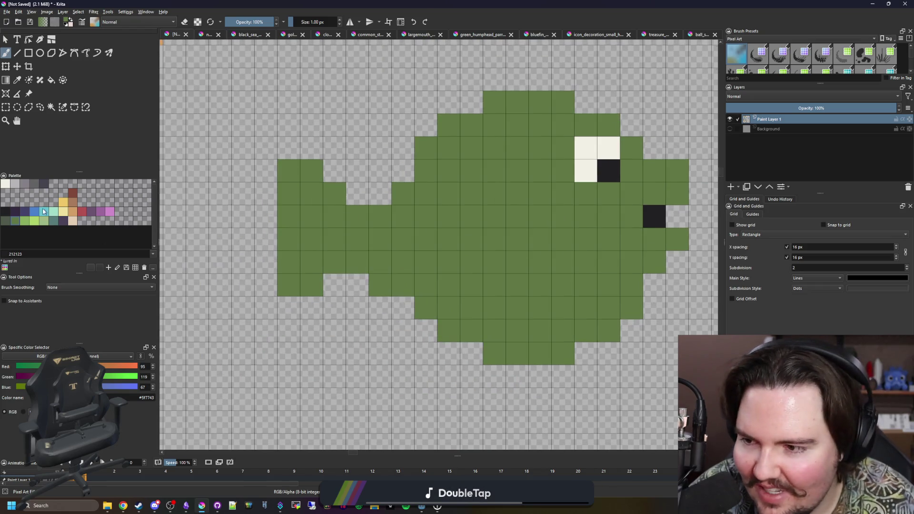
click(24, 223)
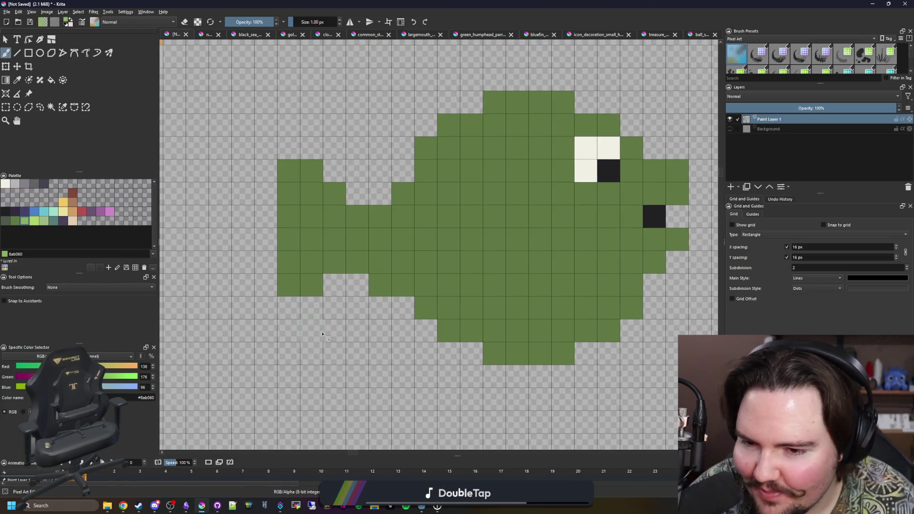
scroll(329, 327, down, 1)
scroll(341, 325, up, 1)
scroll(371, 272, up, 1)
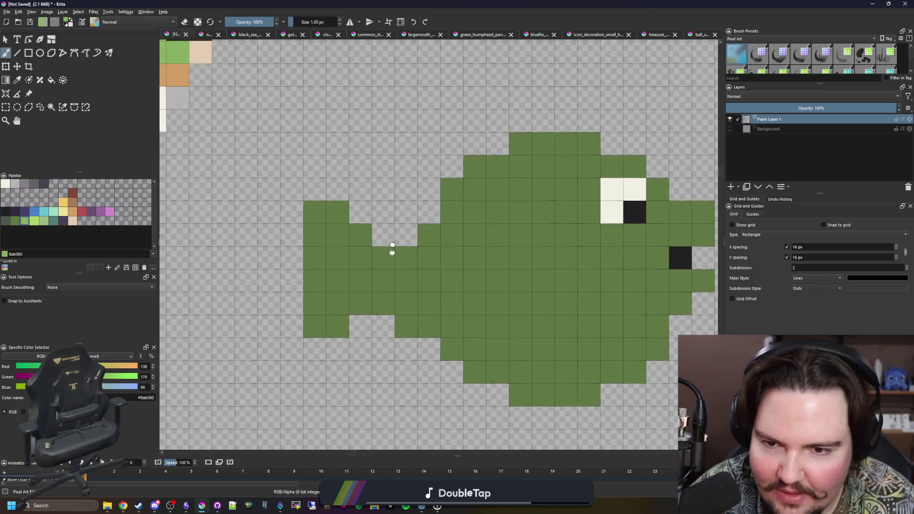
scroll(392, 249, up, 1)
Paint light-green spines along the fish's back and a light-green fin below its body
click(429, 202)
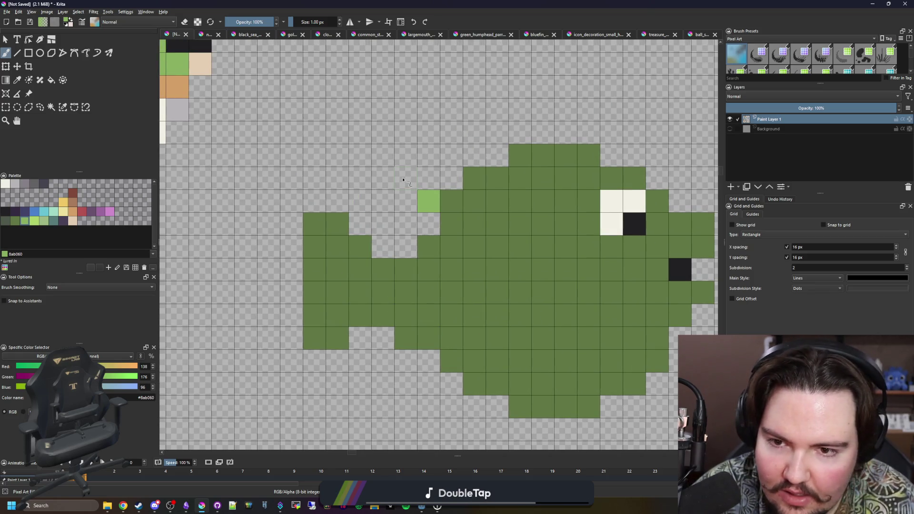
mouse_move(403, 178)
mouse_down()
mouse_move(428, 156)
mouse_move(450, 178)
mouse_up()
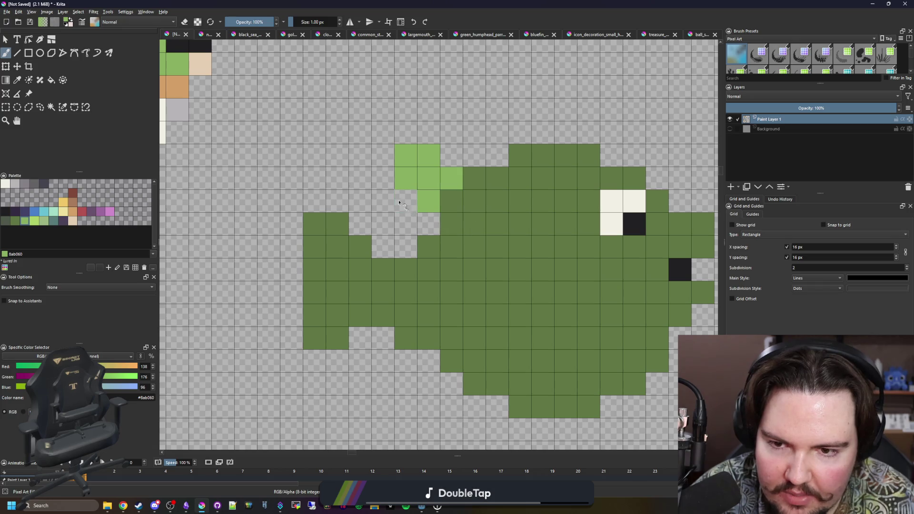
drag(392, 198, 390, 178)
scroll(391, 293, down, 1)
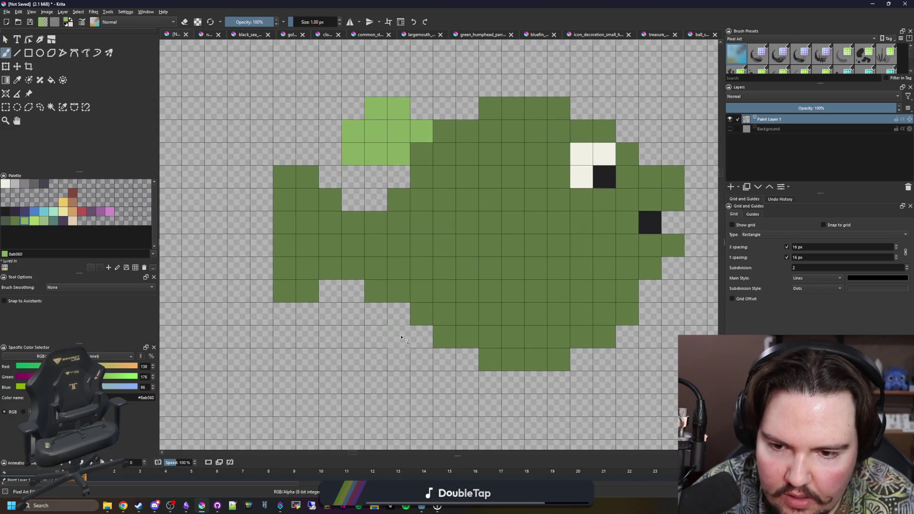
mouse_move(399, 319)
mouse_down()
mouse_move(353, 360)
mouse_move(421, 337)
mouse_move(366, 387)
mouse_move(320, 325)
mouse_up()
scroll(359, 386, down, 2)
scroll(350, 357, up, 2)
Erase stray fin pixels and add a diagonal light-green marking across the upper body
key(e)
scroll(320, 325, down, 2)
scroll(343, 300, down, 1)
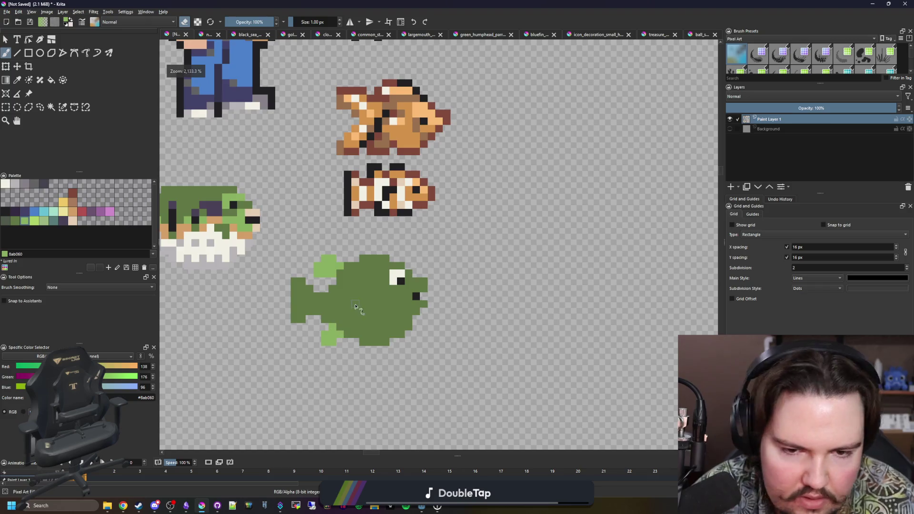
key(e)
scroll(372, 262, up, 1)
scroll(372, 262, up, 1)
scroll(373, 261, up, 1)
drag(361, 312, 328, 262)
key(e)
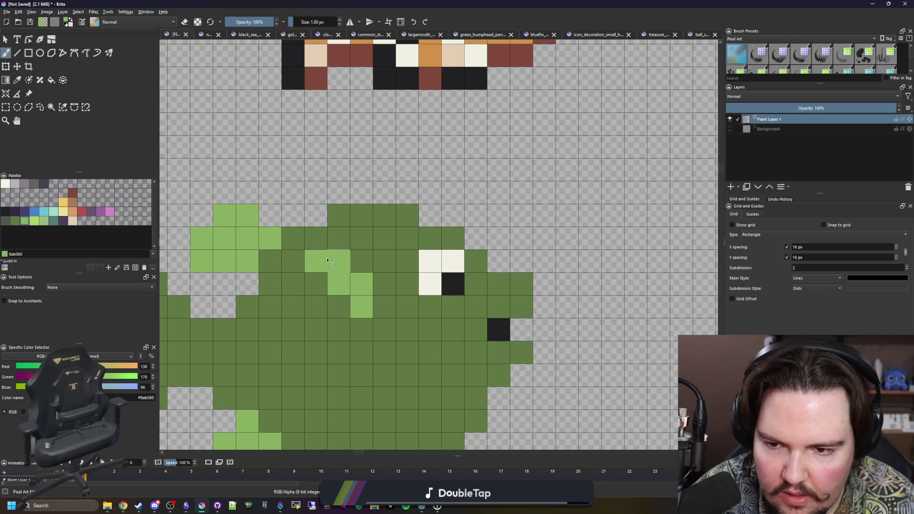
scroll(365, 306, down, 4)
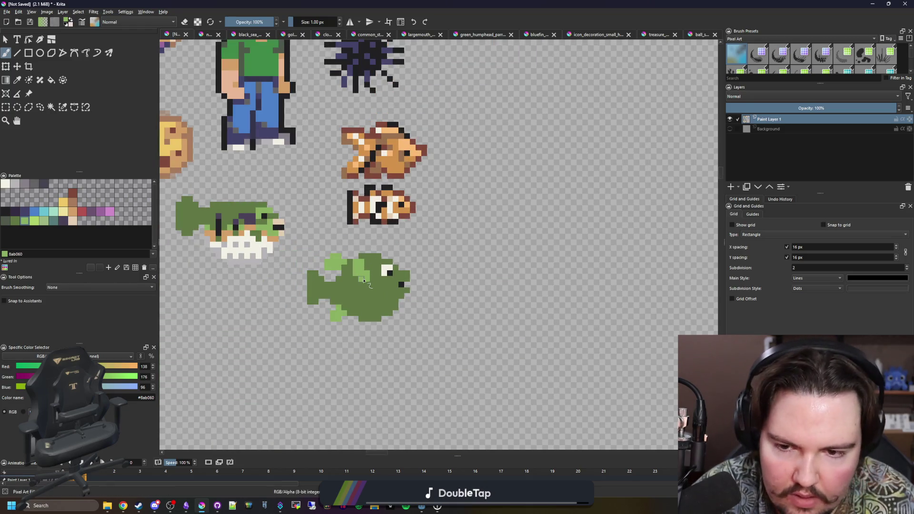
scroll(367, 284, up, 2)
scroll(394, 322, up, 2)
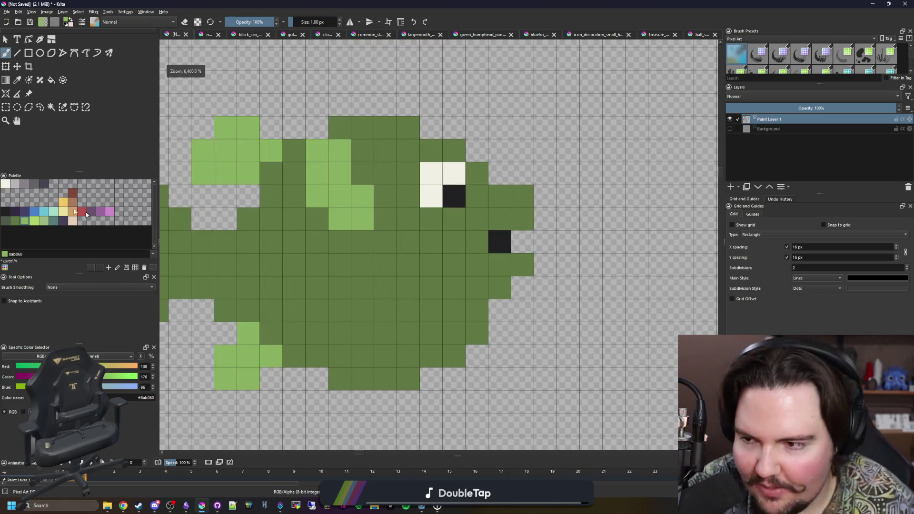
click(5, 185)
drag(292, 261, 346, 270)
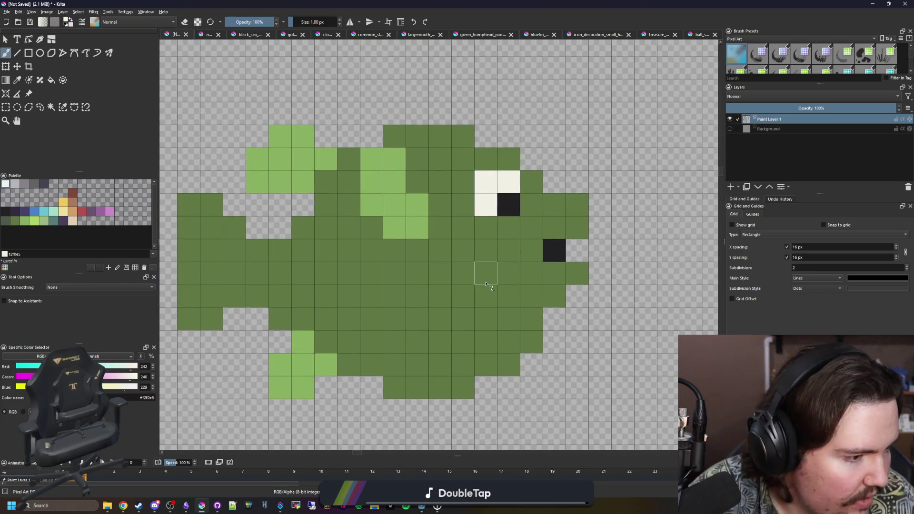
Paint a cream stripe across the fish's middle and fill the lower body cream
drag(419, 316, 444, 314)
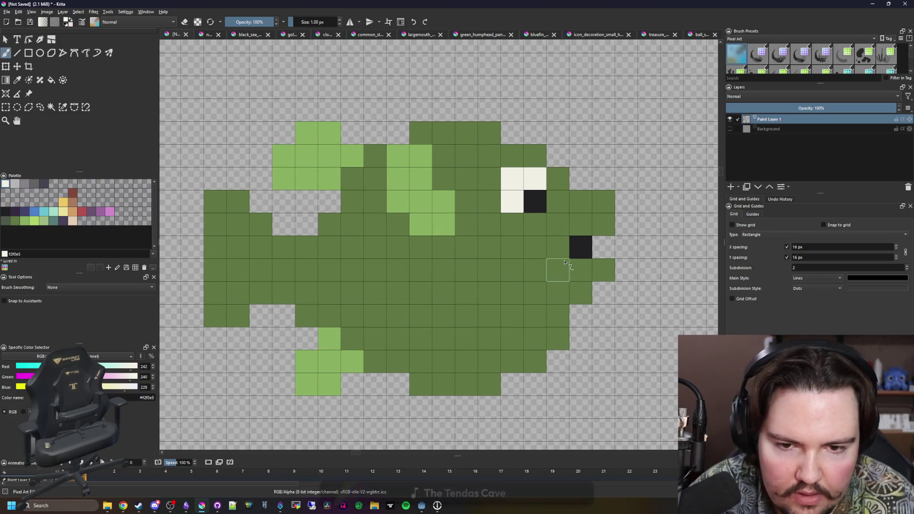
drag(603, 279, 300, 274)
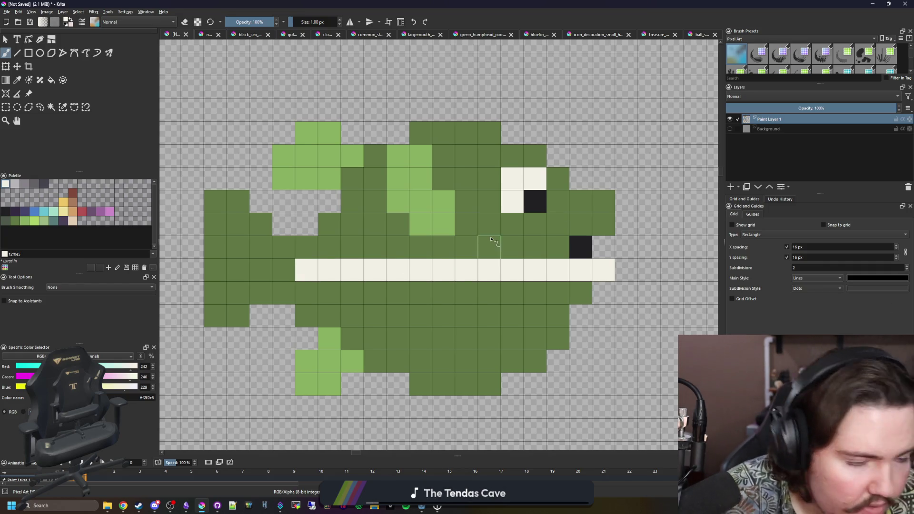
drag(260, 293, 329, 293)
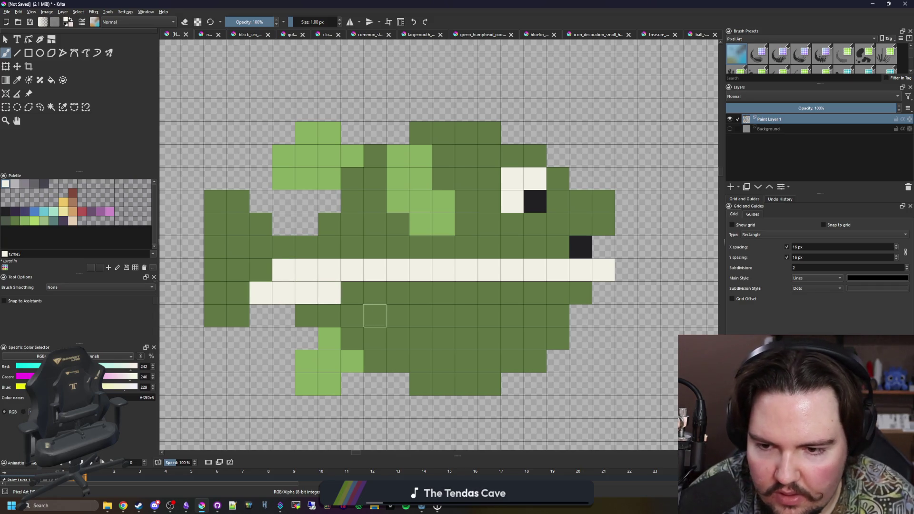
key(f)
click(377, 317)
key(b)
Repaint the top cream row and one stray cell back to dark green
ctrl+click(496, 244)
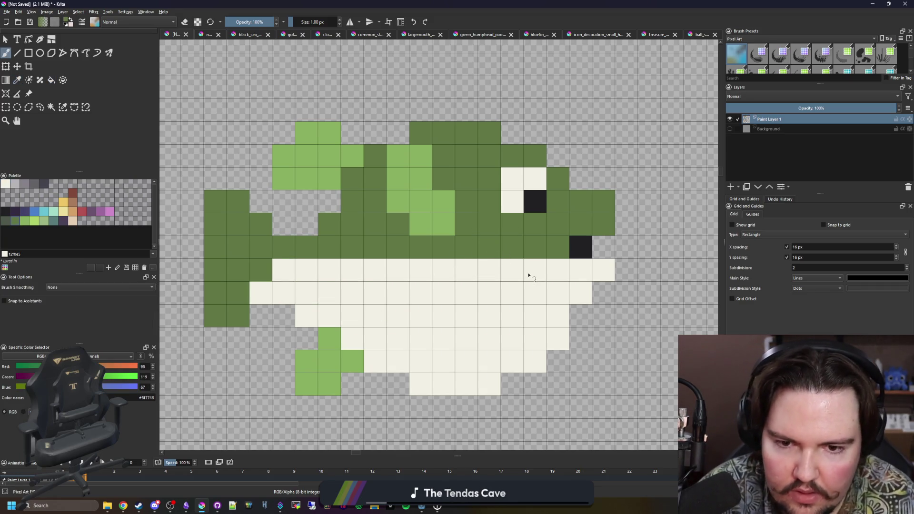
drag(530, 272, 372, 270)
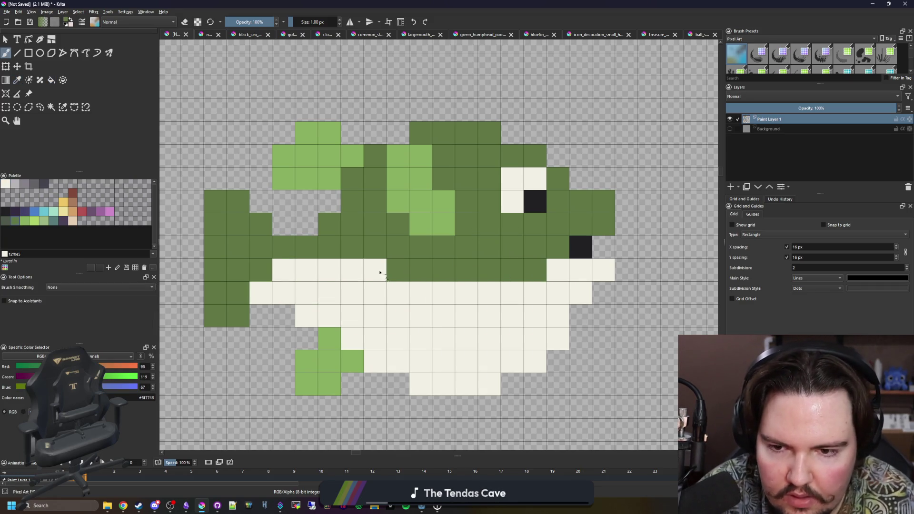
click(351, 267)
key(p)
drag(337, 264, 402, 279)
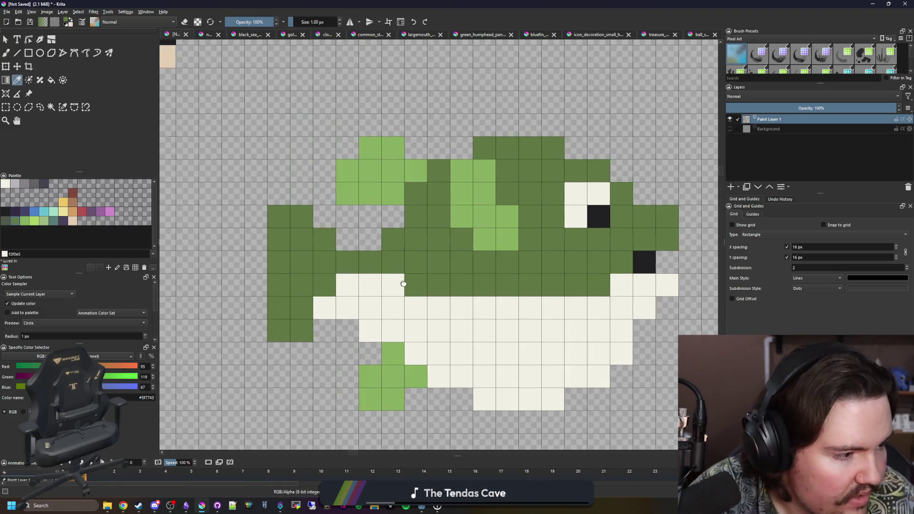
Colour the tail and both fins tan by brush and fill, undo a stray background fill, then switch to Chrome
click(73, 213)
key(b)
mouse_move(303, 331)
mouse_down()
mouse_move(279, 215)
mouse_move(279, 333)
mouse_move(324, 247)
mouse_move(349, 262)
mouse_up()
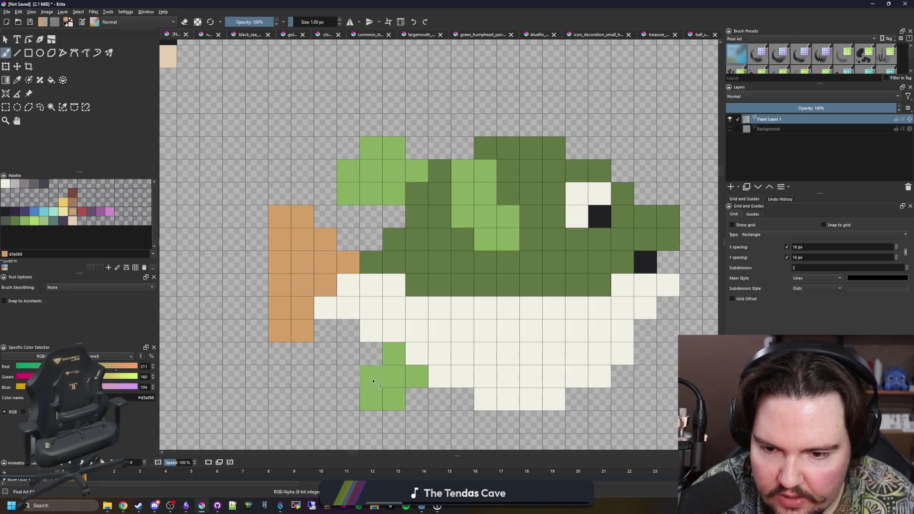
key(f)
click(384, 393)
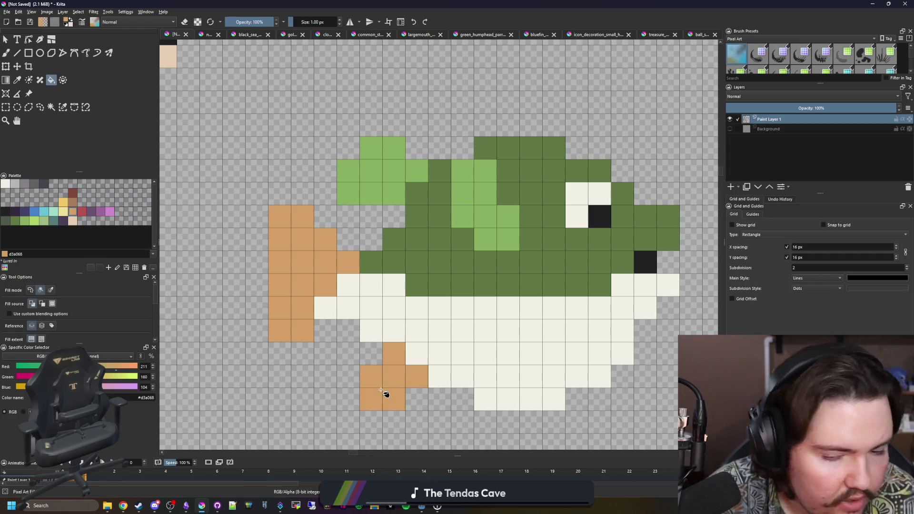
click(362, 355)
key(ctrl+z)
click(388, 153)
scroll(398, 239, right, 3)
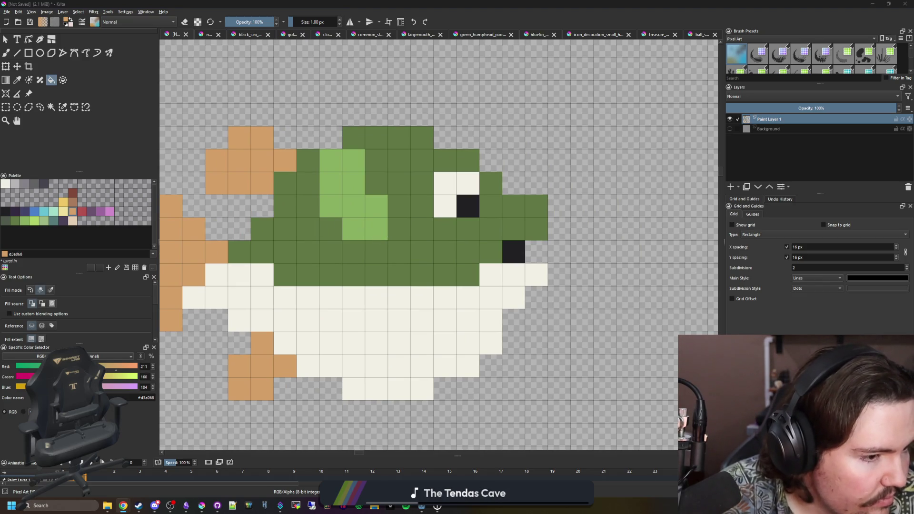
key(alt+Tab)
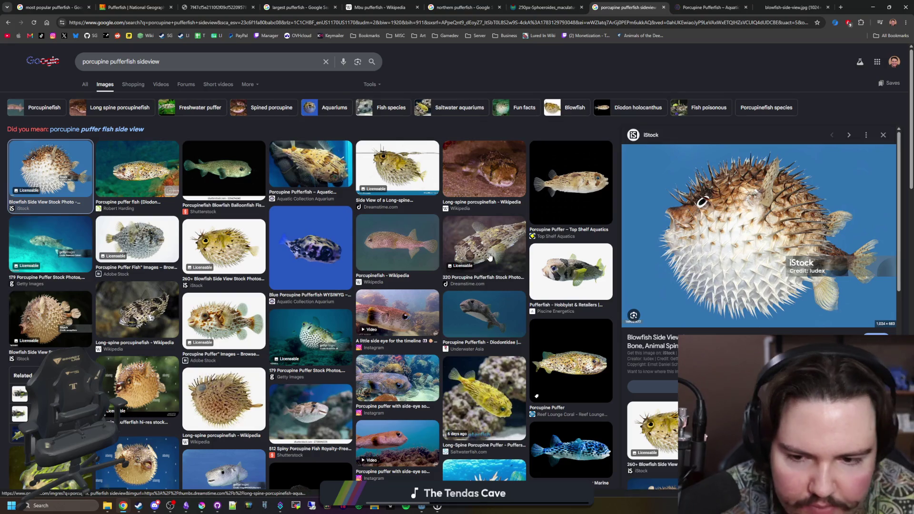
Preview several porcupine pufferfish photos, ending on the A-Z Animals one, then return to Krita
click(236, 311)
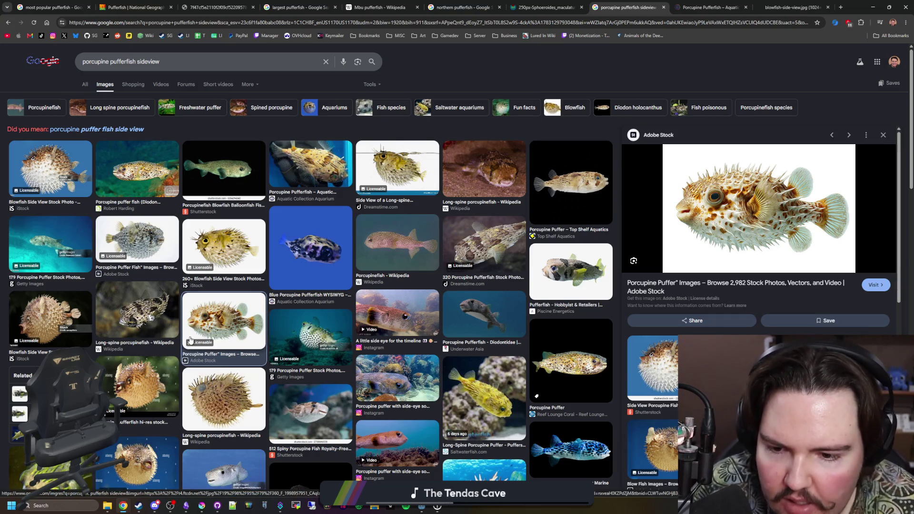
click(231, 383)
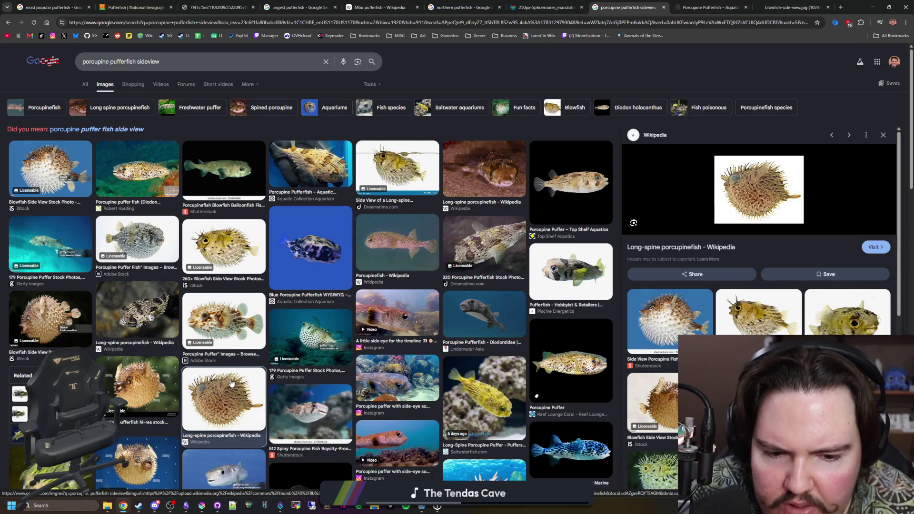
scroll(231, 383, down, 2)
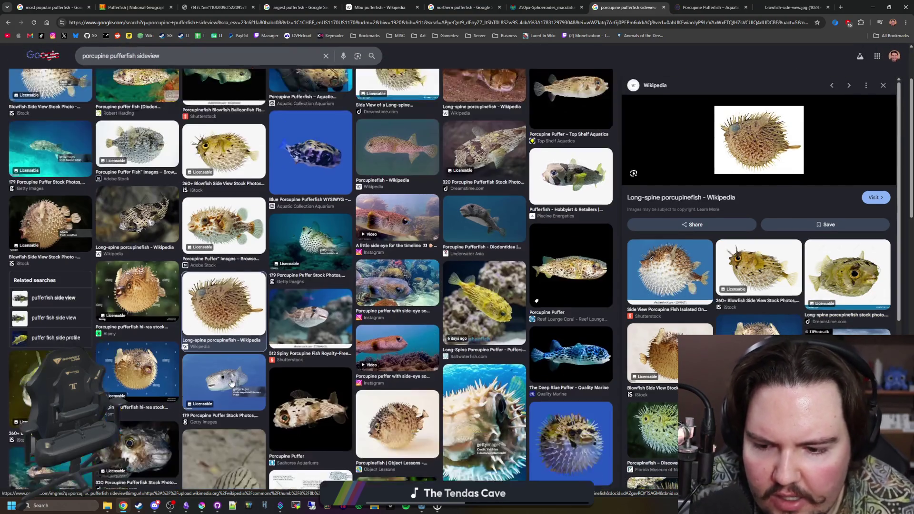
scroll(230, 380, down, 2)
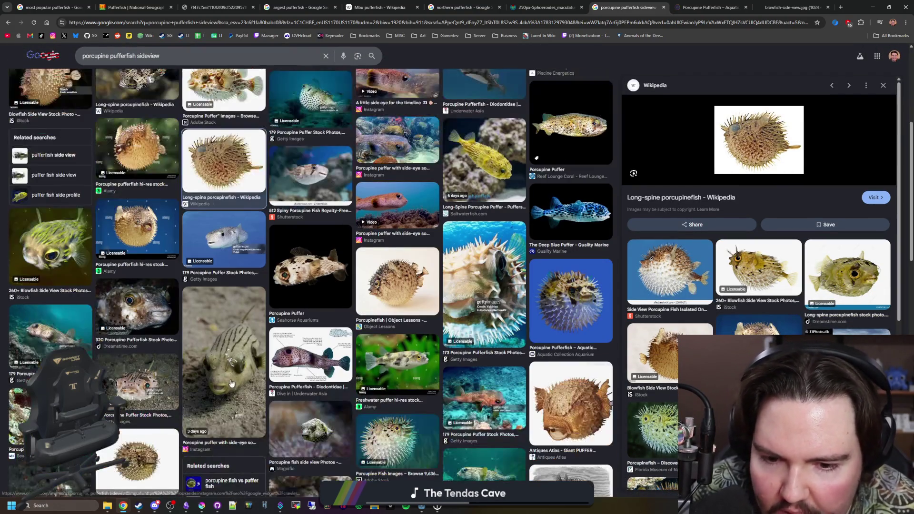
scroll(230, 384, down, 1)
scroll(231, 384, down, 1)
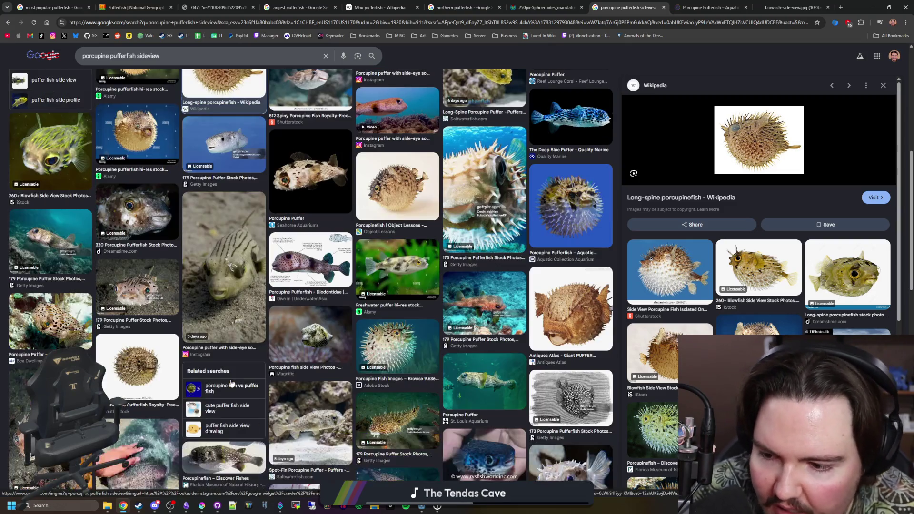
scroll(263, 370, down, 1)
scroll(262, 370, down, 1)
scroll(263, 370, down, 1)
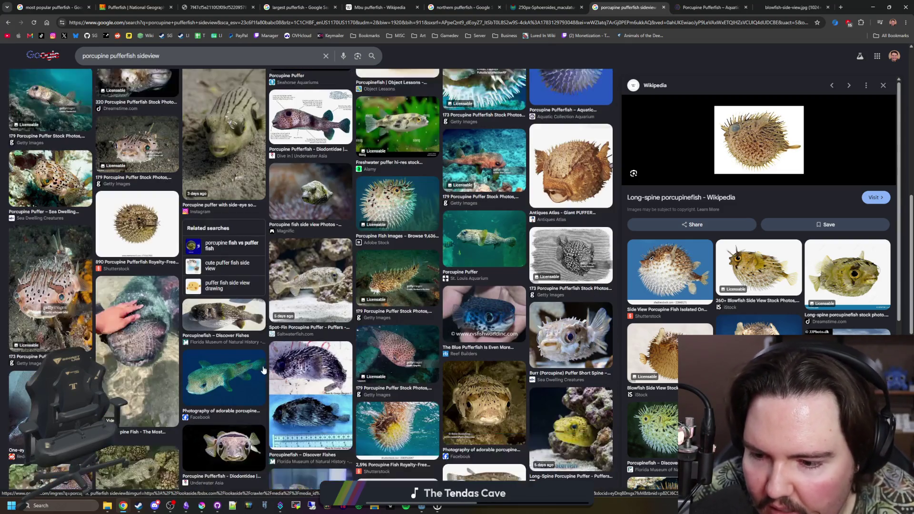
click(495, 395)
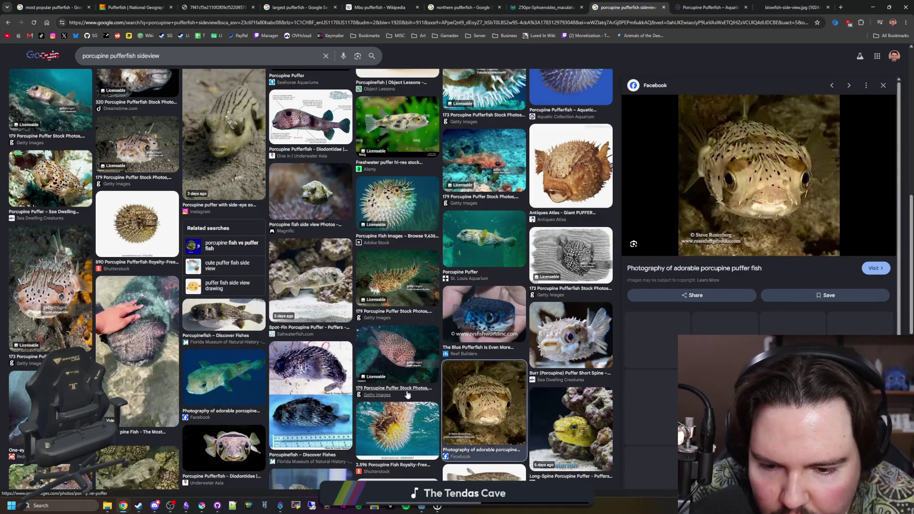
scroll(377, 379, down, 1)
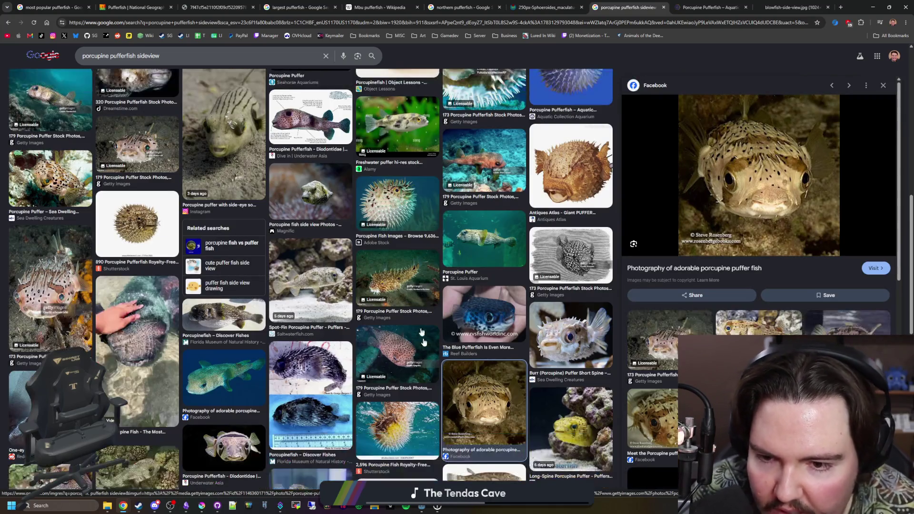
click(397, 204)
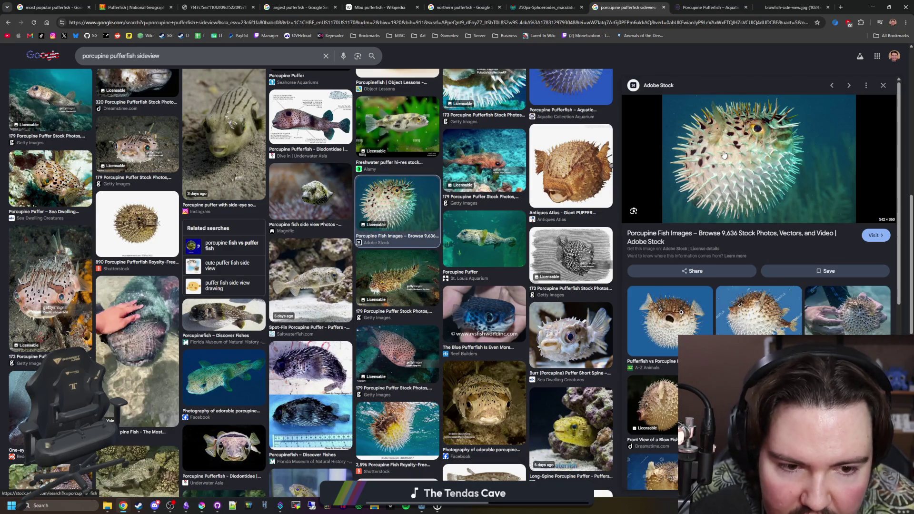
click(665, 312)
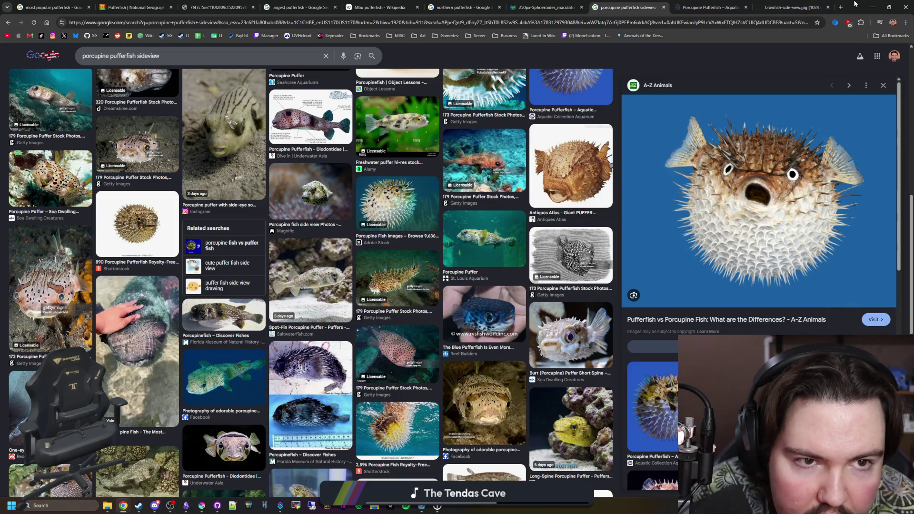
key(alt+Tab)
Fill the green body brown and undo a stray spike stroke above the head
click(72, 197)
click(352, 271)
click(75, 212)
click(72, 196)
key(b)
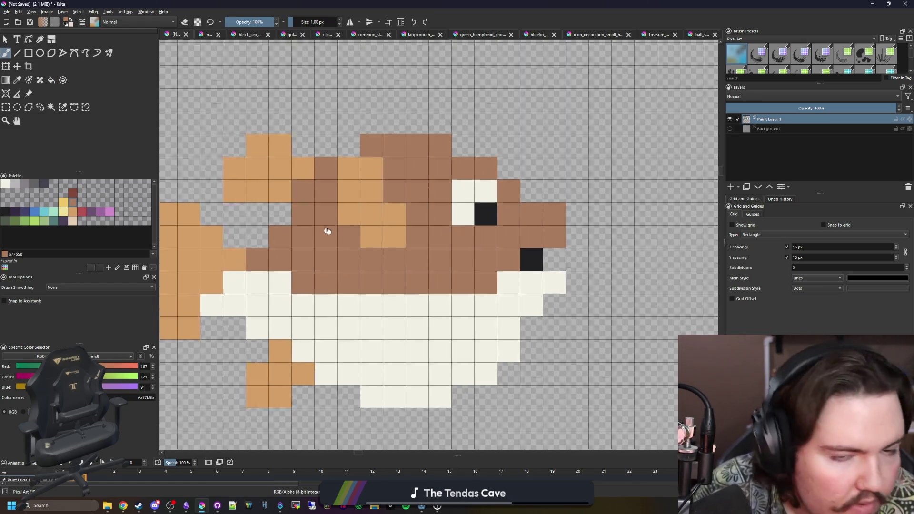
mouse_move(412, 172)
mouse_down()
mouse_move(413, 126)
mouse_move(421, 134)
mouse_up()
key(ctrl+z)
Paint dark brown spike cells along the back and dark spots beside the eye and on the body
click(73, 194)
click(412, 172)
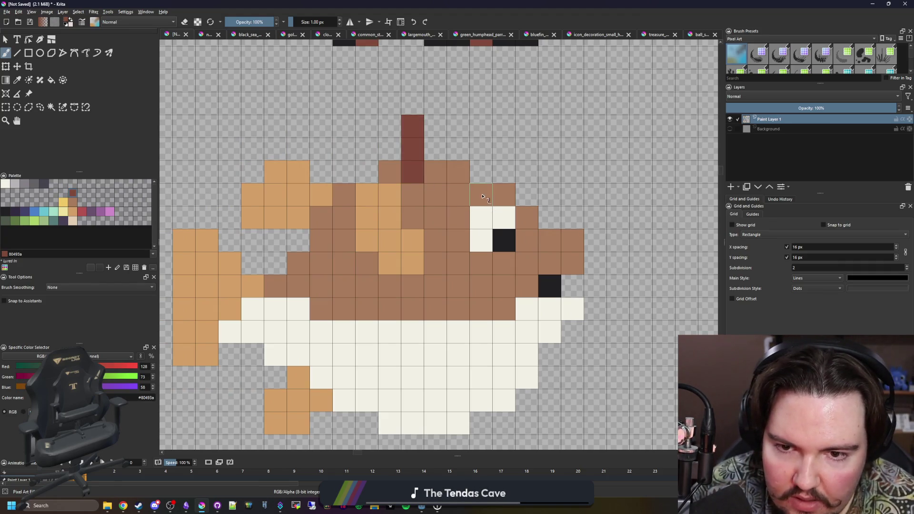
drag(481, 194, 527, 149)
click(435, 240)
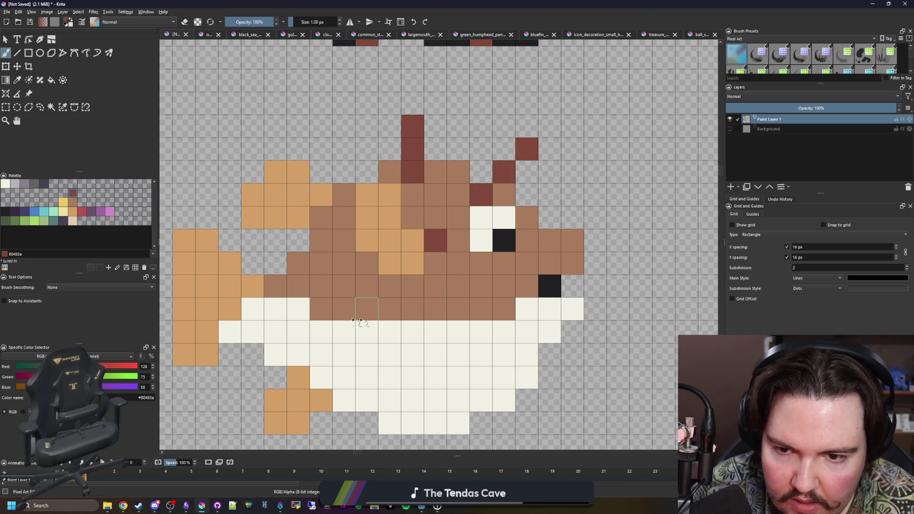
click(337, 245)
mouse_move(321, 173)
mouse_down()
mouse_move(322, 149)
mouse_move(345, 150)
mouse_up()
key(ctrl+z)
Fill the white belly grey and pick off-white for the belly spines
mouse_move(457, 314)
mouse_down()
mouse_move(457, 242)
mouse_move(436, 225)
mouse_move(293, 194)
mouse_up()
click(17, 185)
key(f)
click(304, 253)
mouse_move(304, 253)
mouse_down()
mouse_move(332, 269)
mouse_move(327, 331)
mouse_up()
click(6, 184)
key(b)
Dot off-white spine pixels across the grey belly and hanging below it
drag(372, 307, 377, 350)
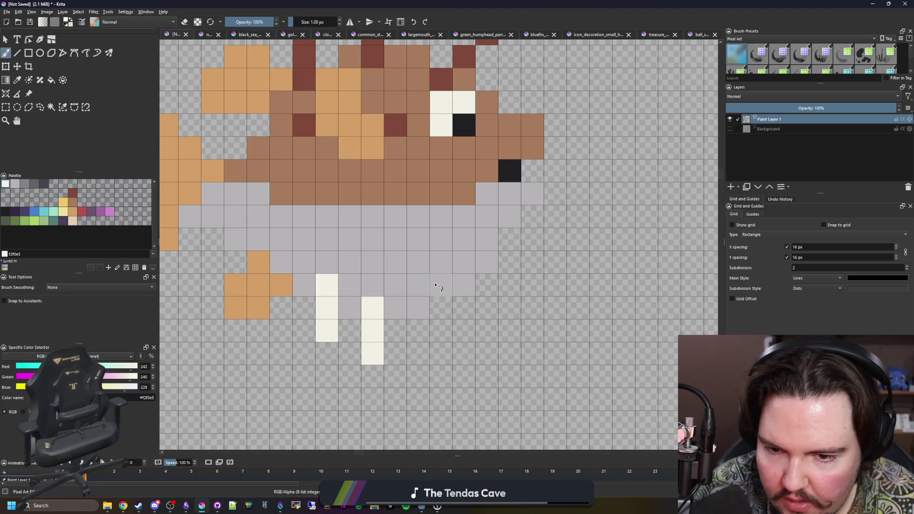
drag(418, 285, 464, 331)
drag(464, 262, 486, 285)
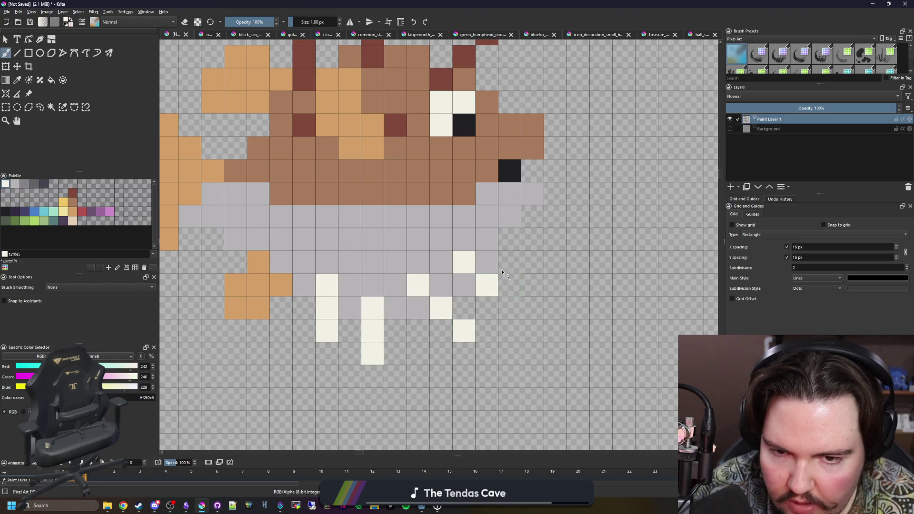
drag(486, 215, 532, 261)
click(418, 239)
click(372, 262)
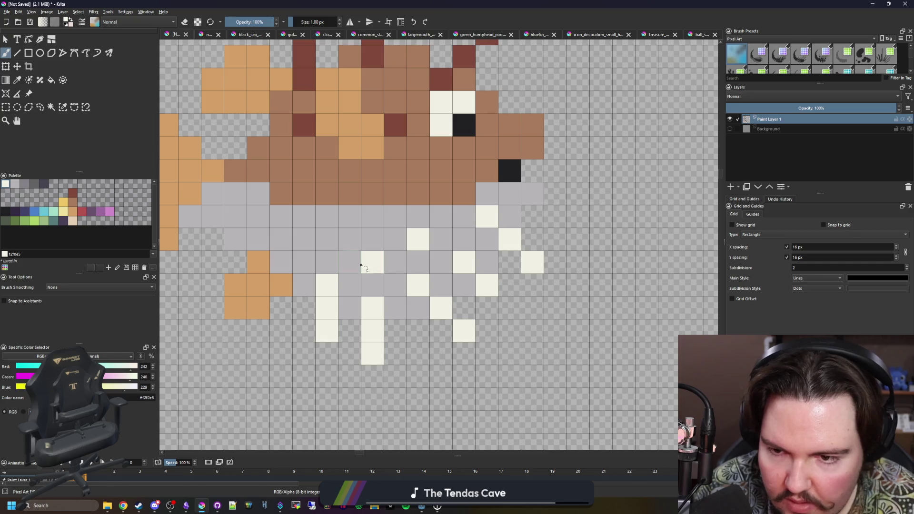
click(349, 239)
click(304, 263)
click(280, 216)
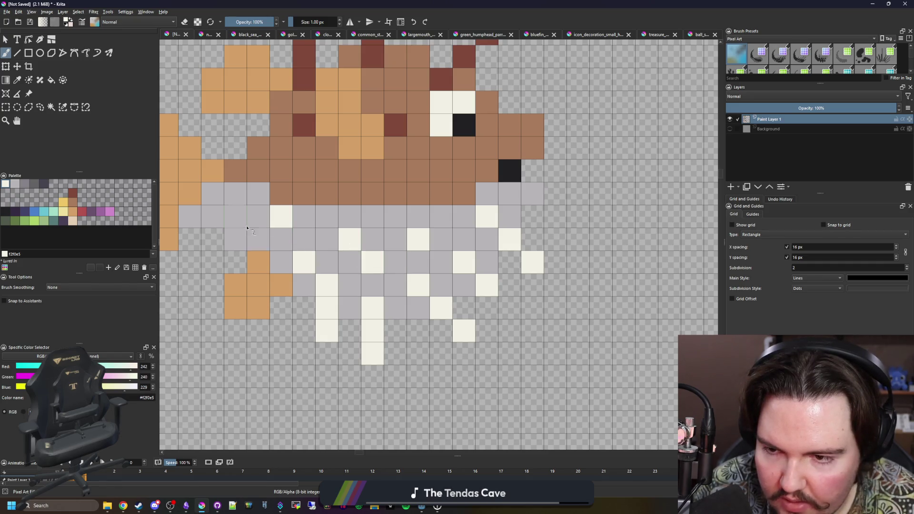
click(258, 239)
click(211, 217)
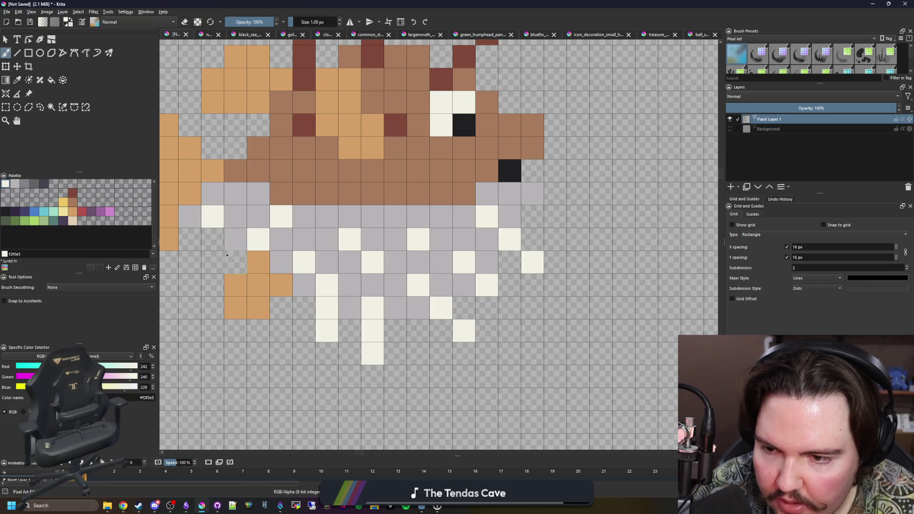
scroll(236, 262, down, 3)
scroll(237, 263, down, 2)
scroll(352, 292, up, 2)
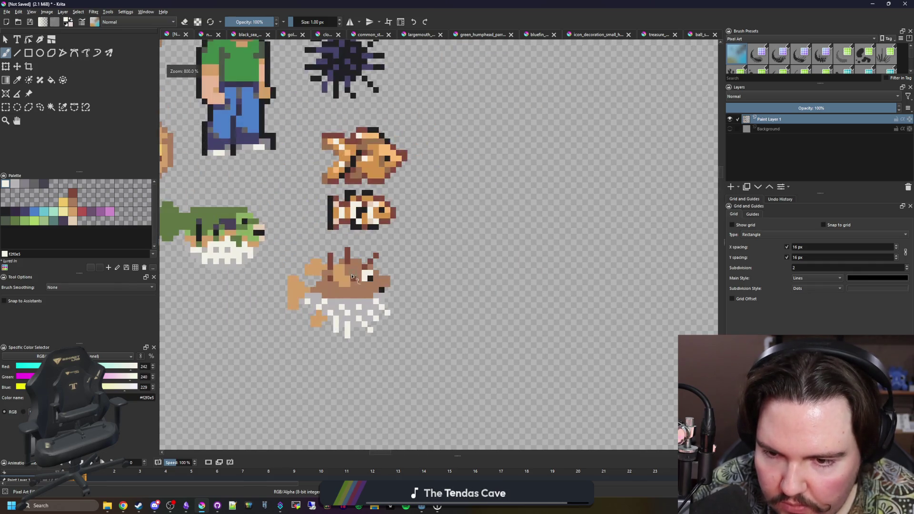
scroll(352, 291, up, 2)
scroll(352, 292, up, 1)
Speckle dark red spots across the brown back, then pick cream for filling
ctrl+click(362, 246)
click(385, 291)
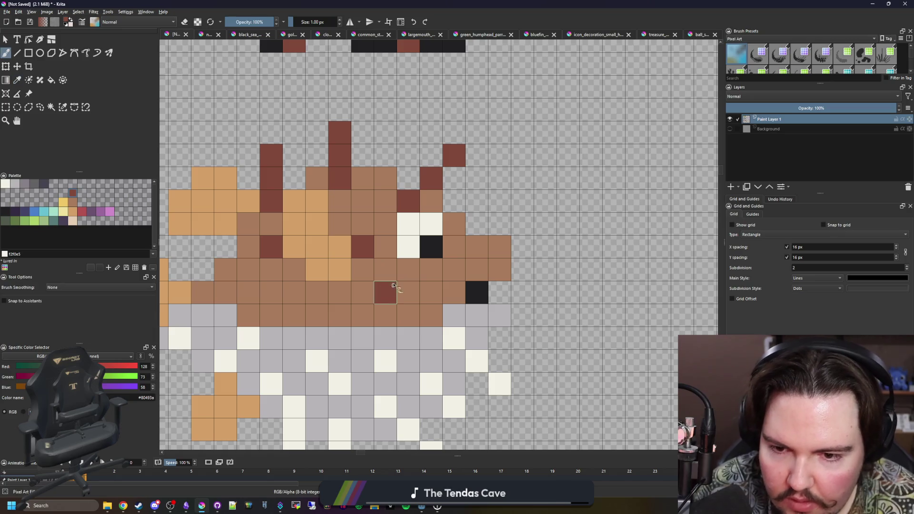
click(431, 271)
click(362, 315)
click(317, 292)
click(294, 314)
click(270, 292)
click(225, 270)
scroll(412, 248, down, 4)
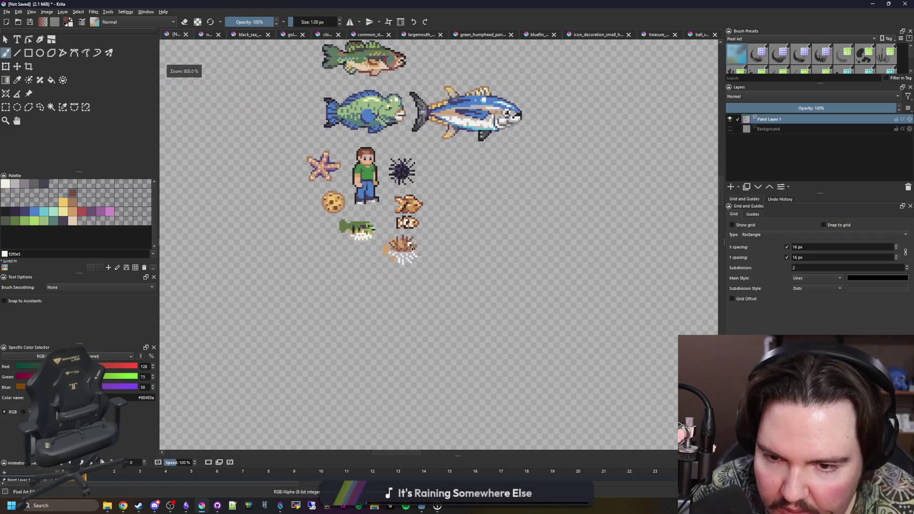
scroll(419, 249, up, 3)
scroll(429, 271, up, 1)
scroll(446, 288, up, 1)
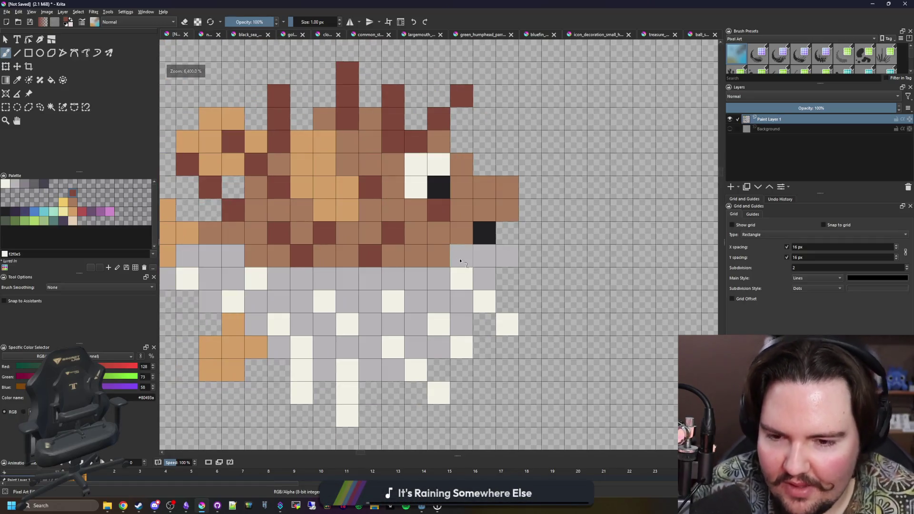
key(f)
ctrl+click(462, 277)
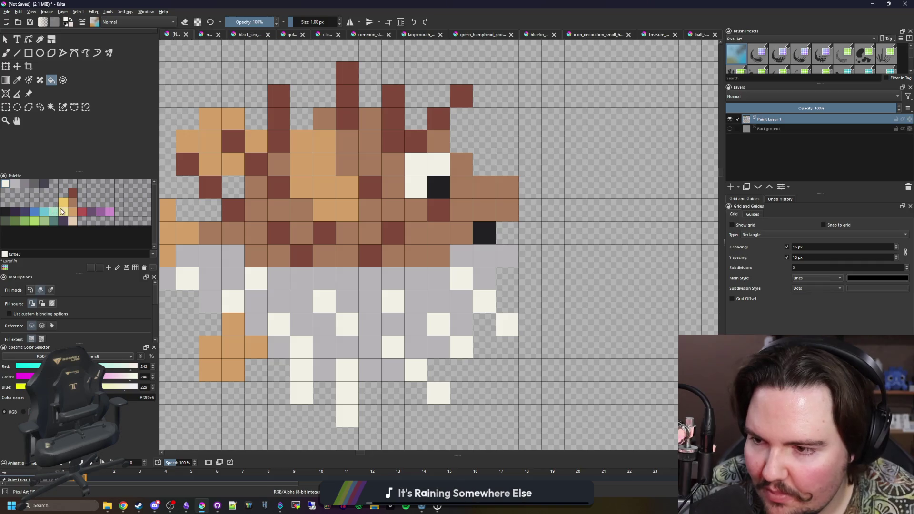
Recolour the grey belly beige, redoing the fill inside a rectangular selection around the fish
click(15, 184)
click(73, 221)
click(341, 275)
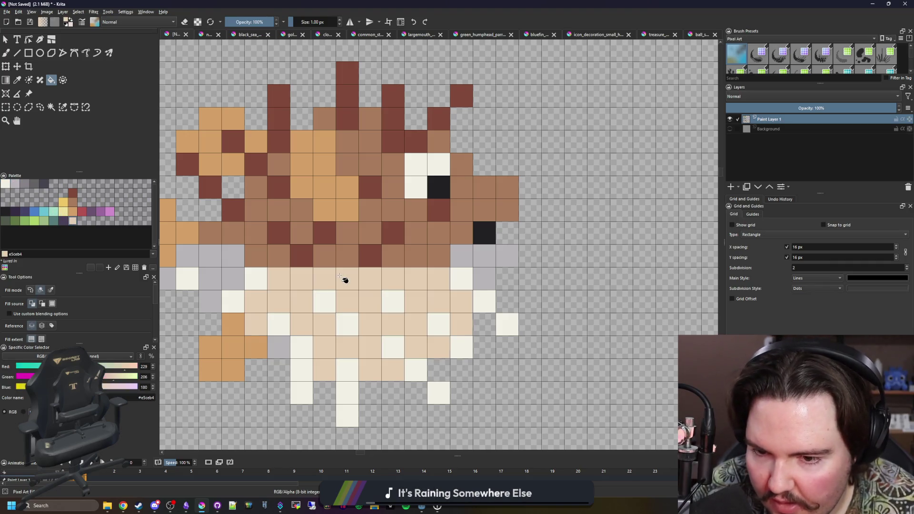
key(ctrl+z)
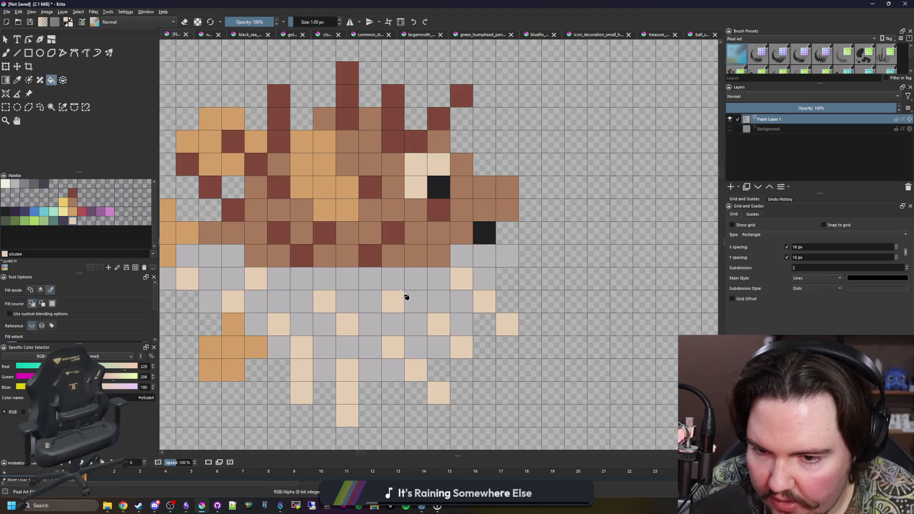
scroll(392, 294, down, 2)
scroll(392, 295, down, 3)
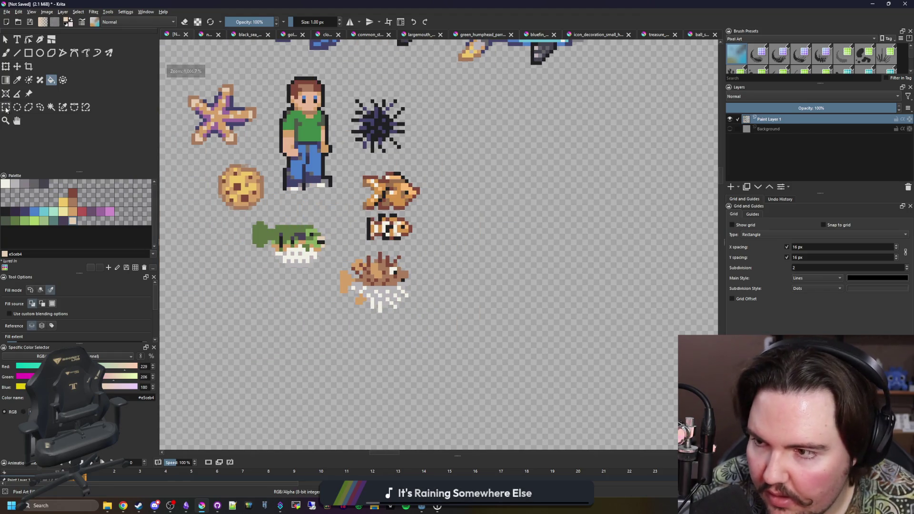
key(ctrl+r)
drag(452, 347, 338, 248)
scroll(369, 301, up, 3)
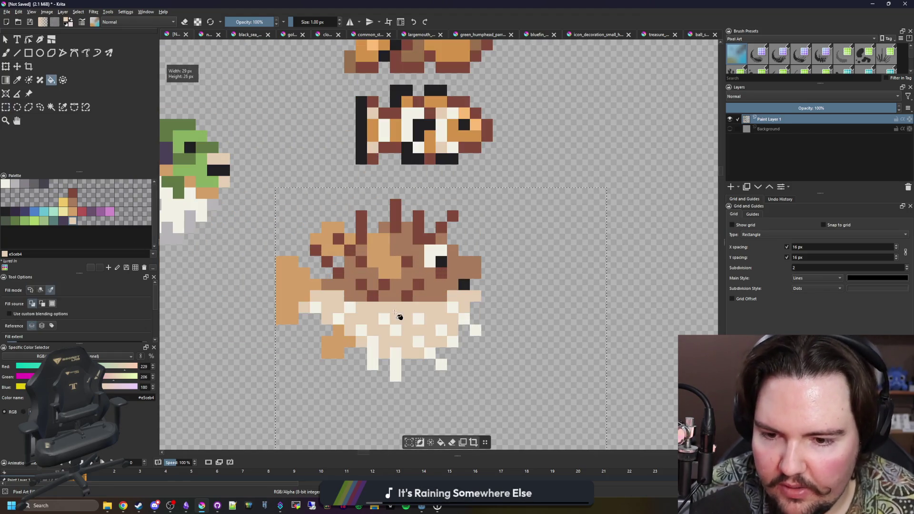
key(f)
scroll(369, 302, up, 1)
scroll(352, 305, up, 2)
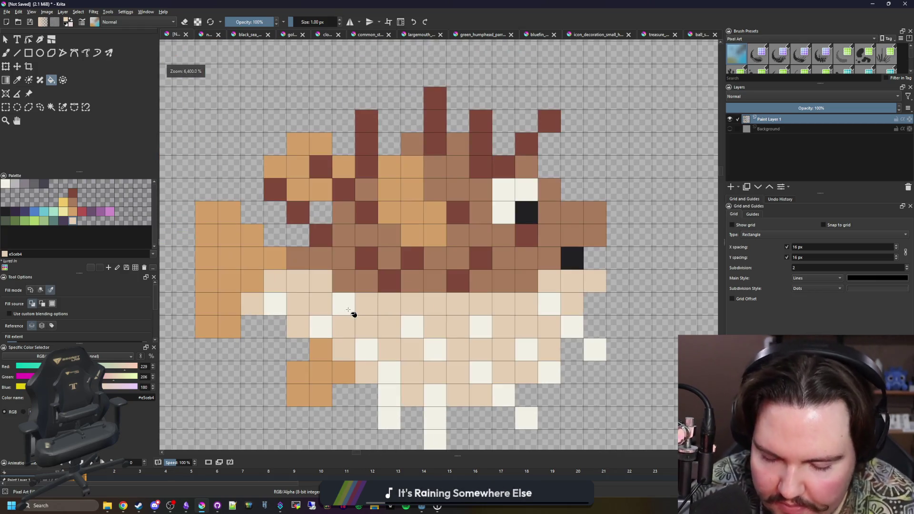
Sample the body brown and paint brown stripe rows across the tan tail
key(p)
scroll(333, 262, left, 3)
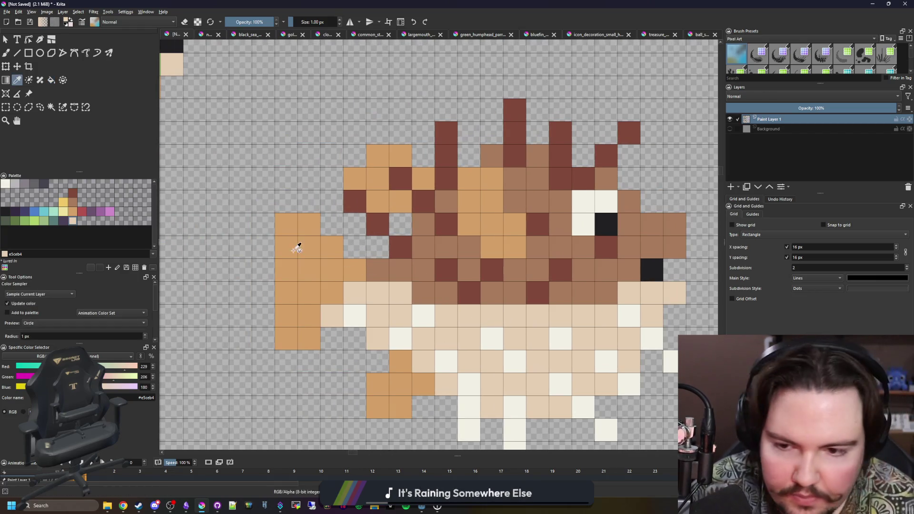
click(392, 263)
key(b)
drag(287, 247, 308, 247)
drag(287, 293, 308, 293)
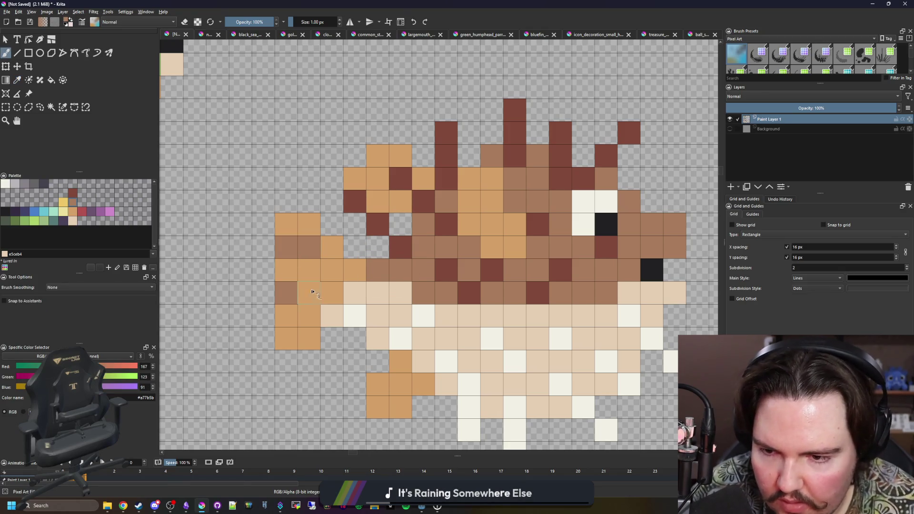
click(284, 337)
scroll(386, 257, right, 2)
scroll(328, 190, down, 2)
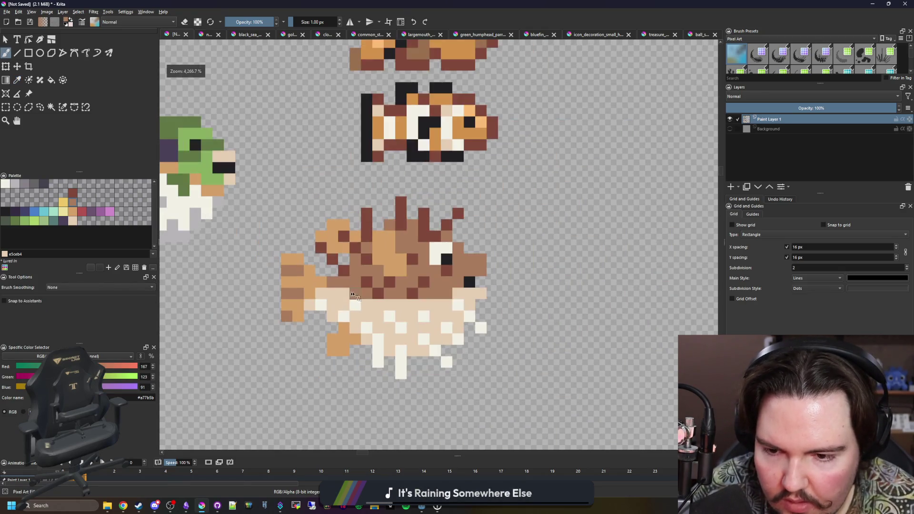
scroll(413, 270, up, 1)
scroll(413, 270, up, 1)
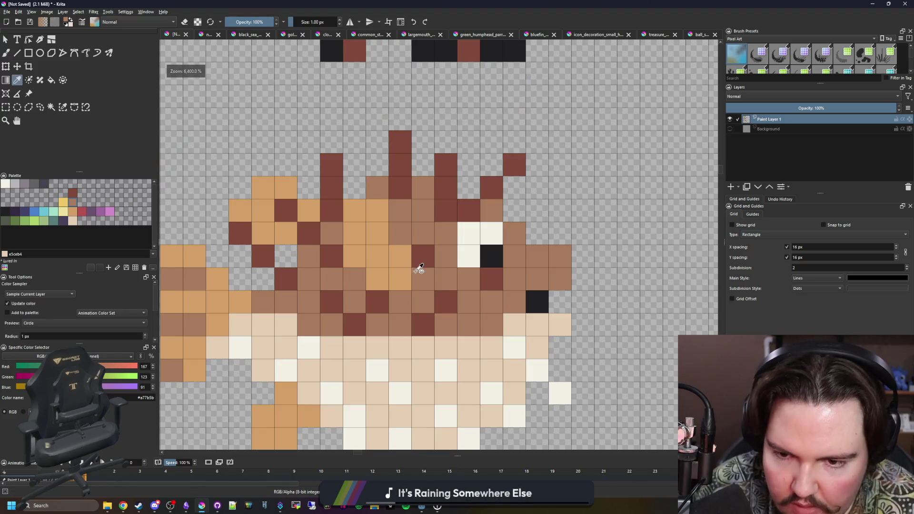
Add dark brown spots on the pufferfish's back after choosing tan then dark brown
ctrl+click(394, 233)
ctrl+click(413, 260)
click(355, 279)
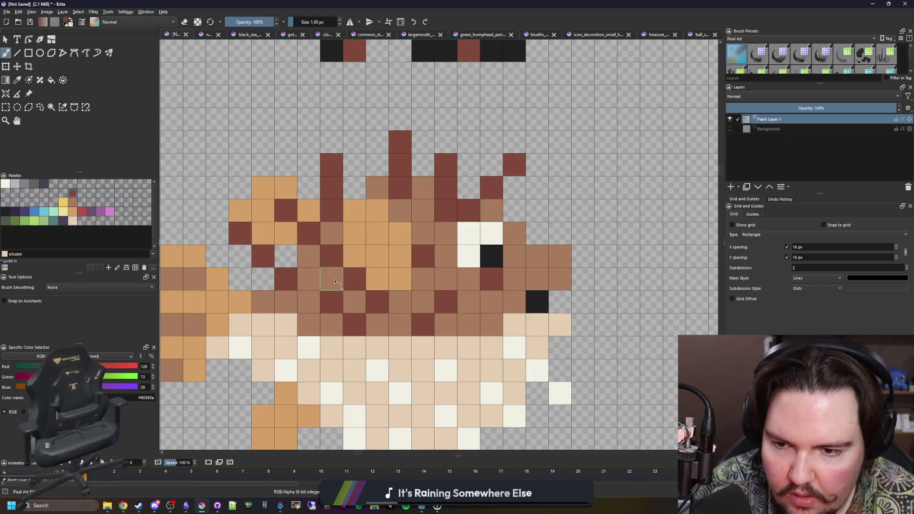
click(355, 302)
scroll(376, 305, down, 5)
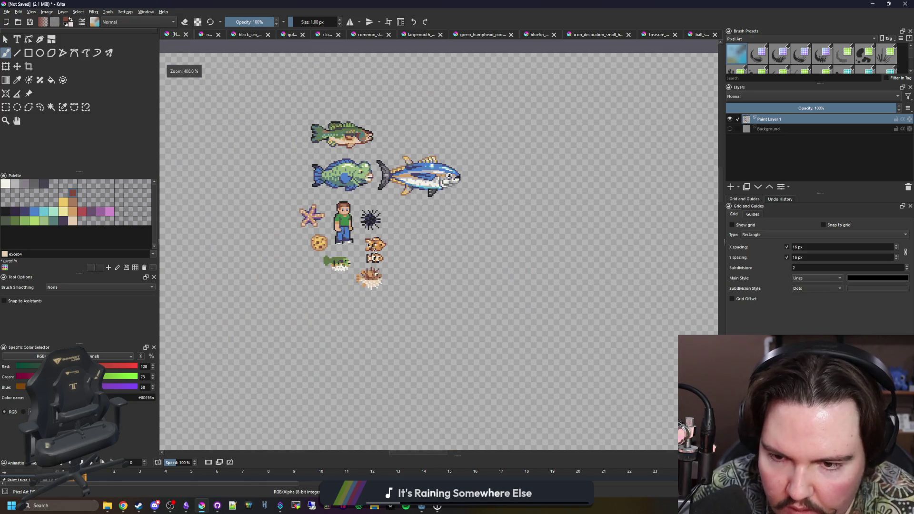
scroll(379, 283, up, 2)
scroll(400, 300, up, 2)
scroll(415, 317, up, 2)
scroll(414, 318, up, 1)
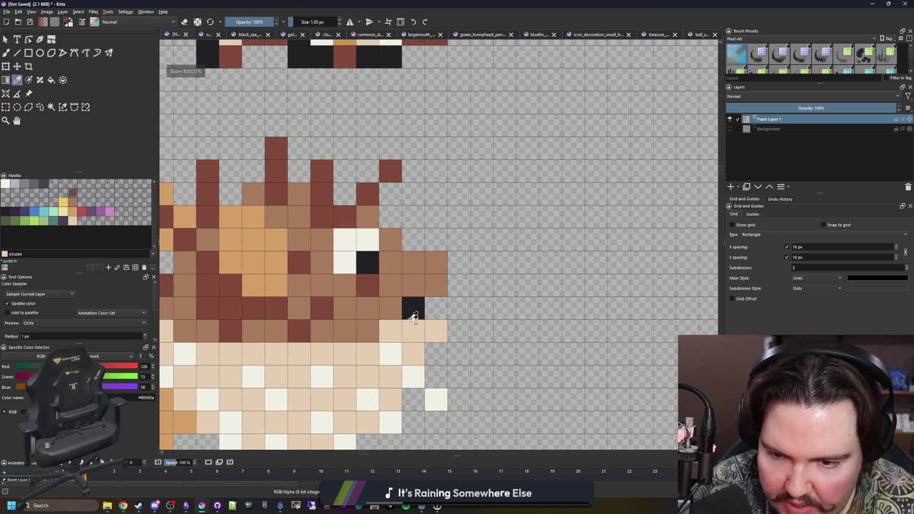
Erase the stray dark pixel by the mouth and recolour the snout and face cells orange
ctrl+click(415, 317)
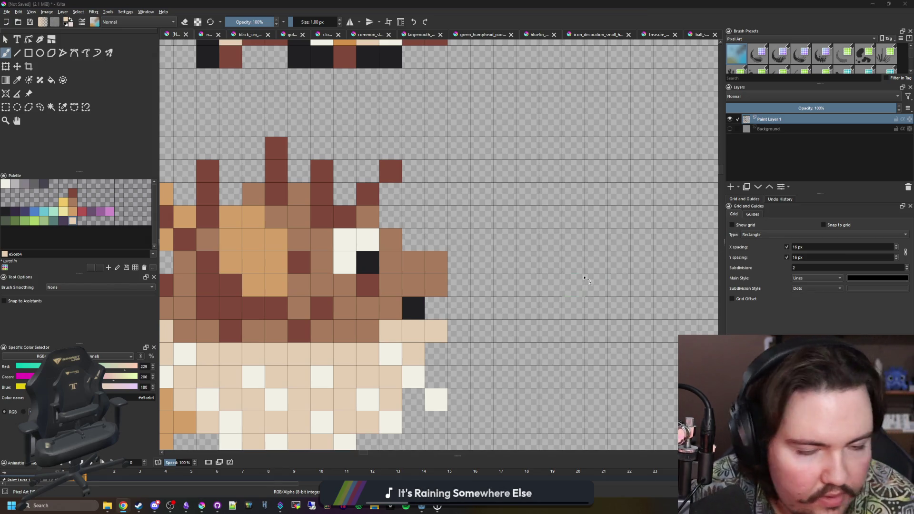
key(ctrl)
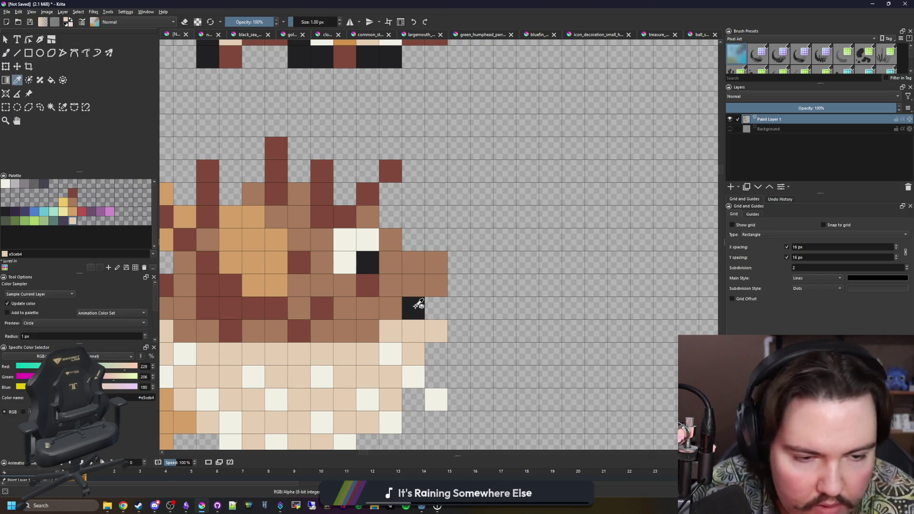
ctrl+click(417, 312)
scroll(414, 312, down, 3)
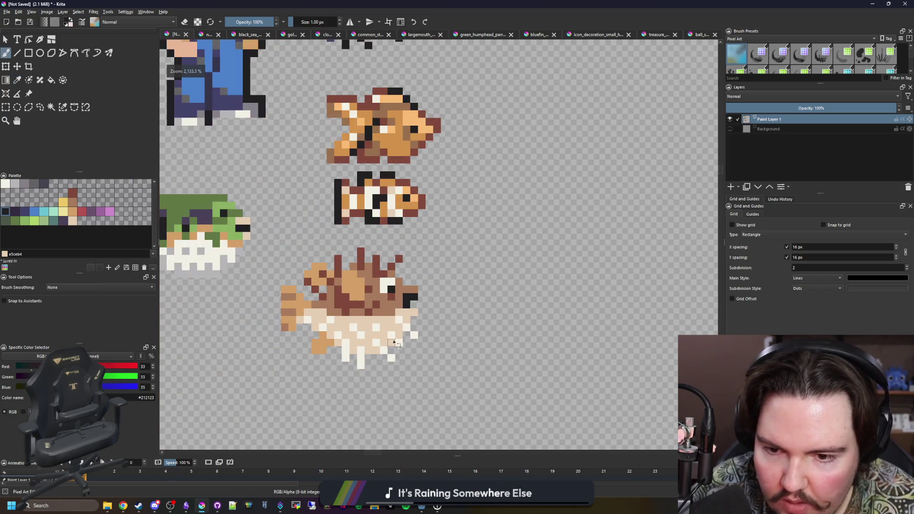
scroll(411, 314, up, 3)
mouse_move(417, 300)
mouse_down()
mouse_move(433, 313)
mouse_move(420, 323)
mouse_up()
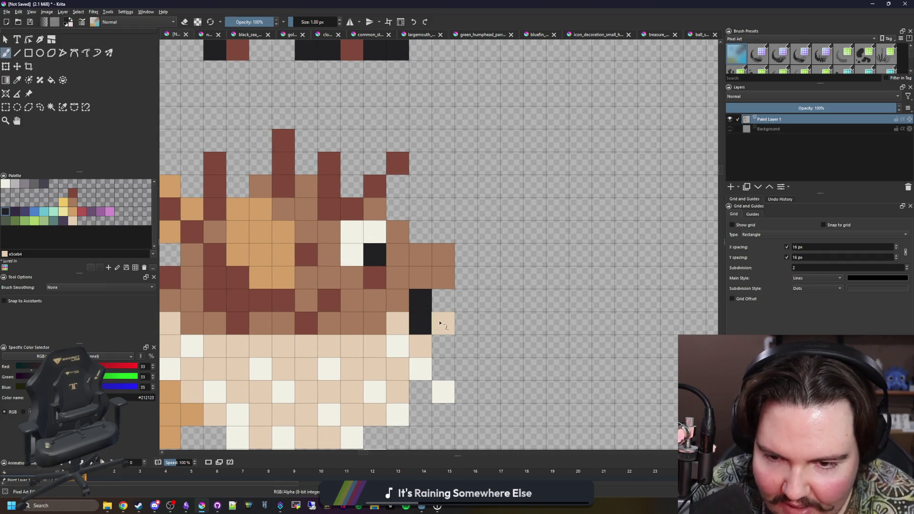
ctrl+click(423, 348)
key(e)
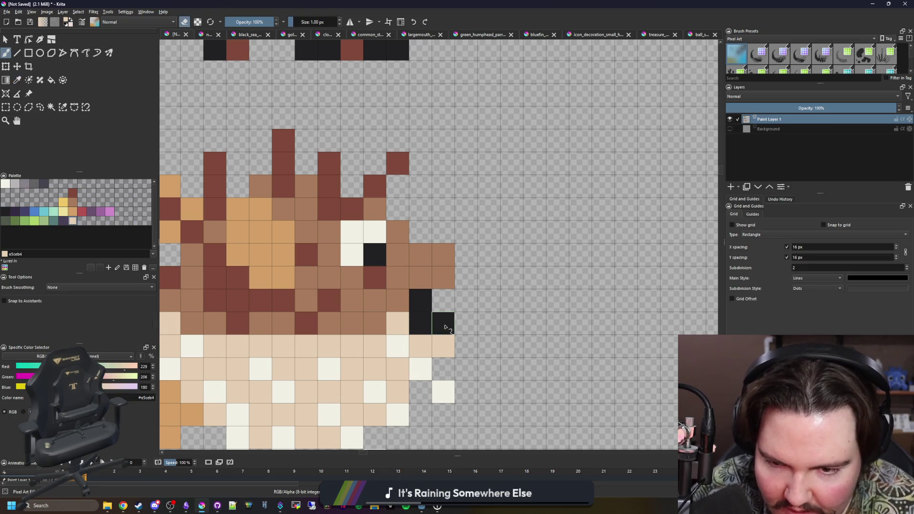
click(443, 323)
scroll(427, 261, down, 3)
scroll(438, 334, up, 3)
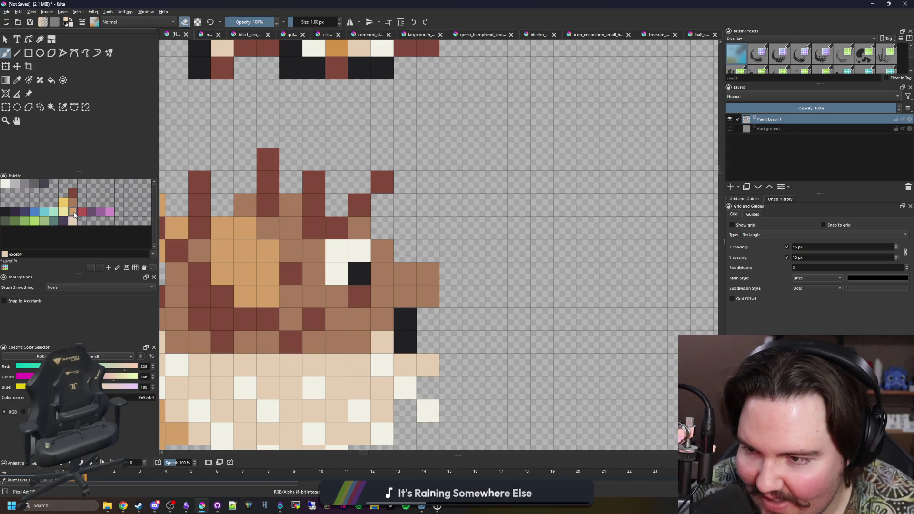
click(74, 215)
click(382, 319)
click(428, 300)
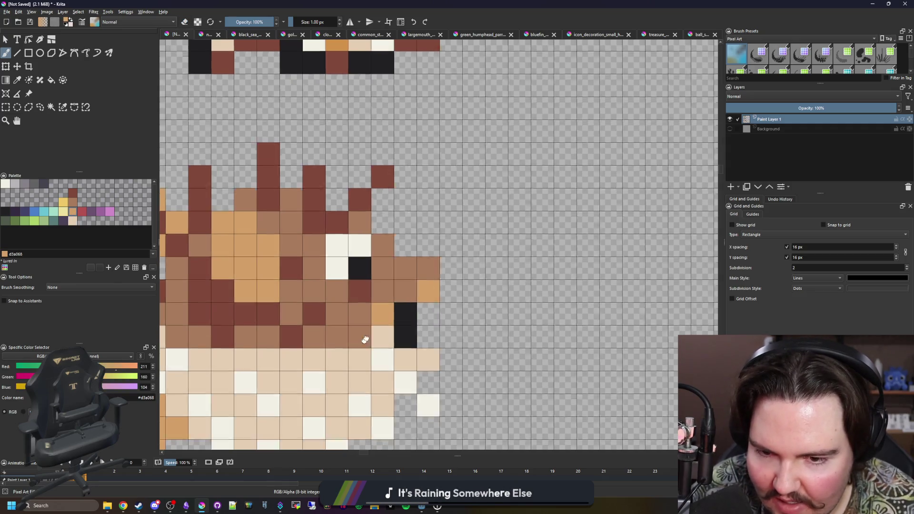
scroll(367, 336, down, 1)
scroll(265, 316, up, 1)
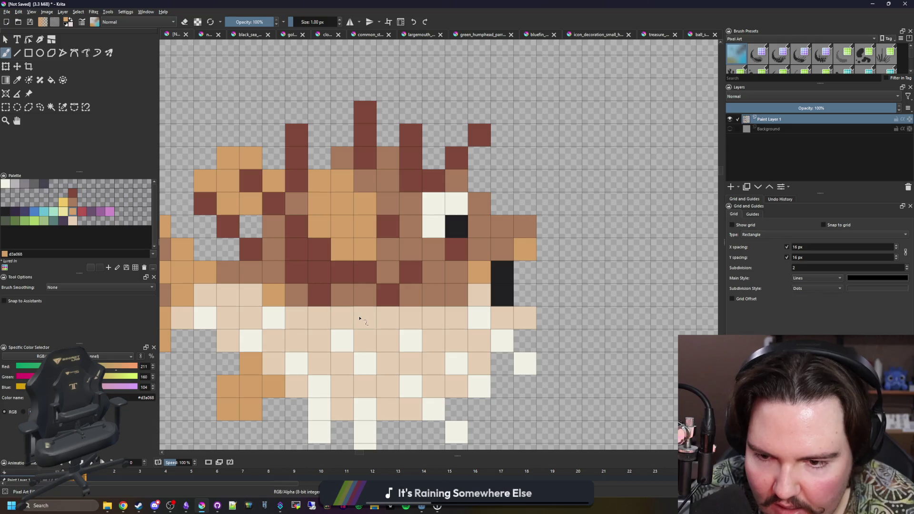
scroll(343, 315, down, 3)
scroll(343, 313, down, 3)
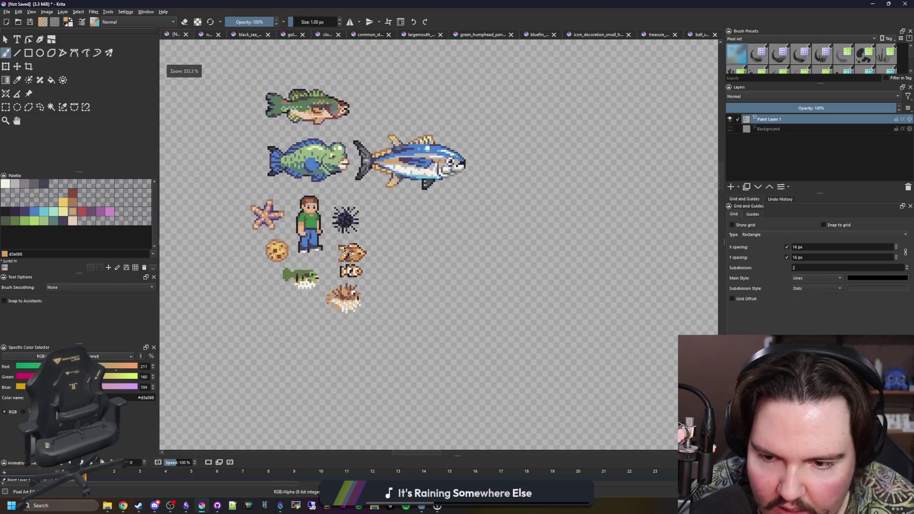
scroll(360, 308, up, 3)
scroll(277, 236, up, 2)
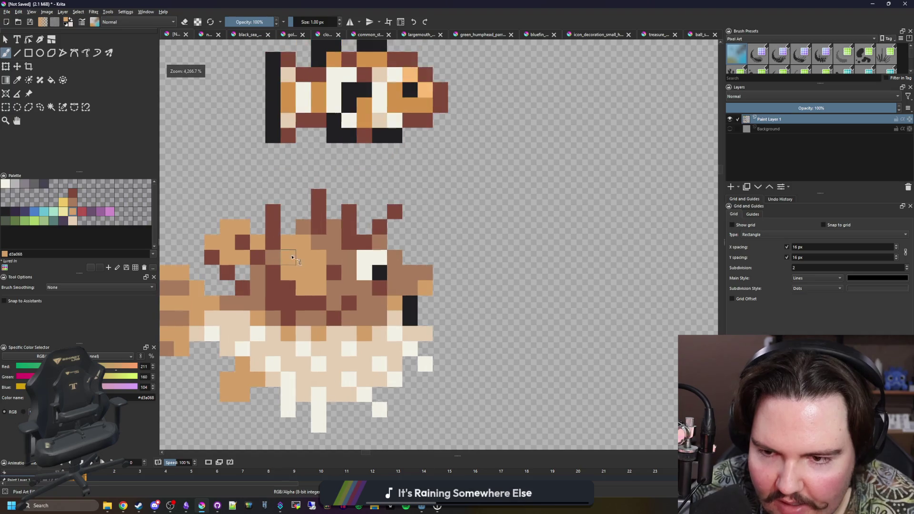
Begin a near-black outline around the pufferfish's tail
drag(303, 254, 383, 244)
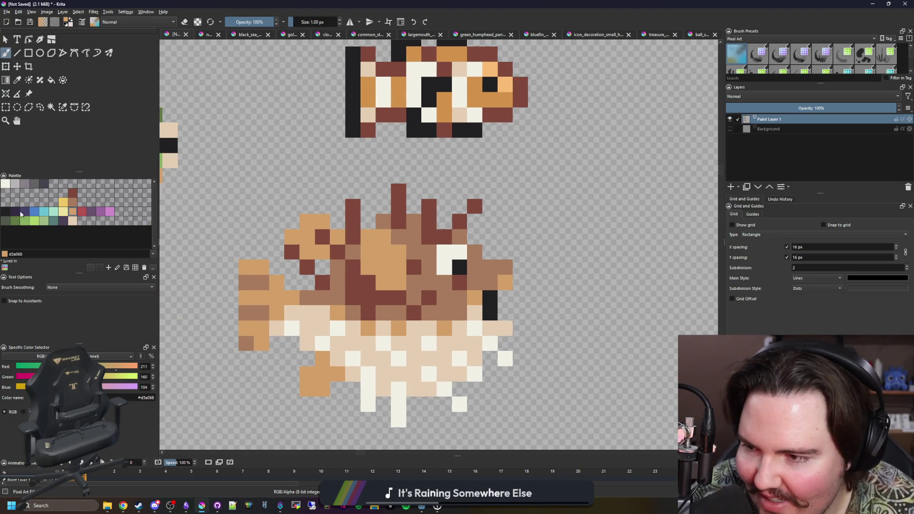
click(6, 213)
drag(220, 286, 242, 264)
mouse_move(282, 338)
mouse_down()
mouse_move(254, 324)
mouse_move(277, 236)
mouse_up()
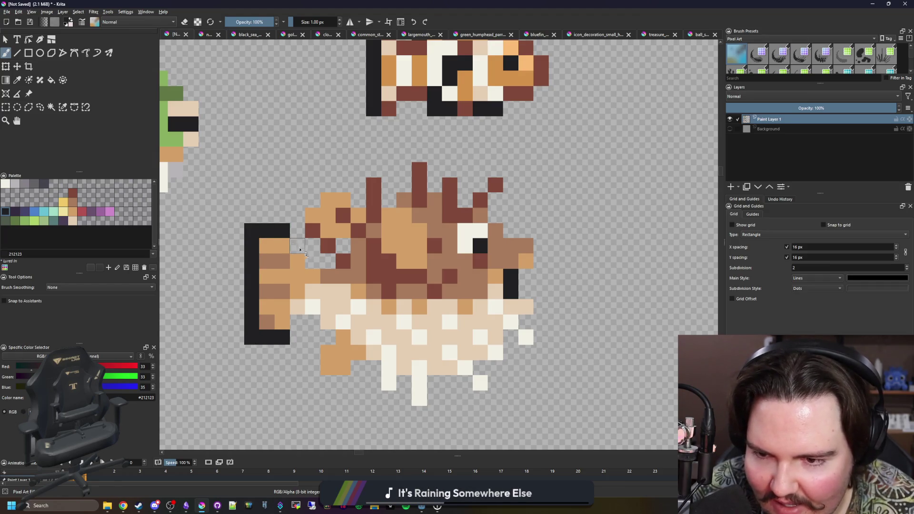
scroll(371, 283, down, 5)
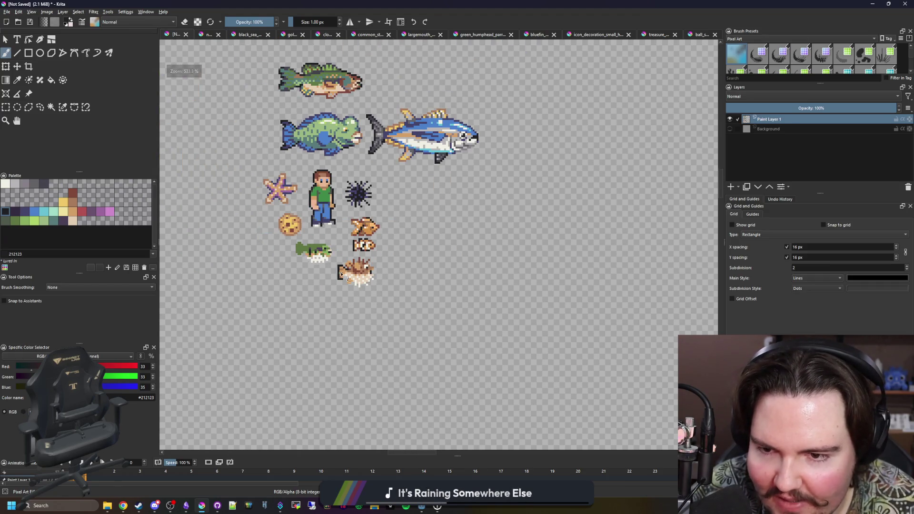
scroll(345, 268, up, 5)
scroll(345, 268, up, 5)
Complete the near-black outline over the head spines, right side, belly and lower-left edge
mouse_move(350, 224)
mouse_down()
mouse_move(454, 126)
mouse_move(473, 174)
mouse_up()
mouse_move(385, 236)
mouse_down()
mouse_move(461, 209)
mouse_move(455, 229)
mouse_move(500, 252)
mouse_up()
click(523, 229)
mouse_move(547, 207)
mouse_down()
mouse_move(558, 300)
mouse_move(439, 223)
mouse_move(496, 238)
mouse_move(466, 315)
mouse_move(488, 334)
mouse_move(466, 358)
mouse_up()
scroll(485, 306, down, 3)
mouse_move(485, 306)
mouse_down()
mouse_move(464, 318)
mouse_move(443, 307)
mouse_move(419, 363)
mouse_move(332, 364)
mouse_move(329, 411)
mouse_move(303, 410)
mouse_up()
mouse_move(379, 370)
mouse_down()
mouse_move(357, 347)
mouse_move(323, 357)
mouse_up()
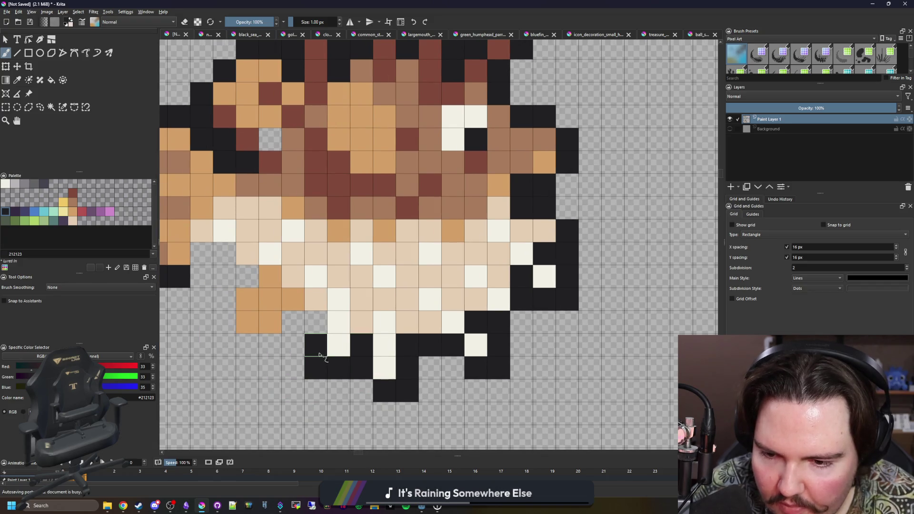
mouse_move(320, 323)
mouse_down()
mouse_move(288, 321)
mouse_move(257, 339)
mouse_move(226, 297)
mouse_move(242, 278)
mouse_up()
mouse_move(243, 277)
mouse_down()
mouse_move(353, 278)
mouse_move(303, 250)
mouse_up()
scroll(351, 281, down, 2)
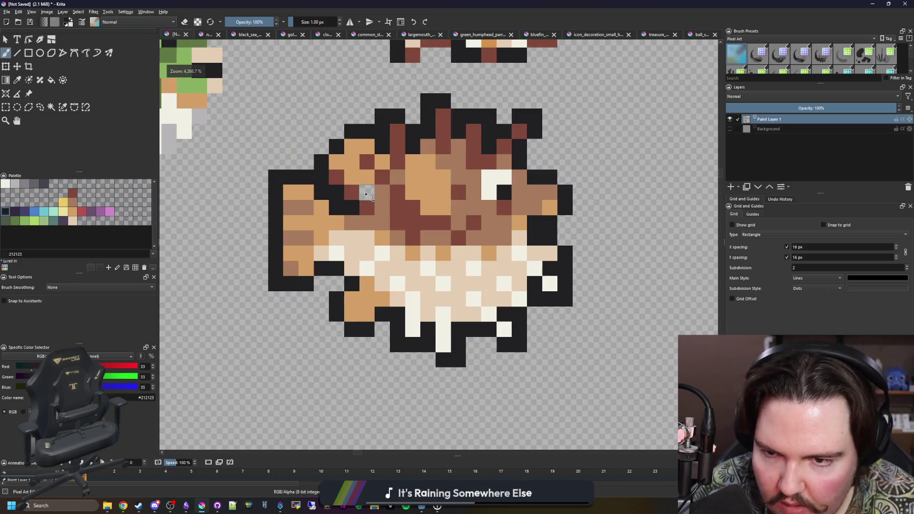
scroll(366, 215, down, 3)
scroll(368, 286, down, 3)
scroll(378, 302, down, 2)
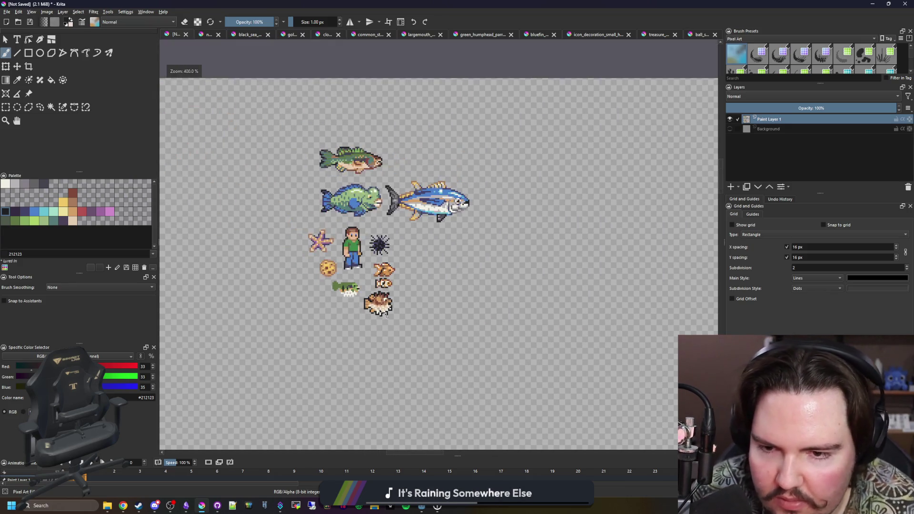
scroll(378, 302, up, 3)
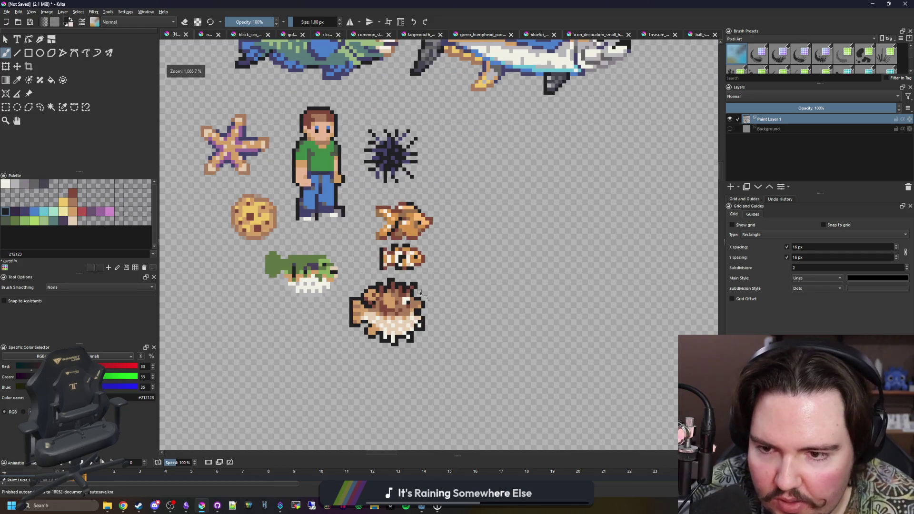
scroll(423, 295, down, 1)
scroll(423, 295, up, 1)
scroll(395, 302, up, 1)
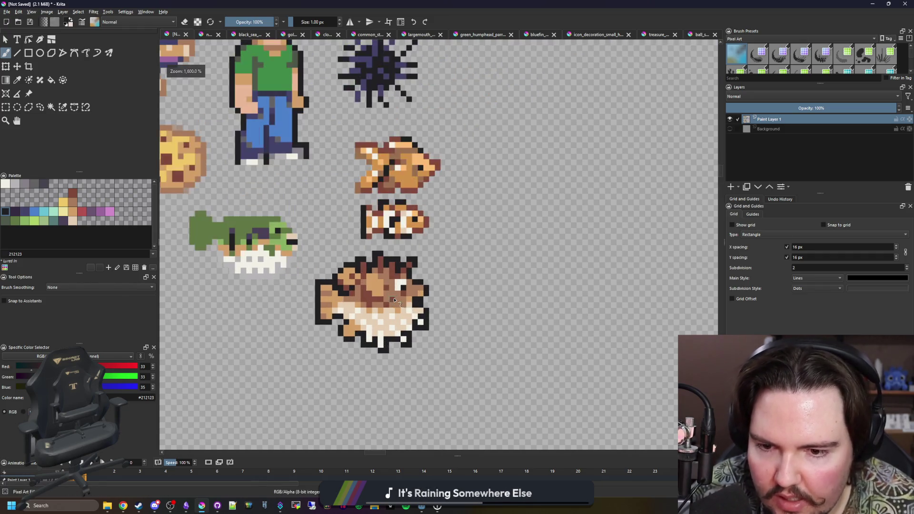
click(5, 106)
scroll(412, 323, up, 1)
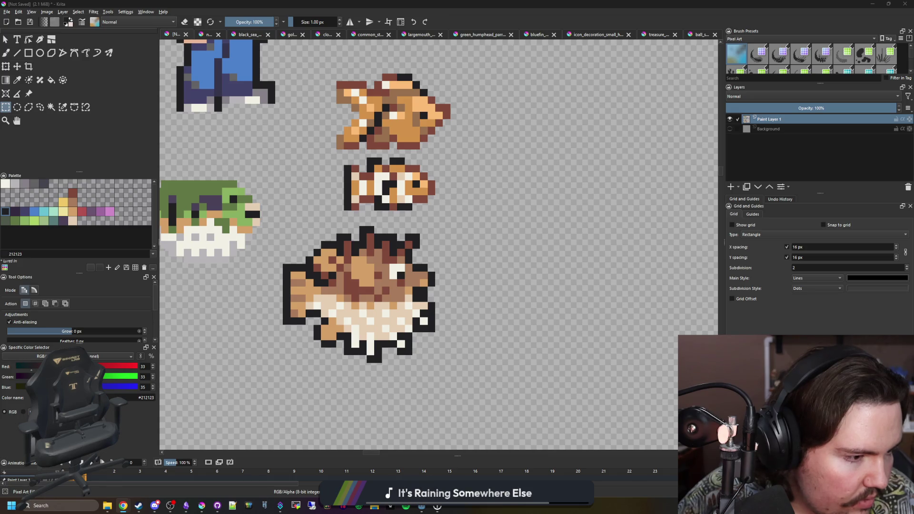
key(alt+Tab)
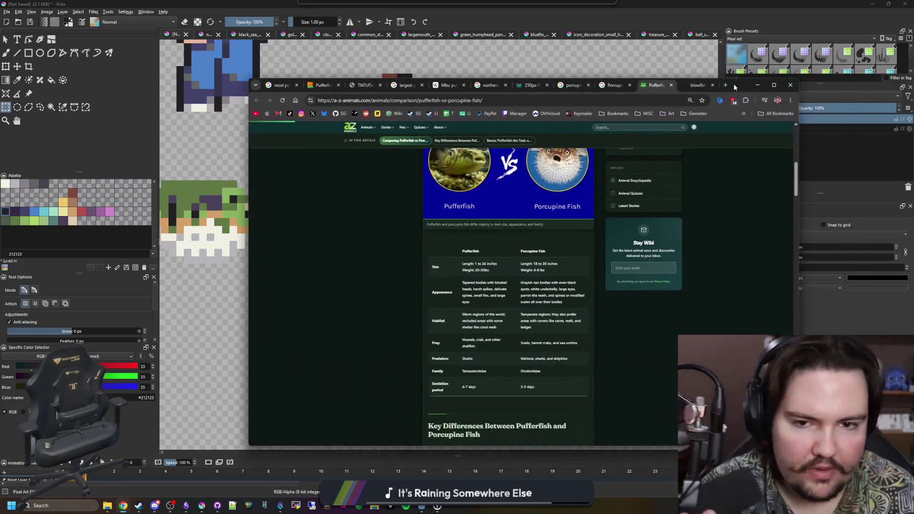
Rerun the porcupine pufferfish search without 'sideview' and open the Long-spine porcupinefish Wikipedia article maximized
key(alt+Left)
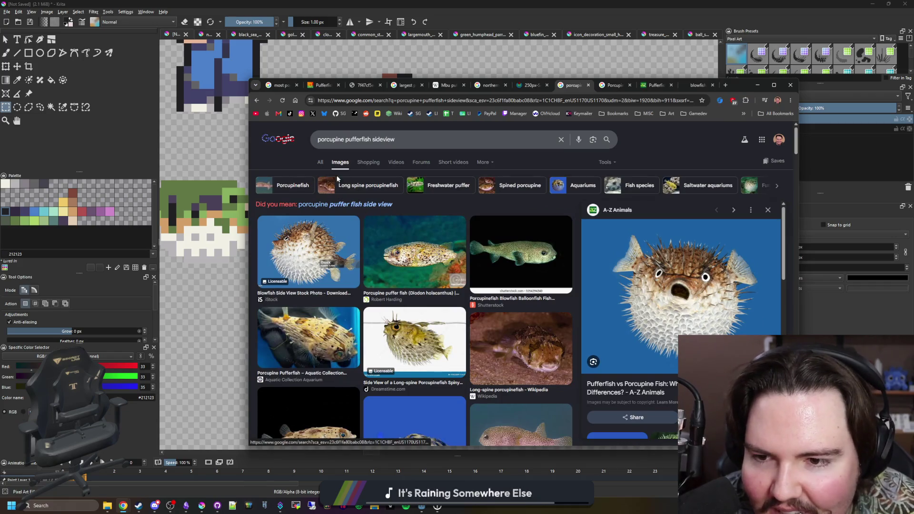
click(318, 170)
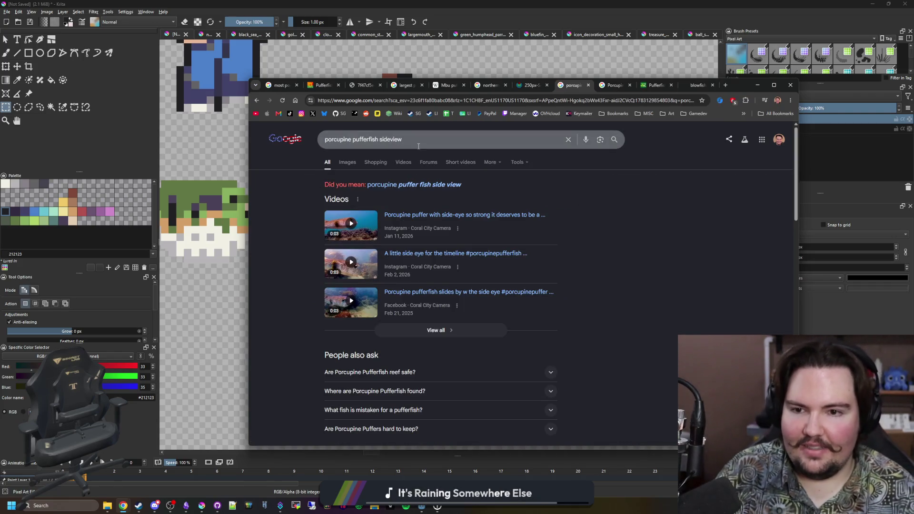
key(BackSpace)
key(Return)
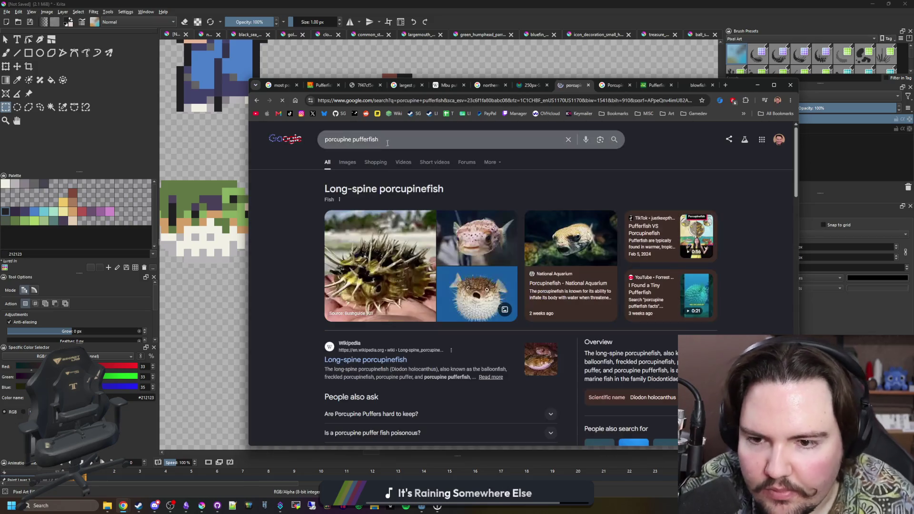
middle_click(390, 361)
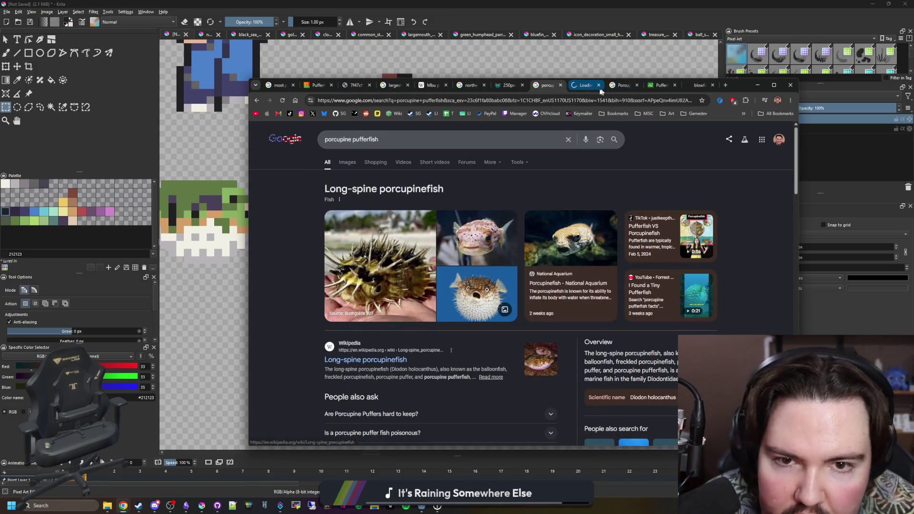
key(ctrl+Tab)
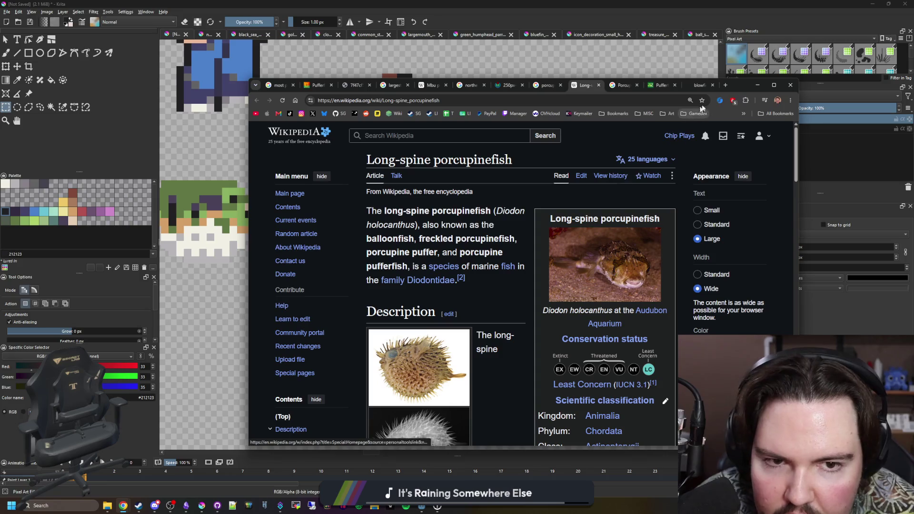
key(super+Up)
scroll(357, 225, down, 3)
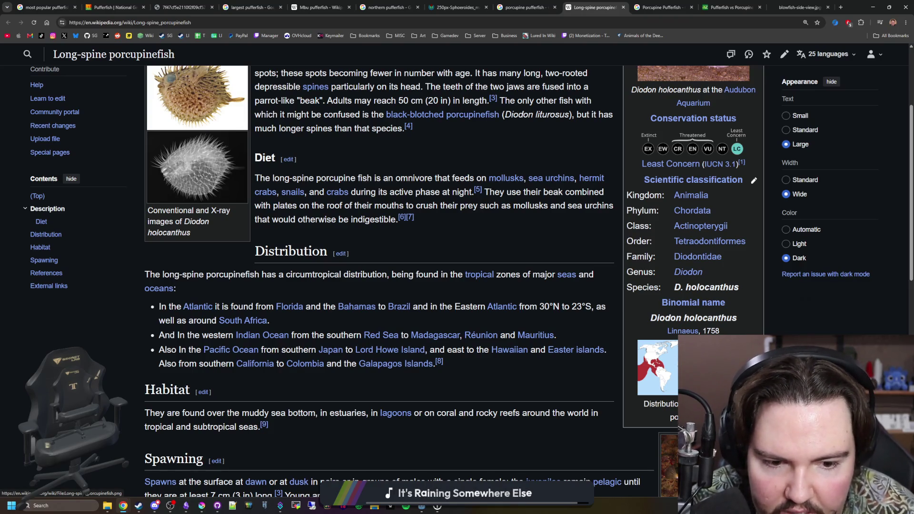
scroll(554, 339, down, 3)
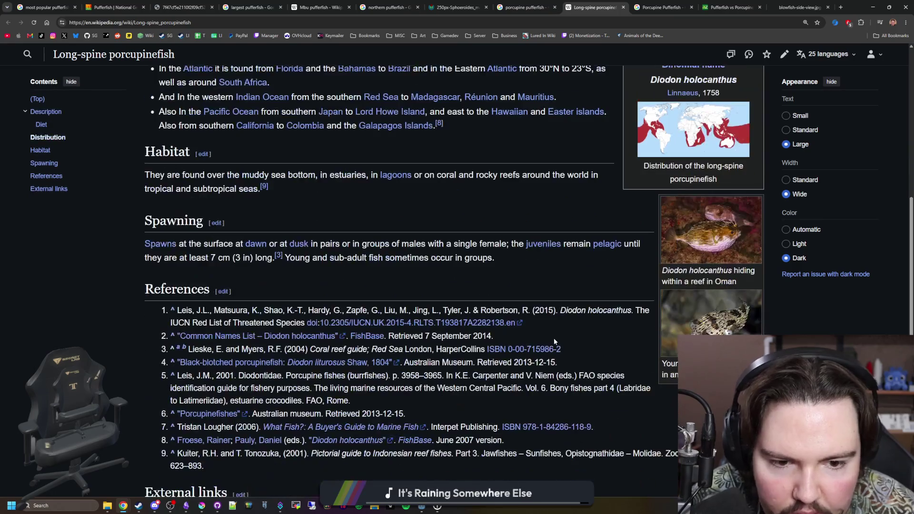
scroll(597, 186, up, 5)
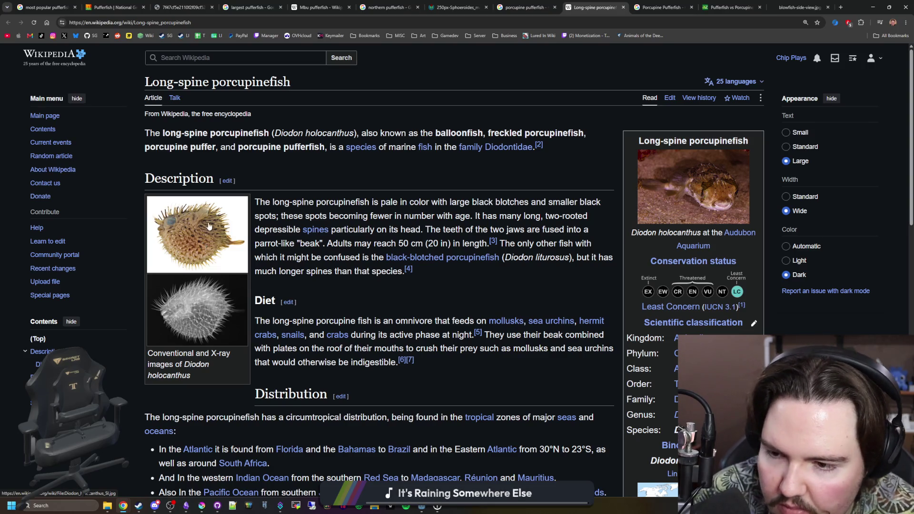
scroll(219, 220, down, 3)
scroll(429, 286, down, 3)
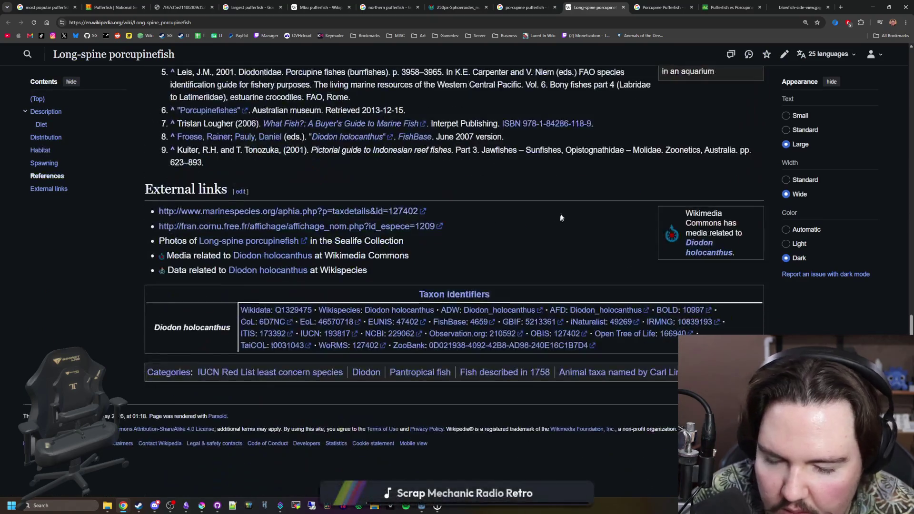
scroll(429, 286, up, 5)
View the enlarged Oman fish photo, close it and return to the Krita sprite sheet
click(706, 307)
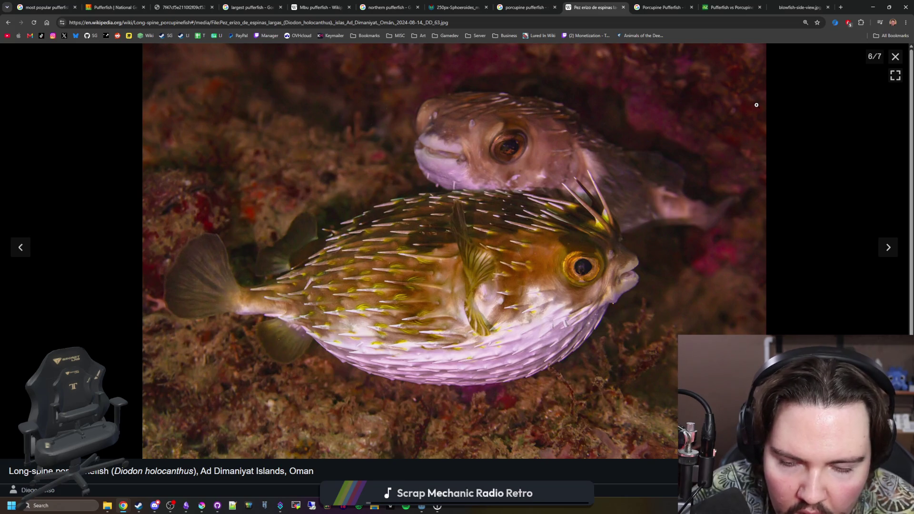
key(Escape)
key(alt+Tab)
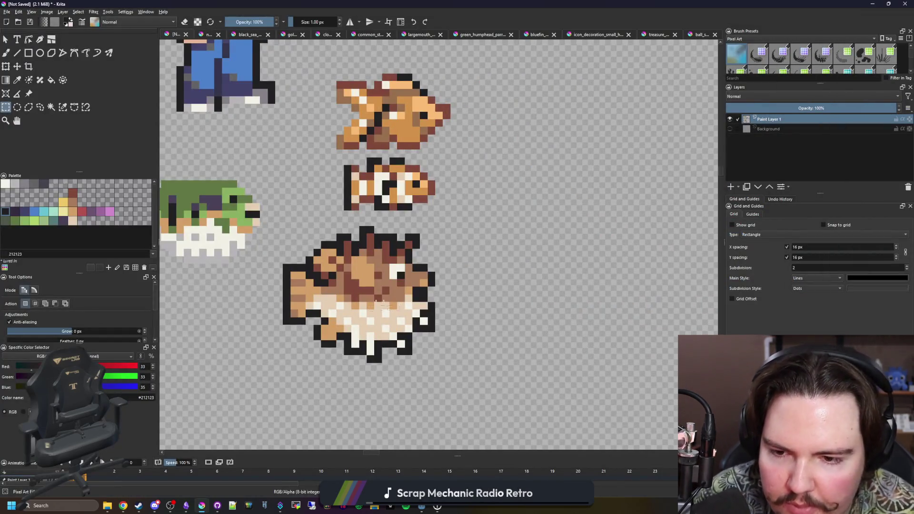
scroll(375, 303, up, 2)
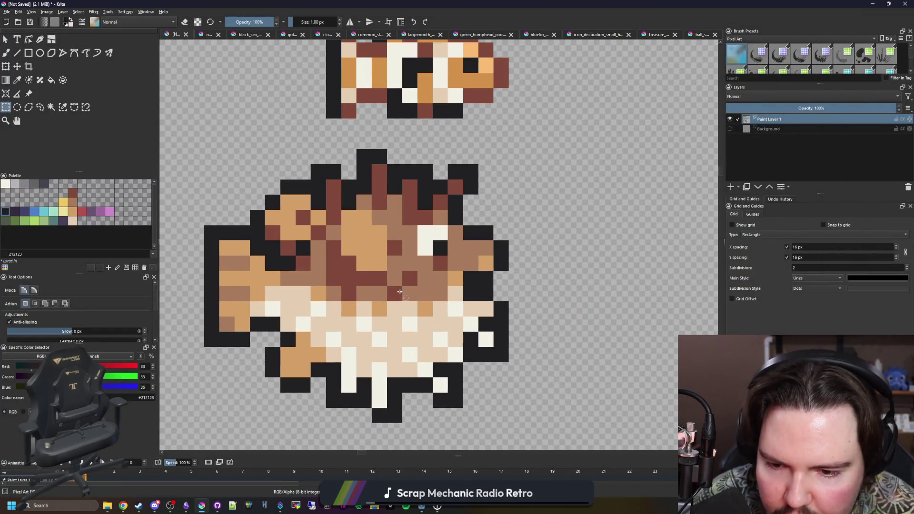
scroll(401, 291, down, 2)
scroll(396, 314, up, 3)
Touch up orange pixels along the lower edge, add a light grey eye highlight, then sample brown for painting
key(b)
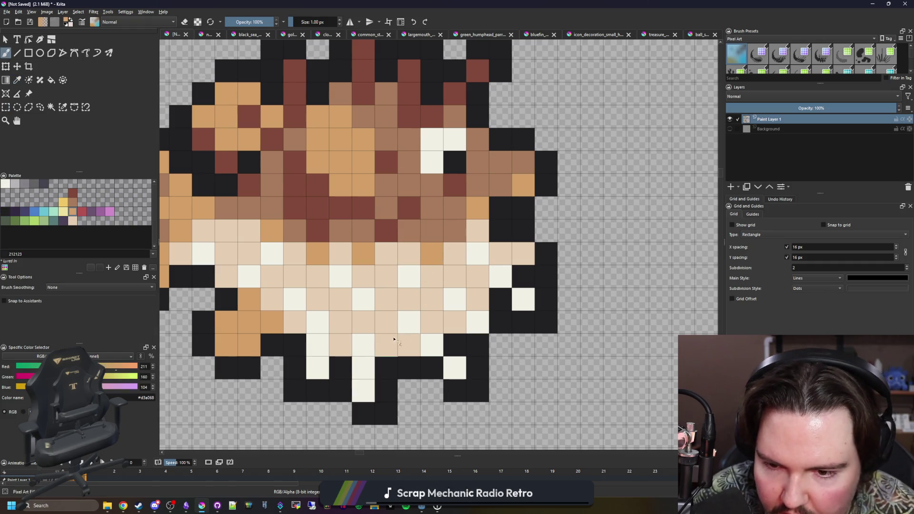
scroll(429, 332, down, 5)
scroll(430, 332, down, 2)
scroll(428, 333, up, 5)
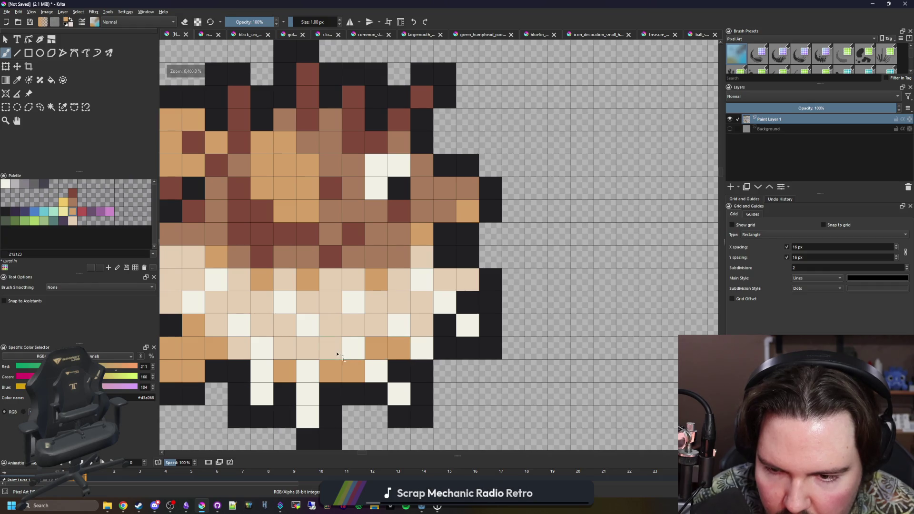
drag(338, 354, 294, 352)
scroll(412, 321, down, 5)
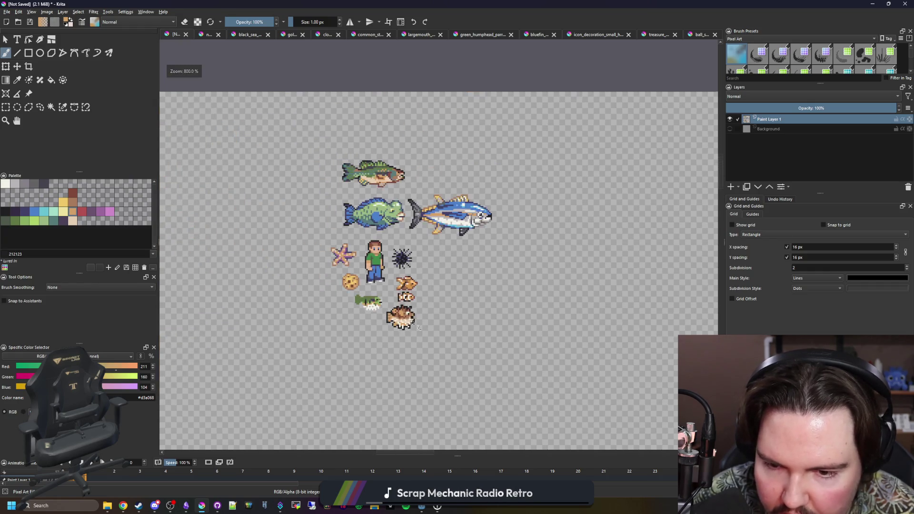
scroll(414, 320, up, 3)
scroll(421, 320, up, 3)
scroll(434, 320, down, 2)
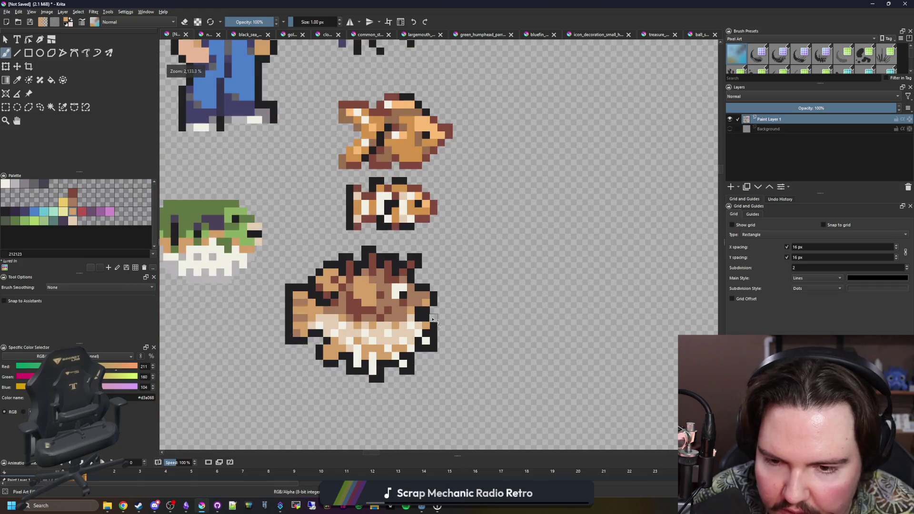
scroll(391, 351, up, 1)
scroll(397, 338, down, 8)
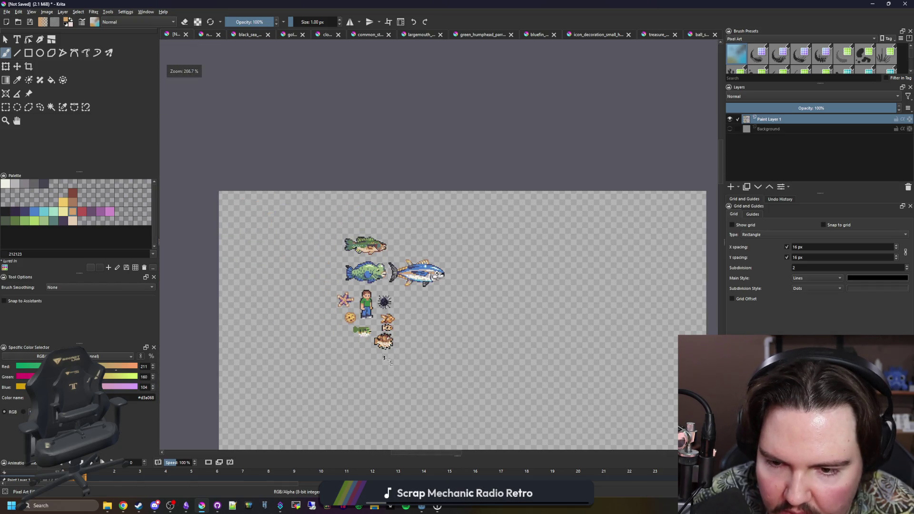
scroll(384, 357, up, 3)
scroll(379, 336, up, 4)
scroll(401, 256, up, 3)
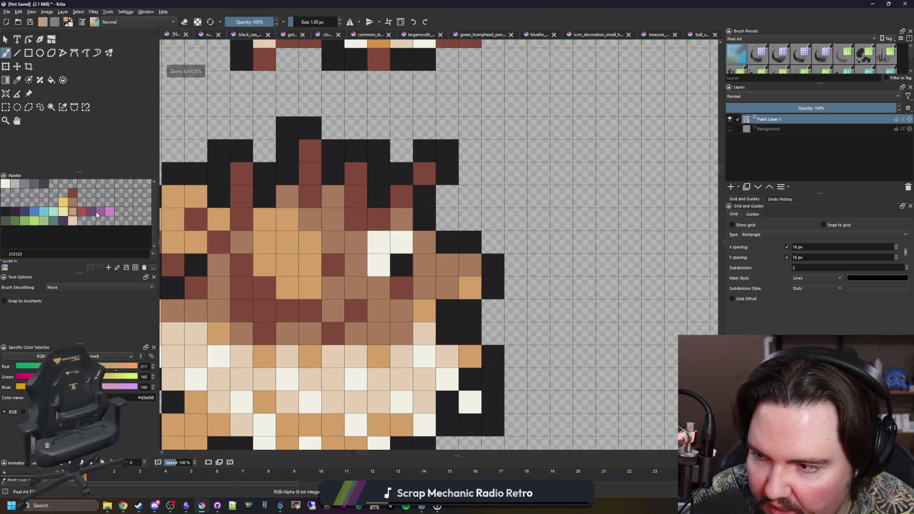
click(18, 185)
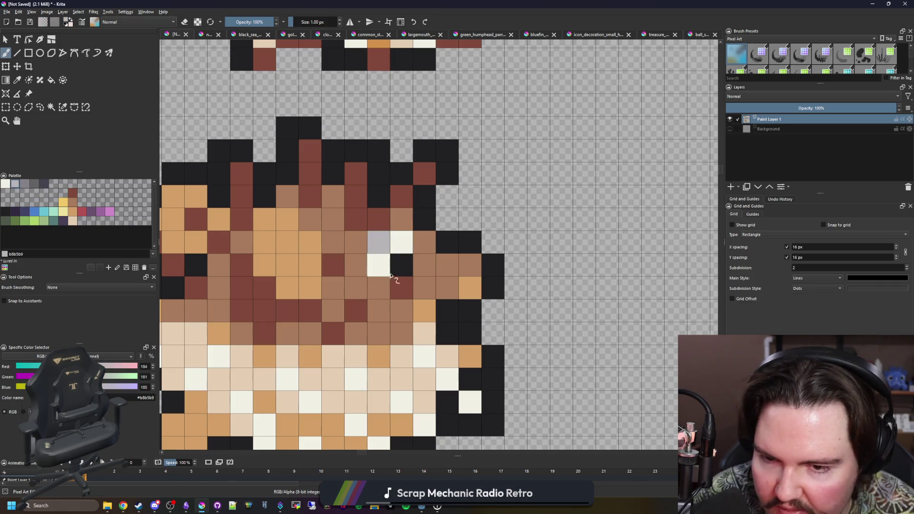
scroll(400, 242, down, 8)
scroll(411, 201, up, 2)
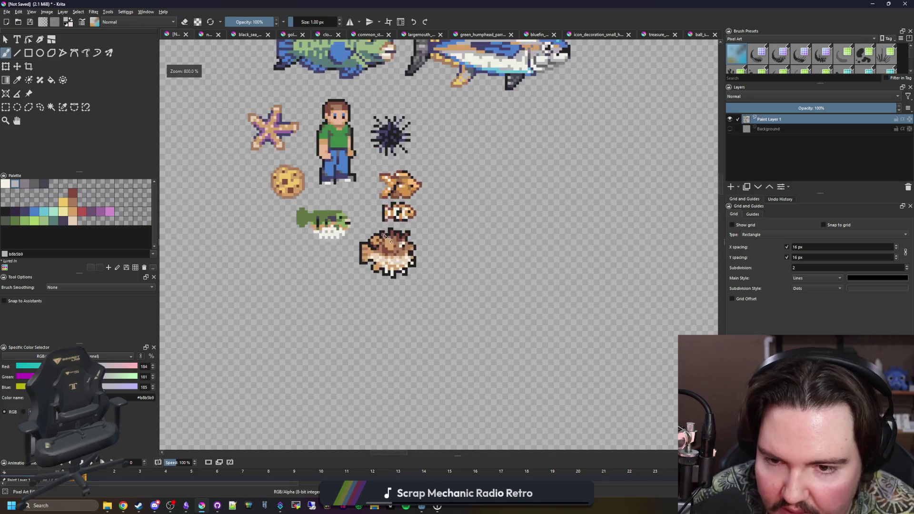
scroll(411, 235, up, 2)
scroll(411, 300, up, 3)
ctrl+click(410, 310)
scroll(410, 310, down, 1)
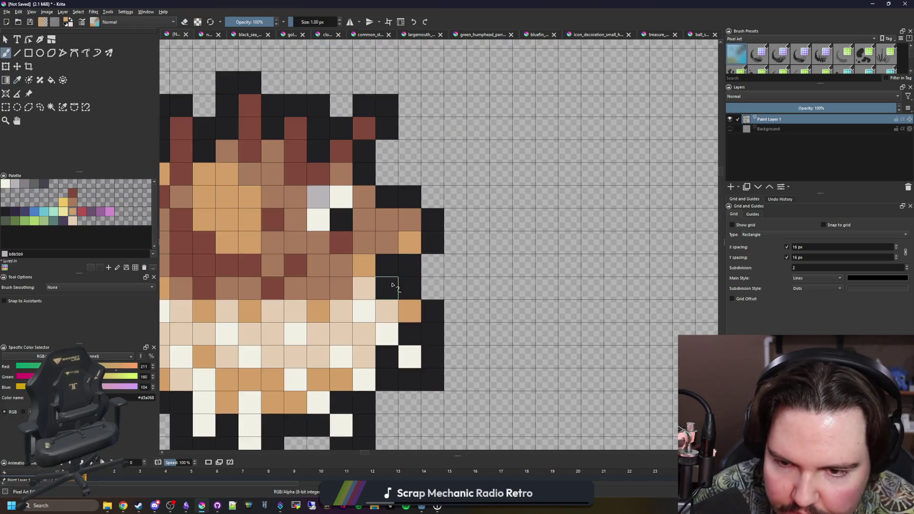
scroll(430, 292, down, 4)
scroll(429, 292, down, 2)
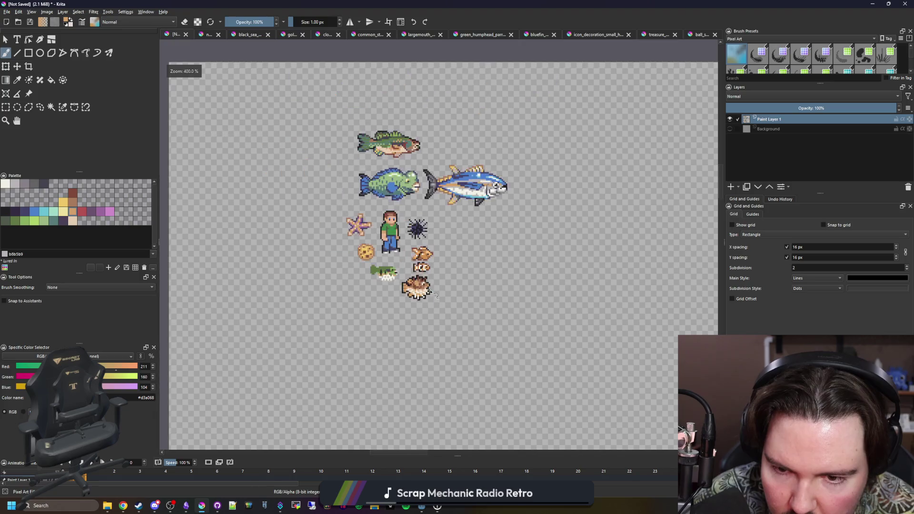
scroll(431, 292, up, 4)
scroll(428, 293, up, 2)
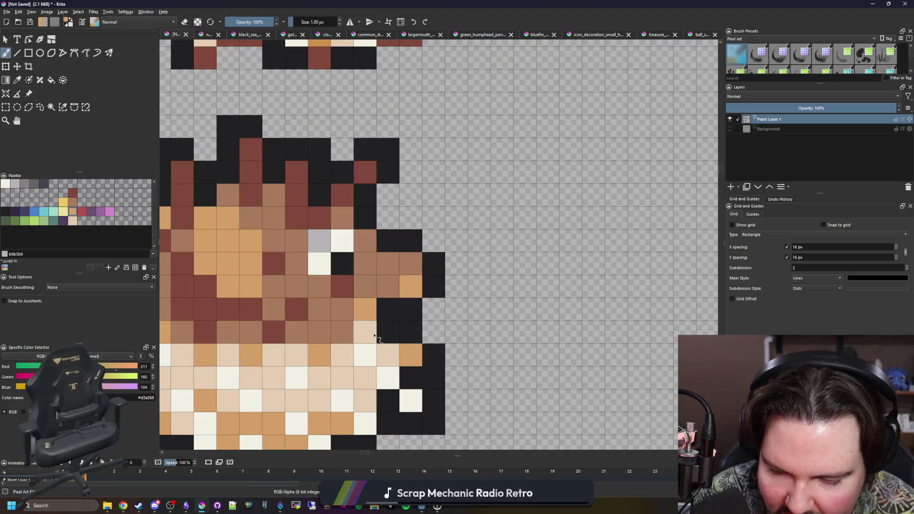
scroll(389, 331, down, 2)
key(p)
scroll(384, 302, down, 3)
scroll(382, 300, up, 4)
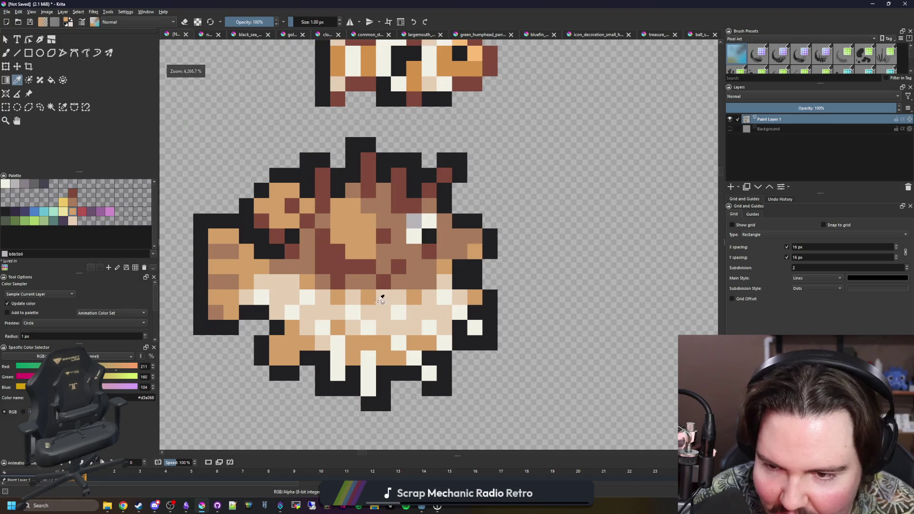
click(319, 254)
key(b)
Repaint the tail and lower-left outline brown instead of near-black
mouse_move(246, 314)
mouse_down()
mouse_move(200, 227)
mouse_move(243, 238)
mouse_up()
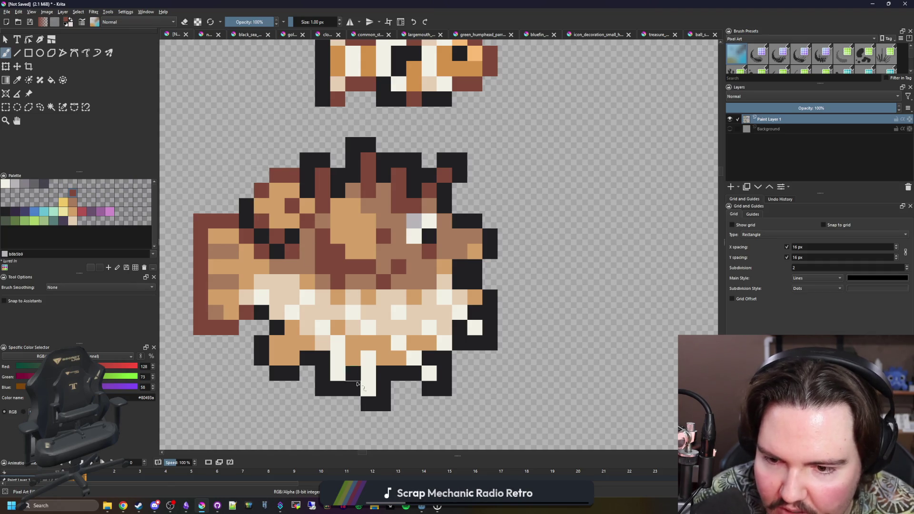
mouse_move(265, 338)
mouse_down()
mouse_move(300, 370)
mouse_move(379, 400)
mouse_move(389, 380)
mouse_move(447, 389)
mouse_move(468, 329)
mouse_move(494, 322)
mouse_move(488, 299)
mouse_up()
scroll(460, 279, down, 3)
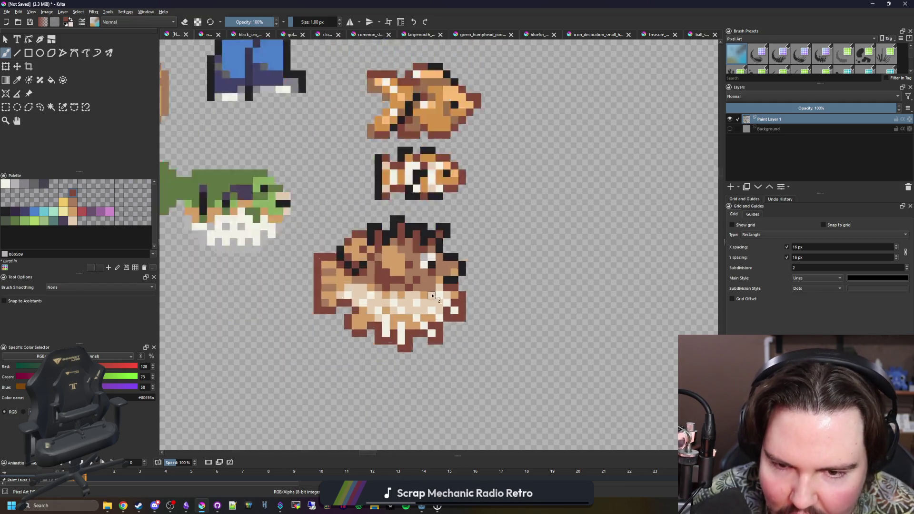
scroll(457, 283, down, 2)
scroll(446, 286, up, 5)
scroll(436, 294, down, 1)
scroll(436, 293, down, 3)
scroll(434, 285, up, 2)
scroll(431, 277, up, 2)
scroll(432, 275, up, 1)
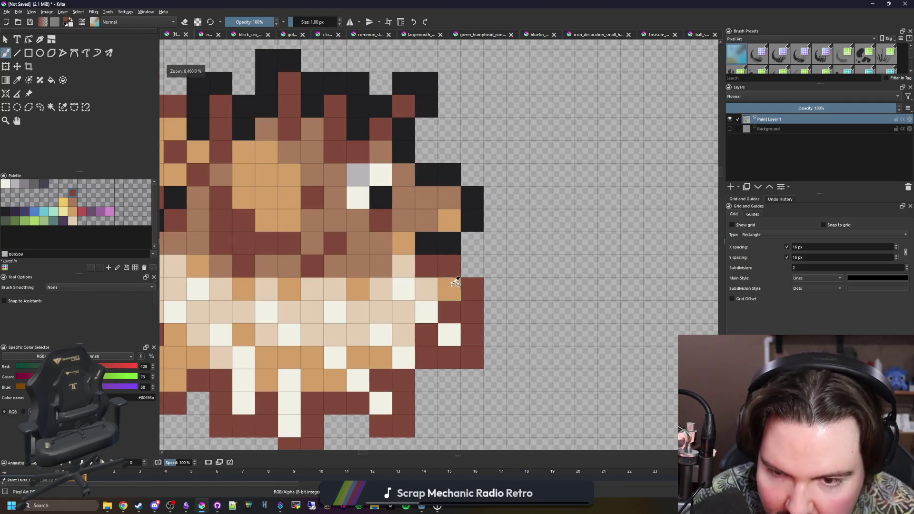
scroll(415, 294, down, 4)
scroll(409, 308, down, 2)
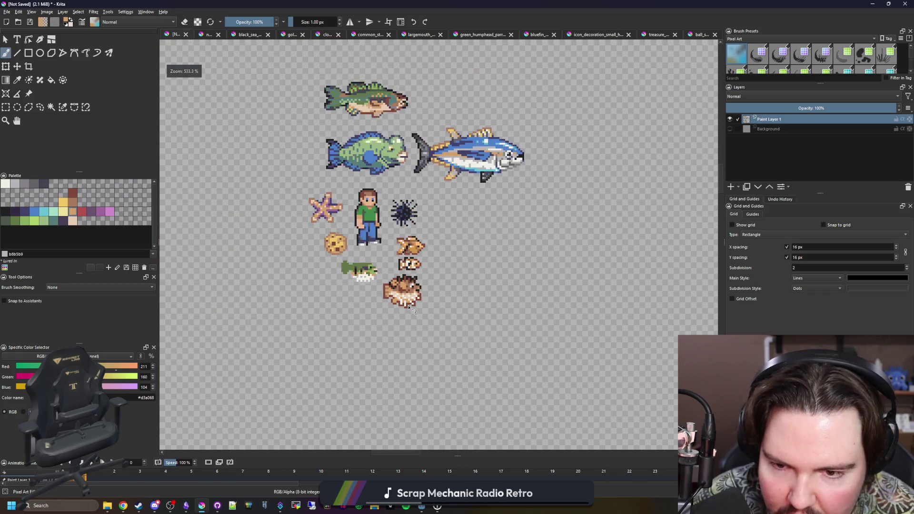
scroll(421, 288, up, 4)
scroll(429, 300, up, 3)
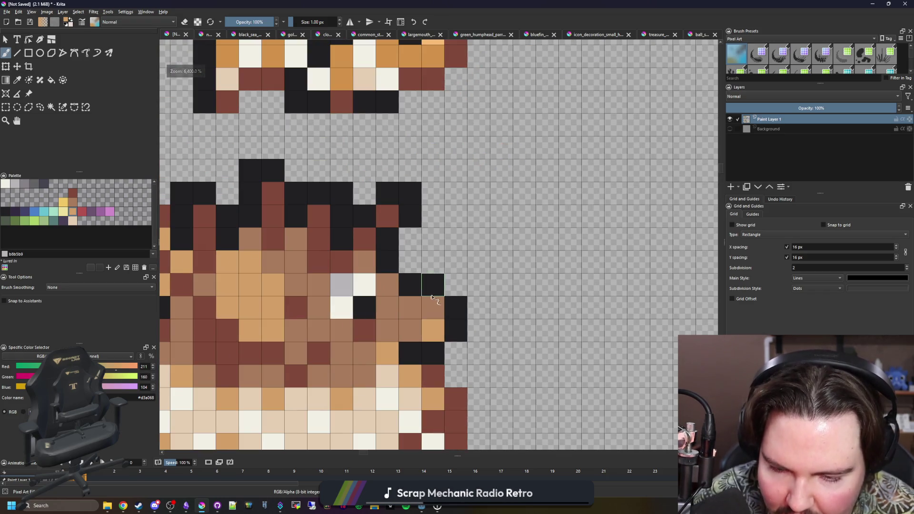
ctrl+click(446, 307)
key(e)
scroll(431, 281, down, 4)
scroll(430, 282, up, 3)
scroll(421, 283, down, 3)
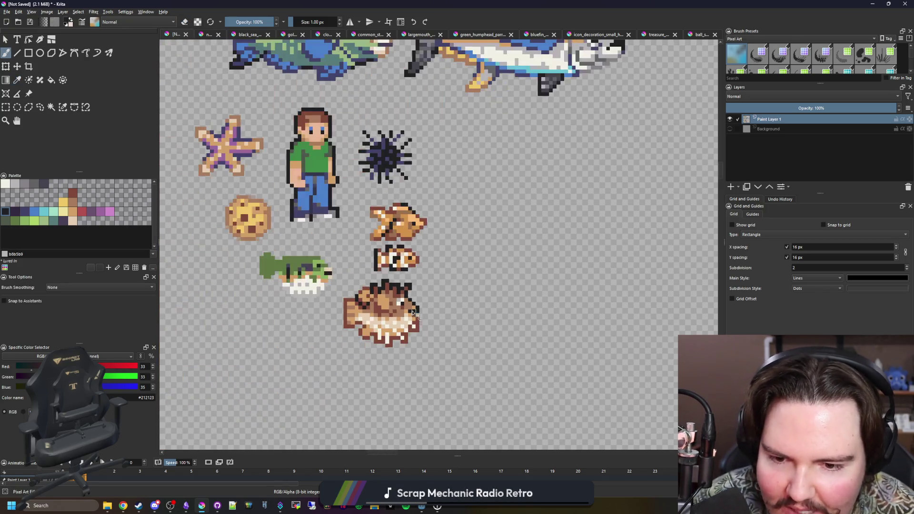
scroll(416, 283, down, 2)
scroll(416, 283, up, 5)
scroll(423, 324, up, 1)
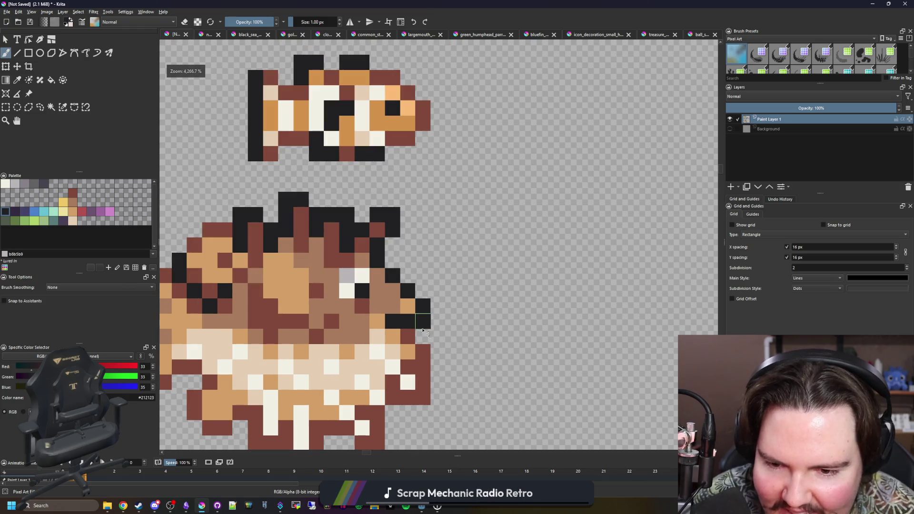
scroll(422, 323, down, 4)
scroll(423, 314, up, 5)
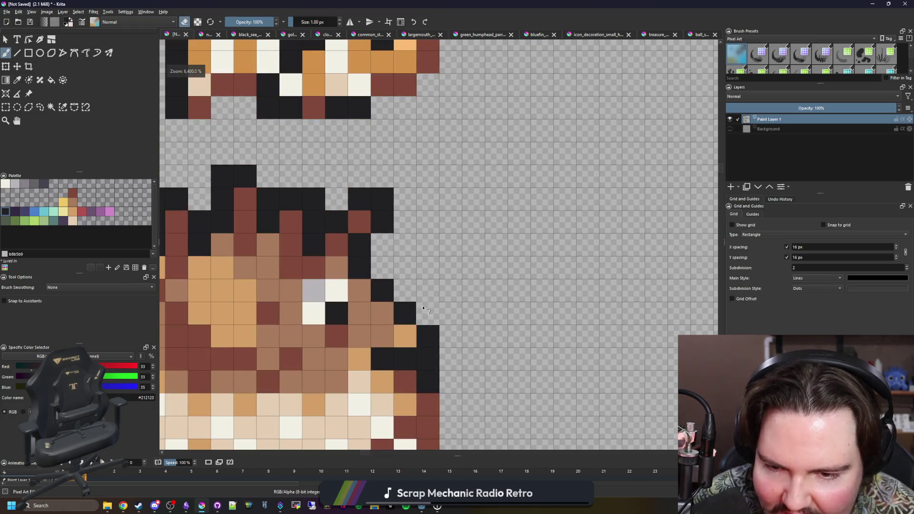
scroll(426, 302, down, 1)
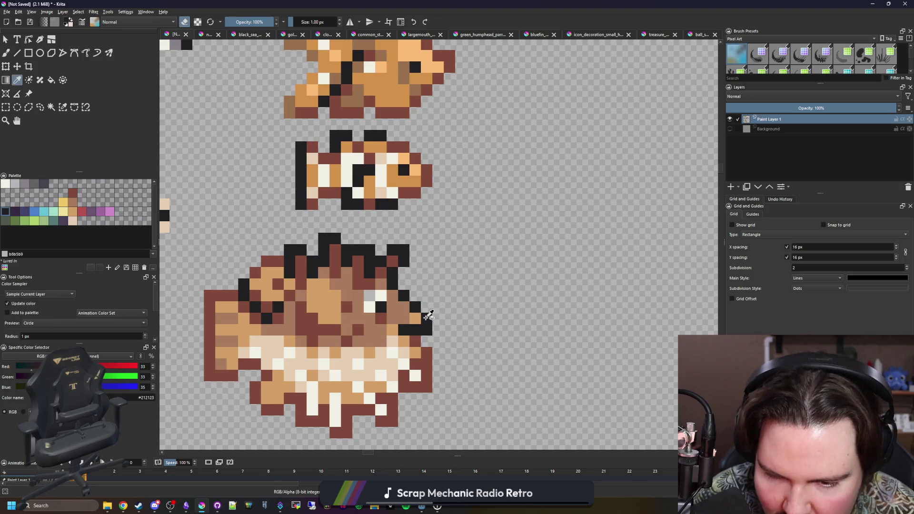
scroll(427, 314, down, 4)
scroll(424, 284, down, 2)
scroll(424, 281, up, 5)
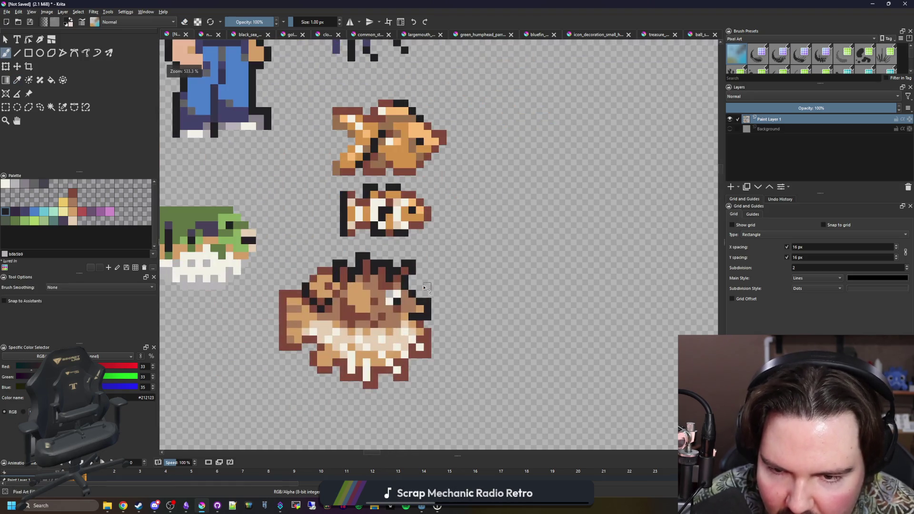
scroll(409, 327, up, 1)
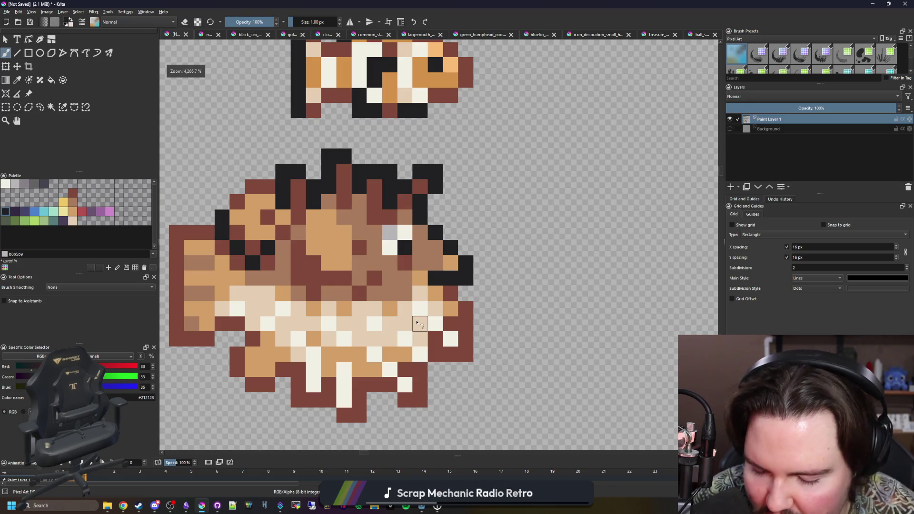
Recolour dark brown cells near the belly and lower right to the body orange
key(p)
scroll(422, 335, up, 1)
scroll(433, 346, up, 1)
click(422, 344)
key(b)
mouse_move(296, 367)
mouse_down()
mouse_move(347, 389)
mouse_move(350, 367)
mouse_up()
drag(376, 407, 397, 362)
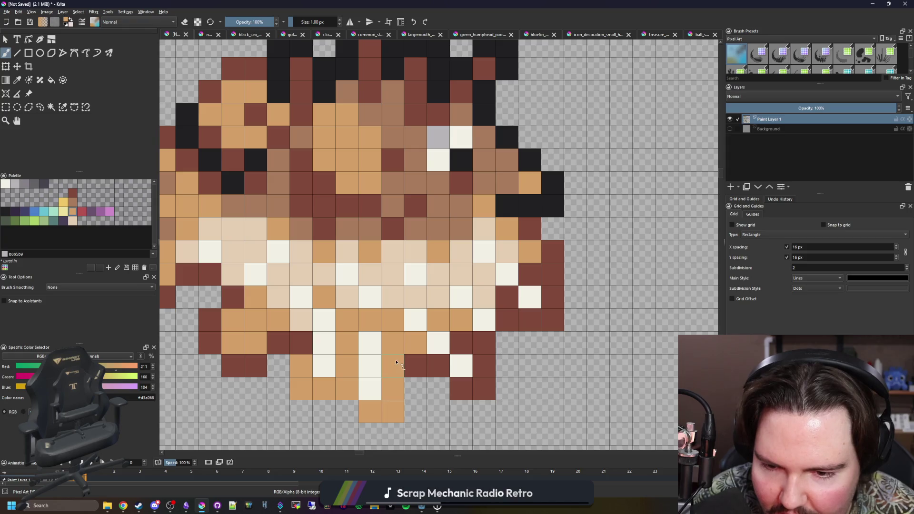
scroll(451, 386, down, 2)
scroll(407, 372, down, 4)
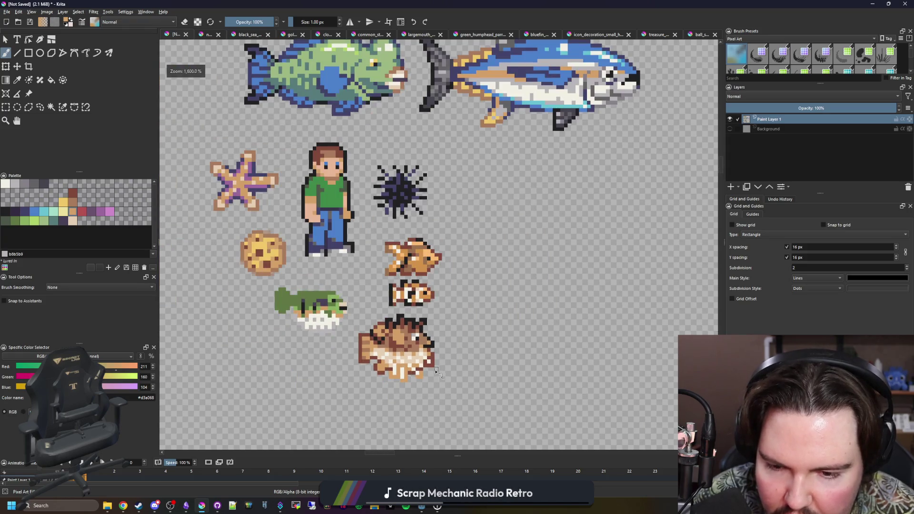
scroll(438, 372, up, 3)
scroll(414, 293, down, 4)
scroll(409, 283, down, 1)
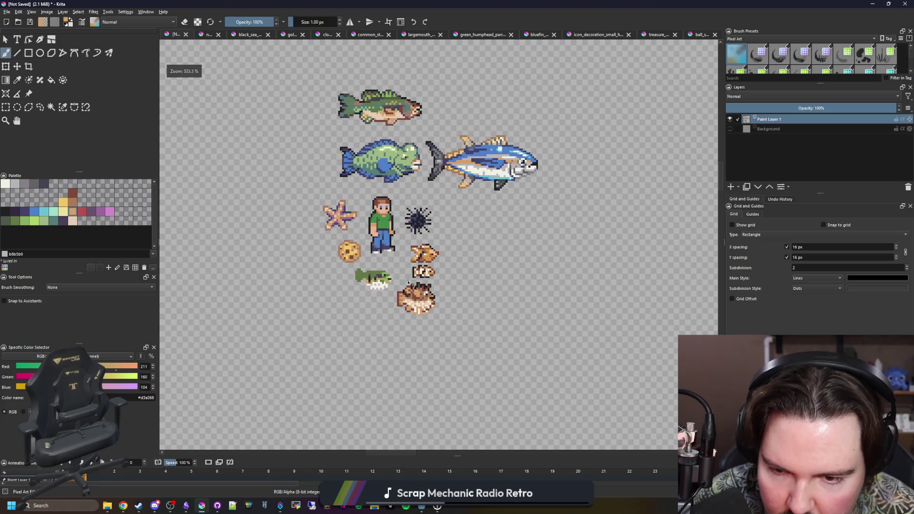
scroll(407, 282, up, 3)
scroll(429, 336, up, 3)
Resample the dark brown outline colour, then enclose the whole pufferfish in a 22×20 px rectangular selection
key(p)
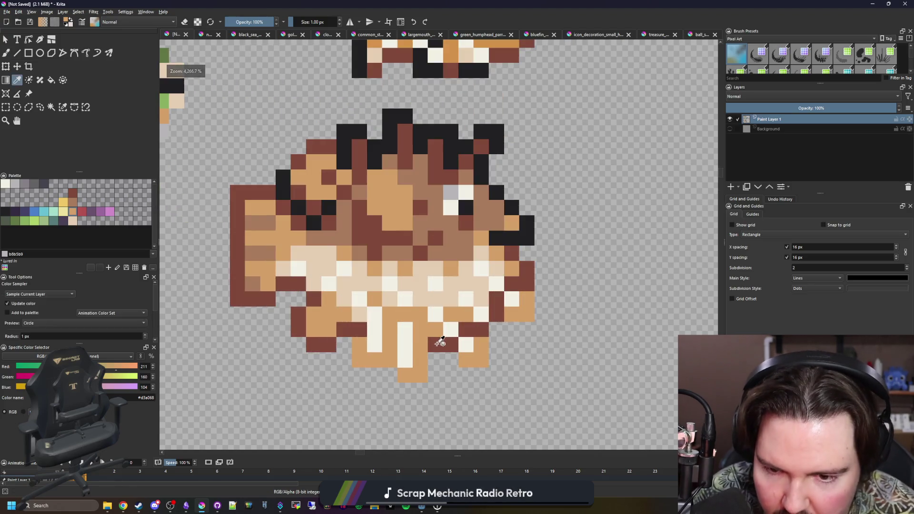
click(440, 343)
key(b)
scroll(350, 354, down, 3)
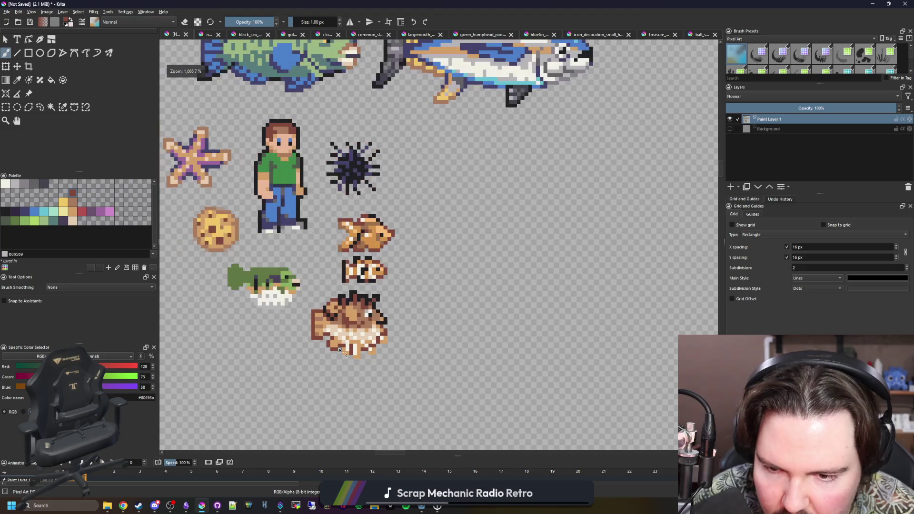
scroll(345, 355, up, 3)
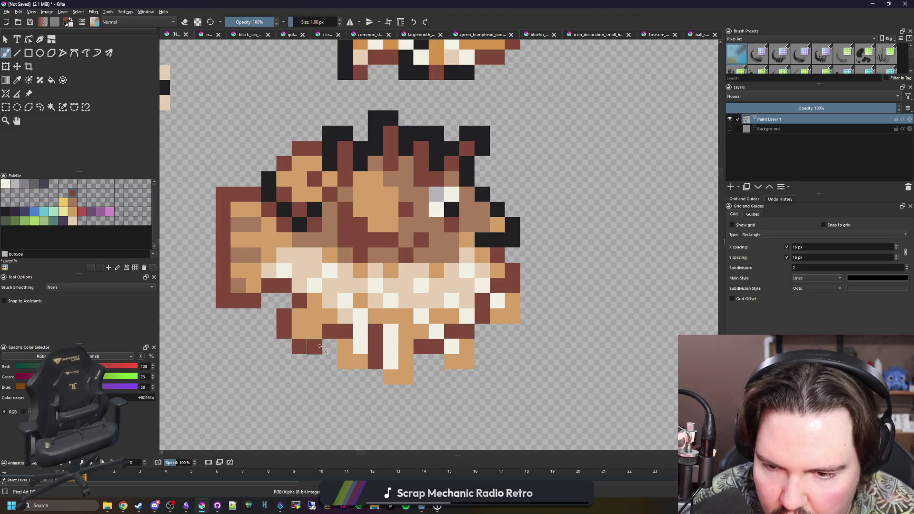
scroll(315, 339, down, 2)
click(7, 106)
scroll(269, 325, up, 1)
drag(260, 396, 512, 170)
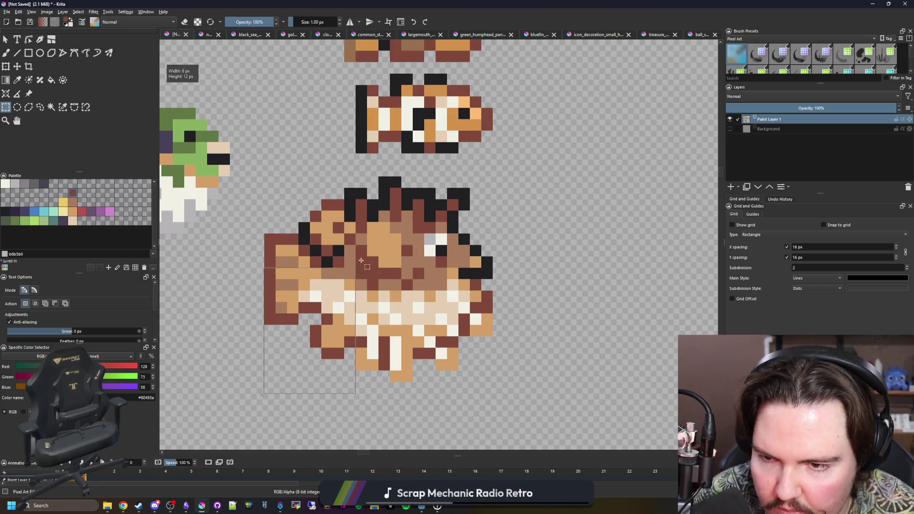
Create a new document from the copied pufferfish sprite
click(7, 11)
click(14, 22)
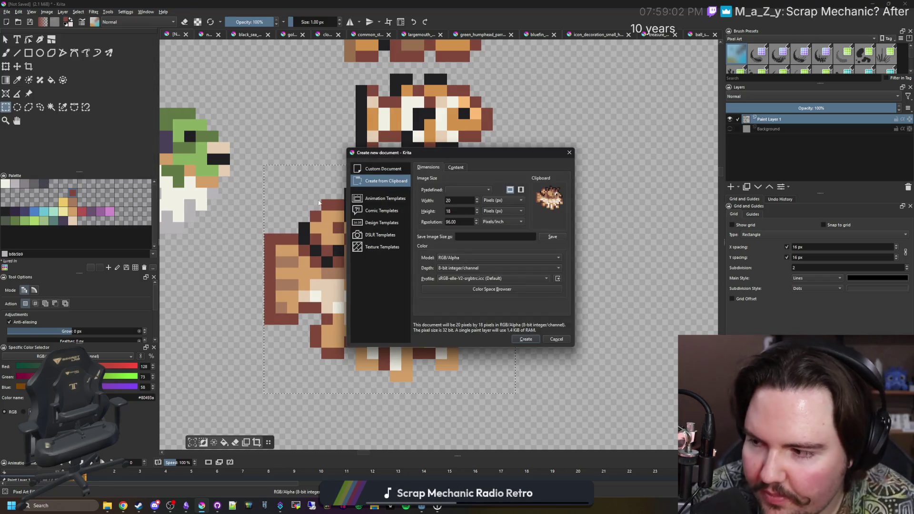
click(528, 338)
scroll(347, 304, down, 2)
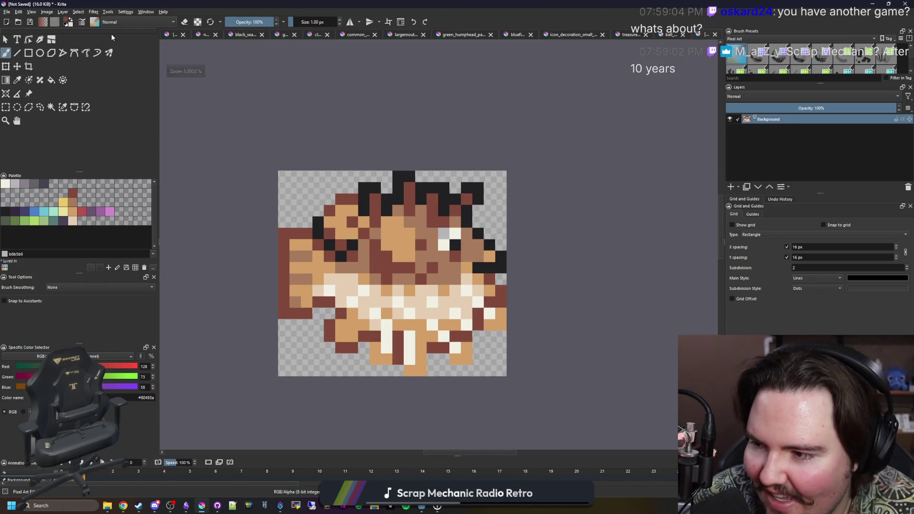
Enlarge the canvas and clear the white border around the sprite to transparency
click(47, 12)
click(74, 129)
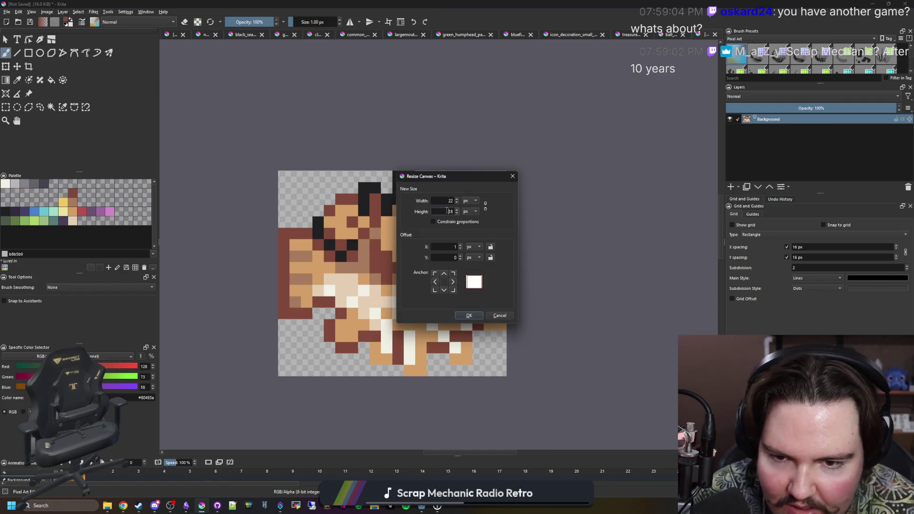
text(0)
click(457, 317)
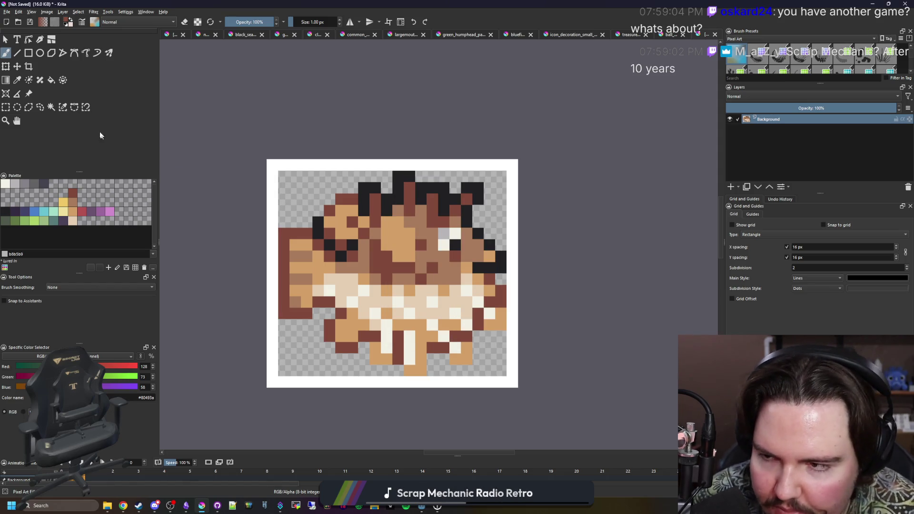
click(51, 107)
click(302, 165)
key(Delete)
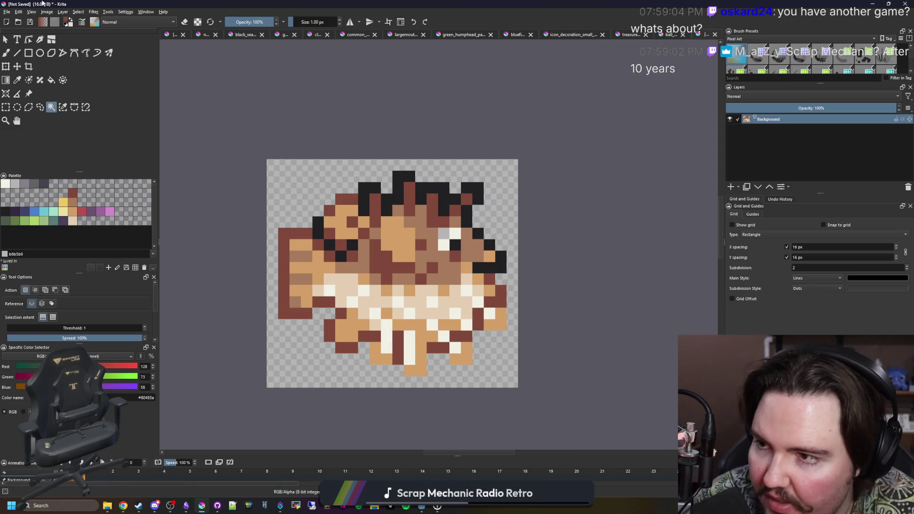
Save the sprite as porcupine pufferfish.png in the Fish sprites folder, then bring Godot forward
click(6, 12)
click(30, 71)
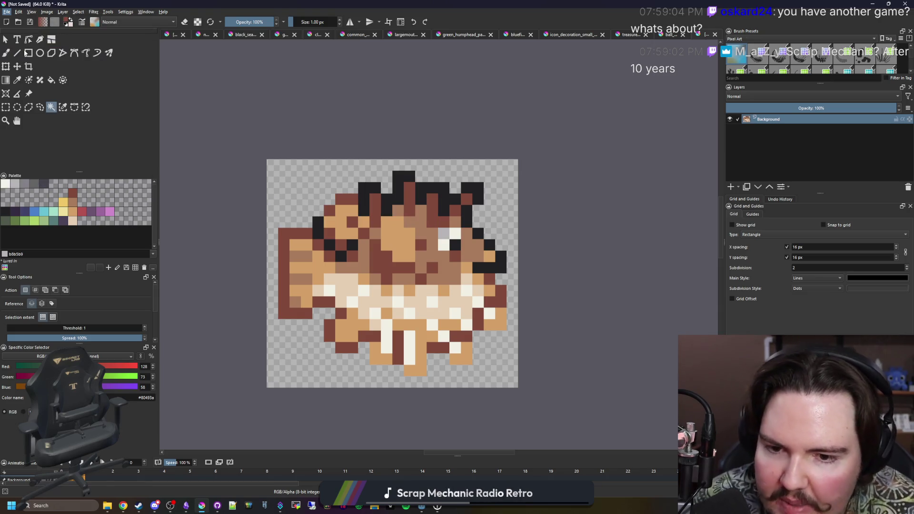
click(286, 371)
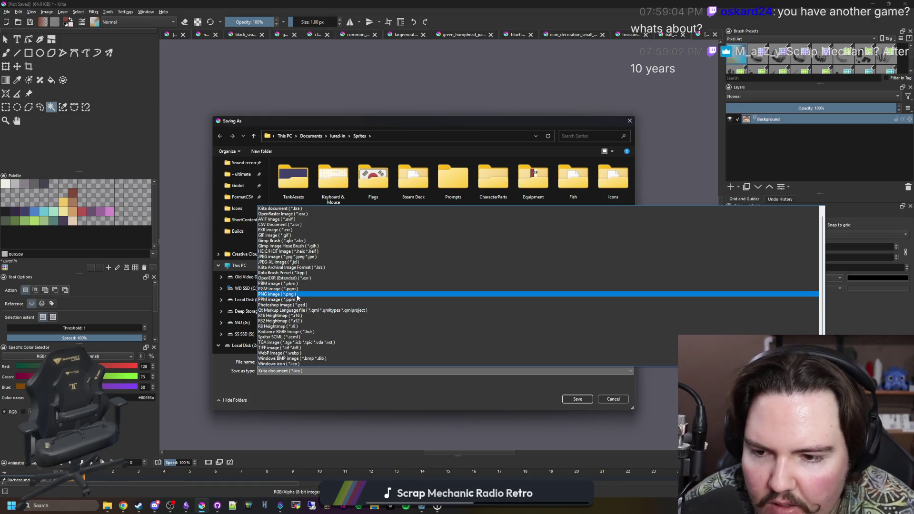
click(286, 294)
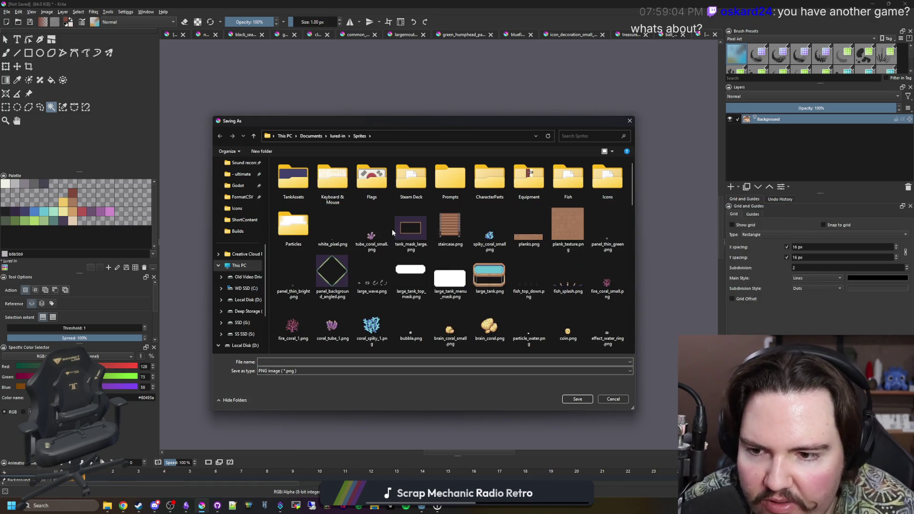
double_click(568, 179)
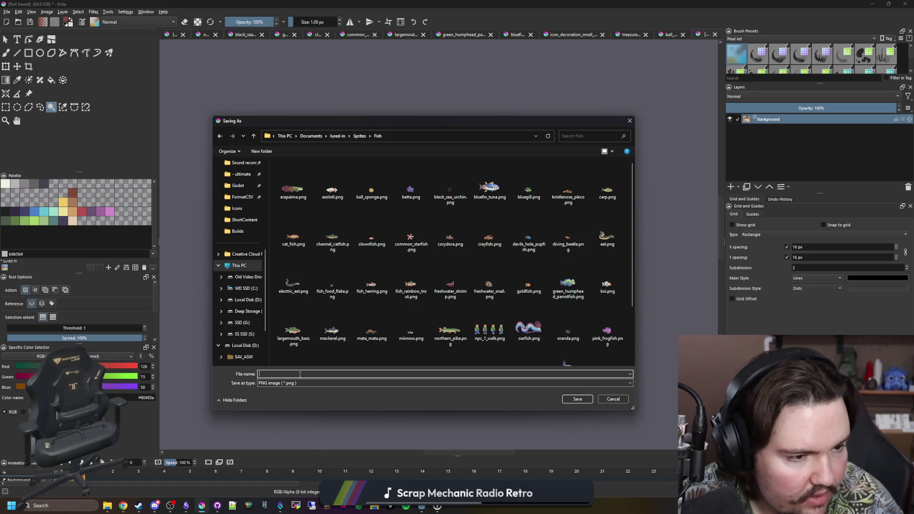
text(pic)
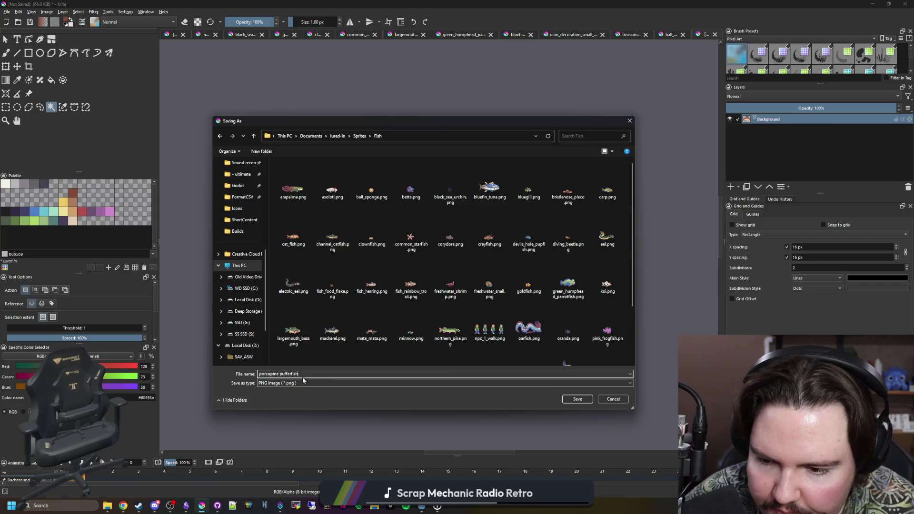
click(583, 400)
click(496, 322)
scroll(425, 274, down, 5)
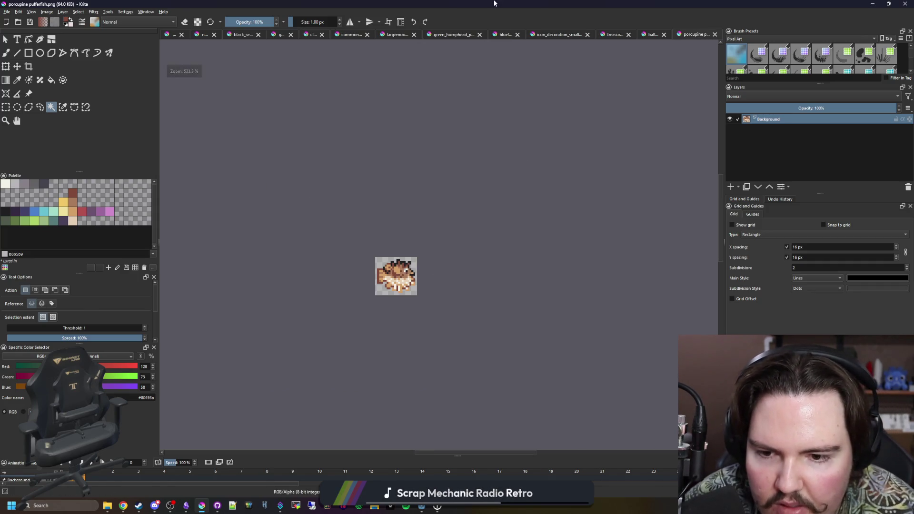
key(alt+Tab)
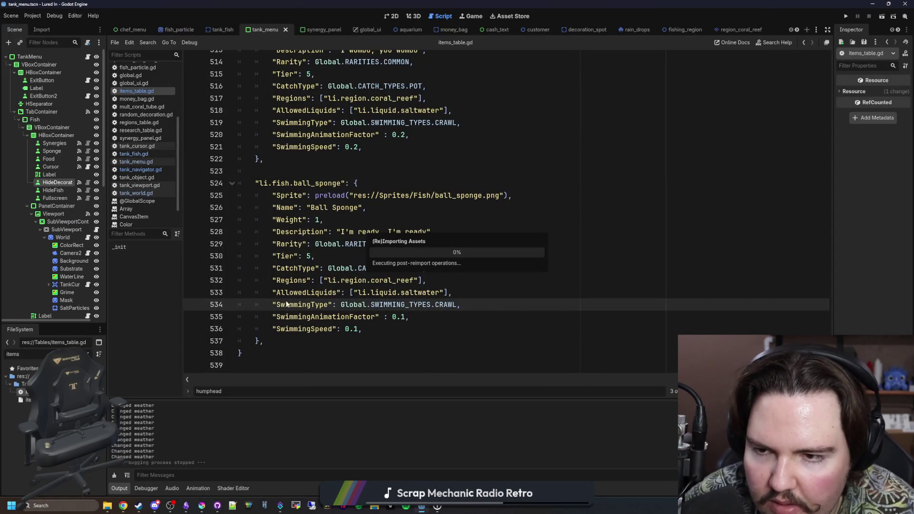
scroll(331, 311, up, 2)
scroll(314, 272, up, 7)
scroll(300, 233, up, 3)
Duplicate the humphead_parrotfish entry below itself in the items table
drag(295, 238, 285, 147)
click(301, 256)
drag(286, 235, 175, 98)
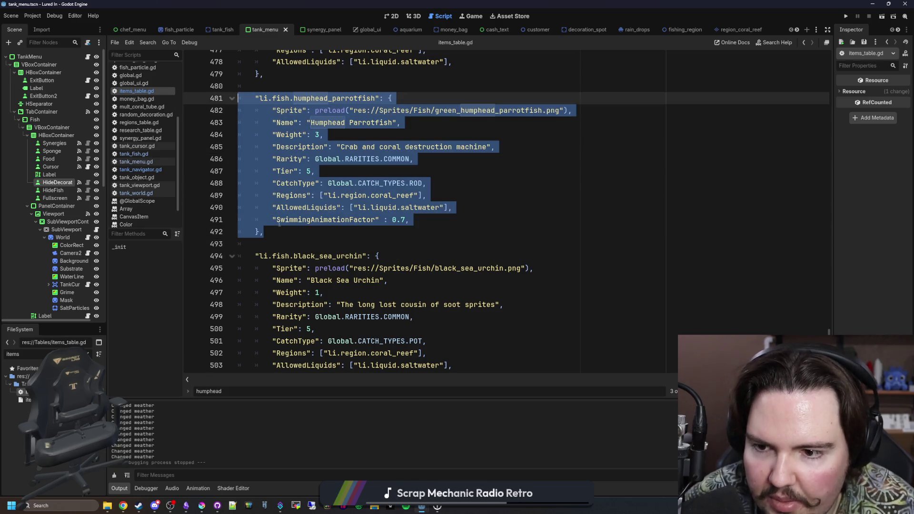
key(ctrl+c)
click(265, 244)
key(ctrl+v)
Rename the new key to porcupine_pufferfish and replace its preload with the suggested pufferfish sprite path
click(255, 231)
double_click(342, 232)
key(BackSpace)
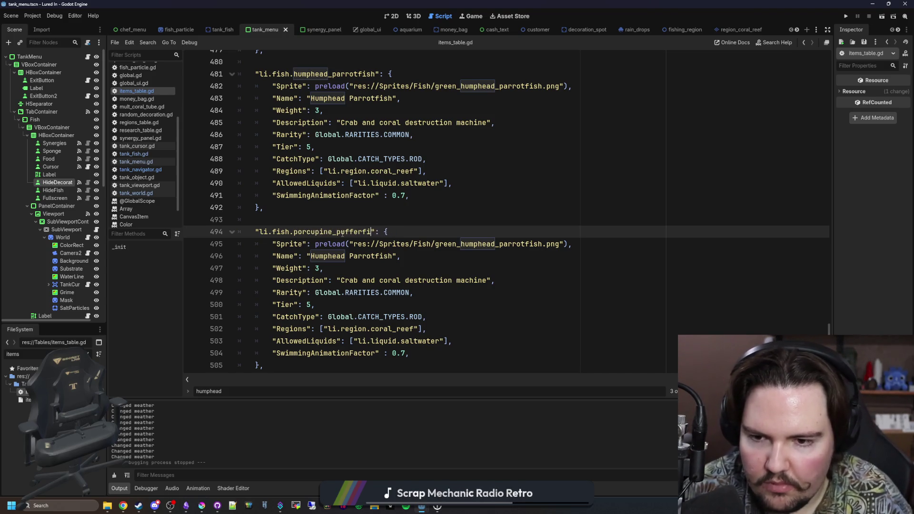
text(sh)
double_click(497, 245)
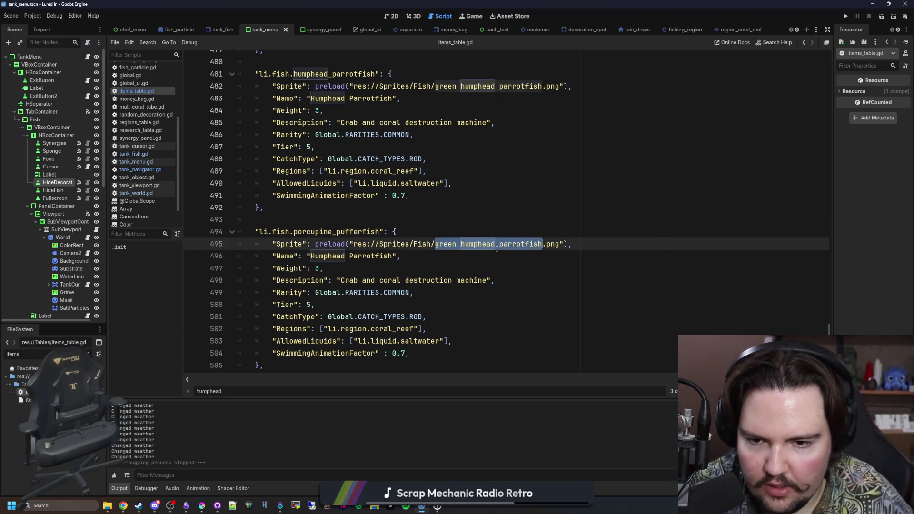
key(BackSpace)
text(porc)
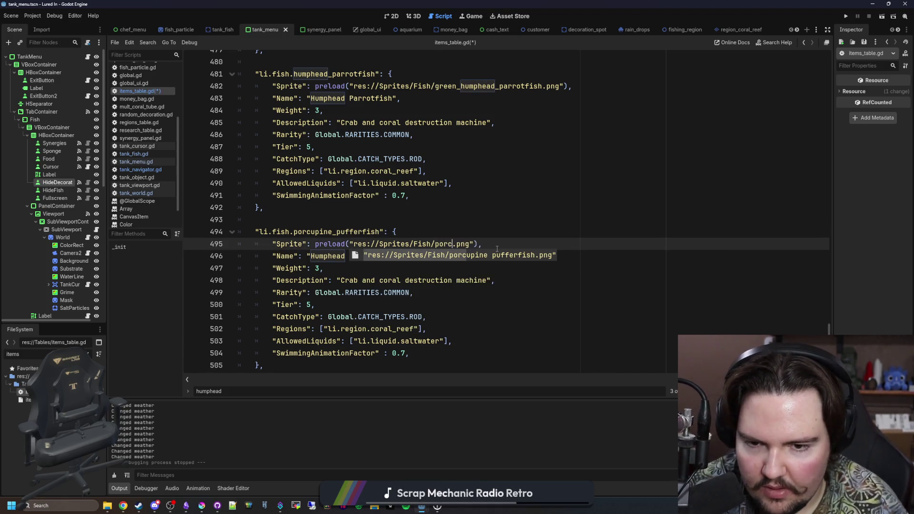
key(Return)
Correct the path to porcupine_pufferfish.png, removing the duplicated extension
key(ctrl+Left)
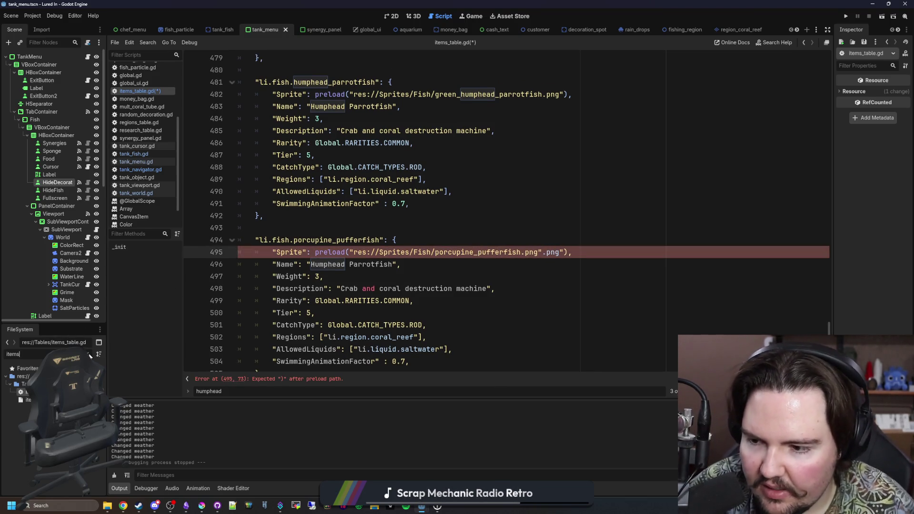
key(ctrl+a)
text(porc)
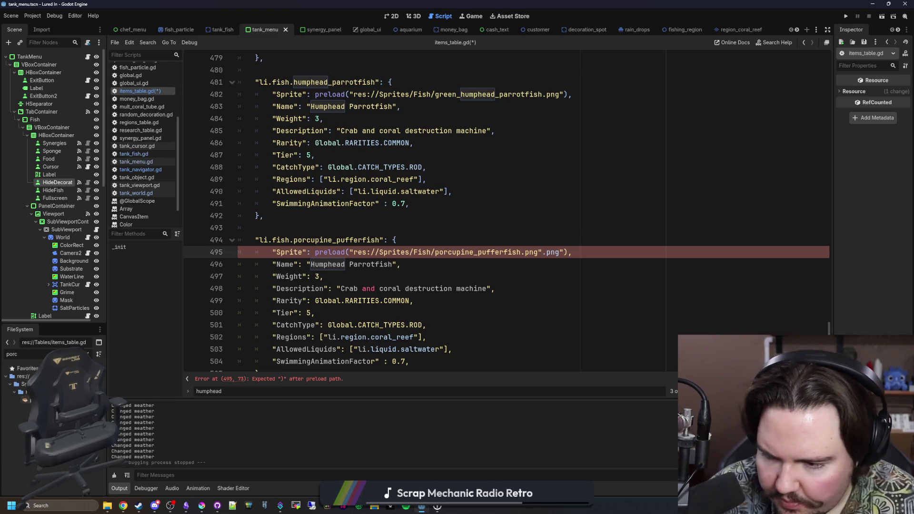
key(Down)
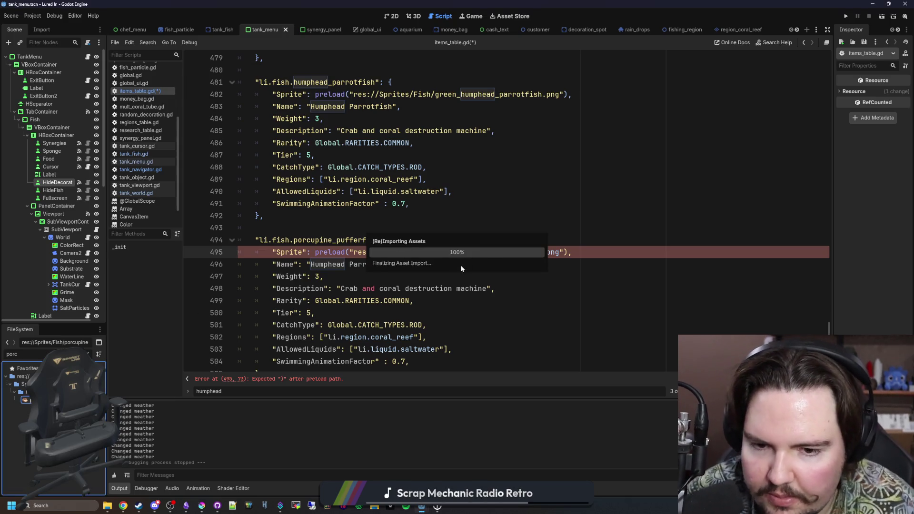
key(BackSpace)
key(BackSpace)
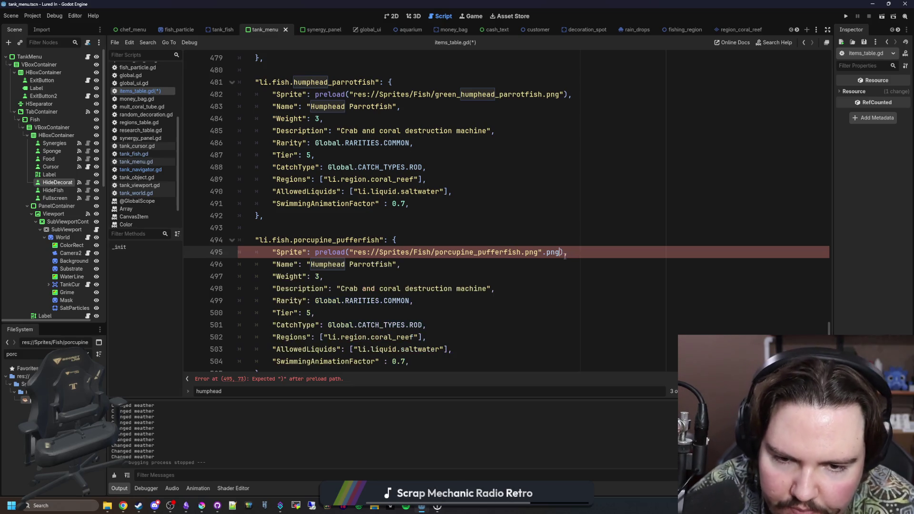
key(BackSpace)
key(BackSpace)
key(BackSpace)
scroll(566, 250, down, 3)
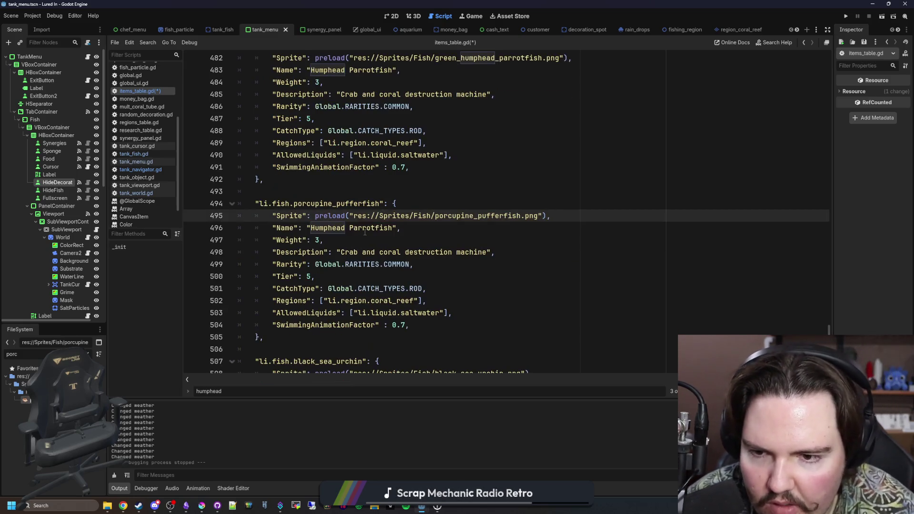
Set the entry's name to Porcupine Pufferfish, weight 1 and description Ehug, then pull Chrome into view
double_click(370, 228)
key(BackSpace)
key(BackSpace)
key(BackSpace)
key(BackSpace)
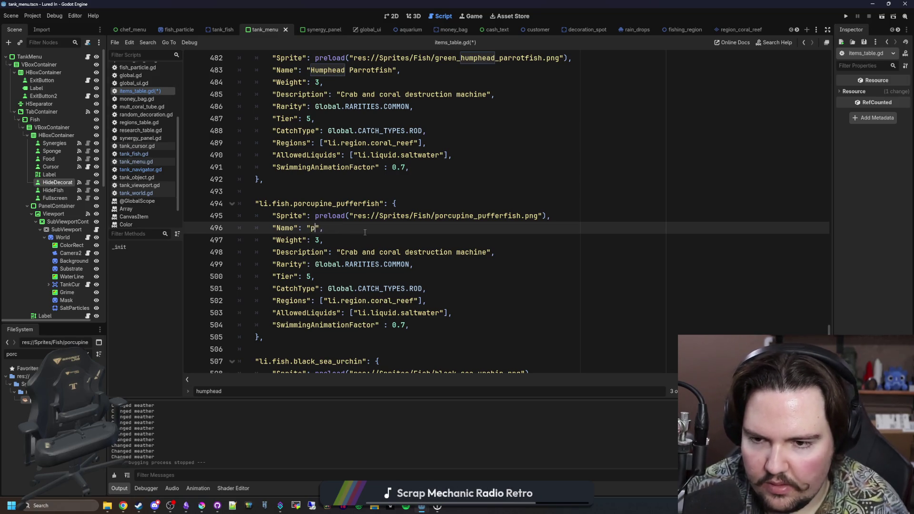
text(Porcupine Pufferfish)
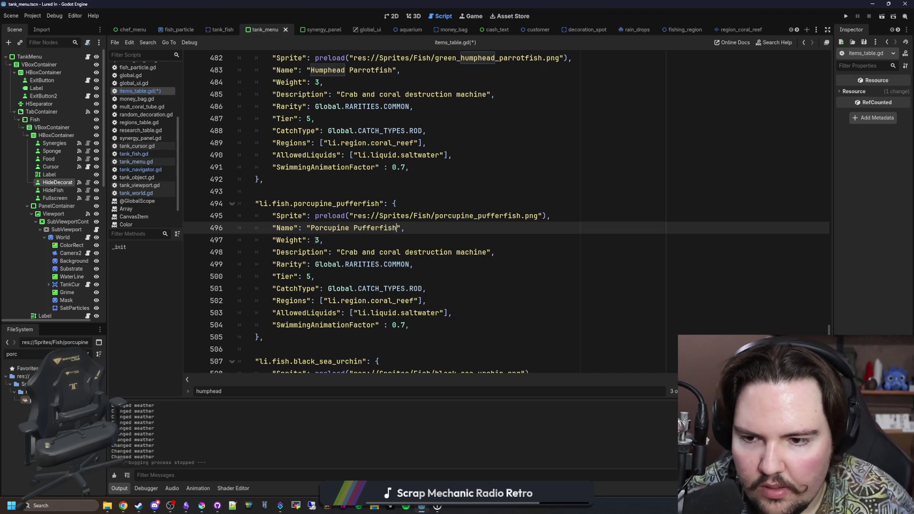
click(322, 239)
text(1)
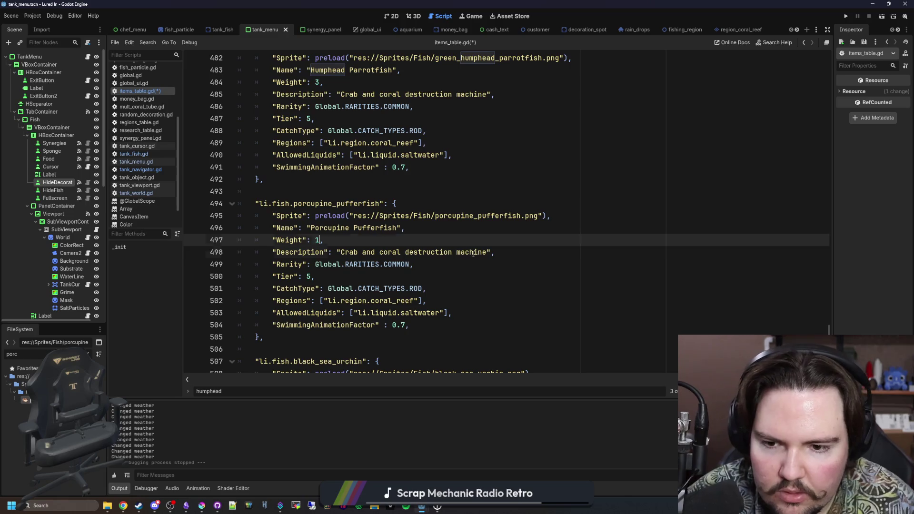
double_click(473, 252)
key(BackSpace)
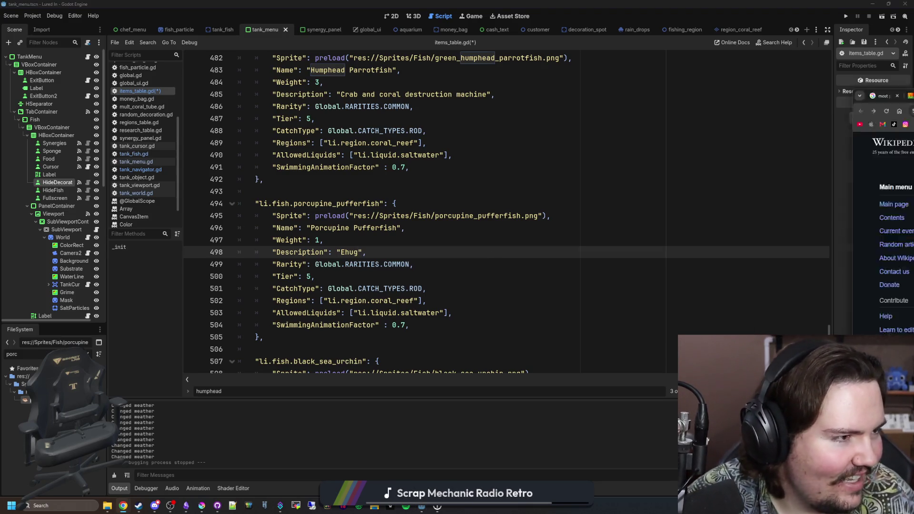
drag(913, 168, 710, 176)
Search Google Images for 'pufferfish meme', preview the Pufferfish Dolphin Meme, then hide Chrome to return to the script
click(703, 163)
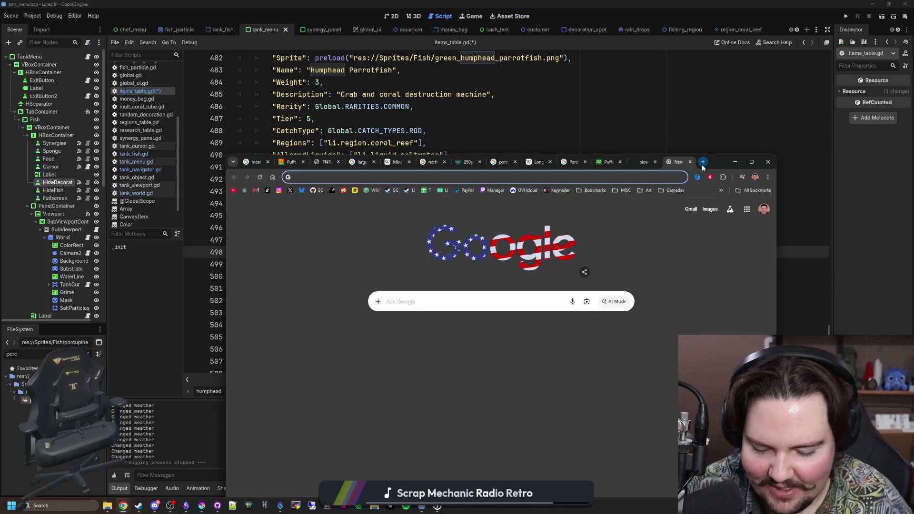
text(pufferfish meme)
key(Return)
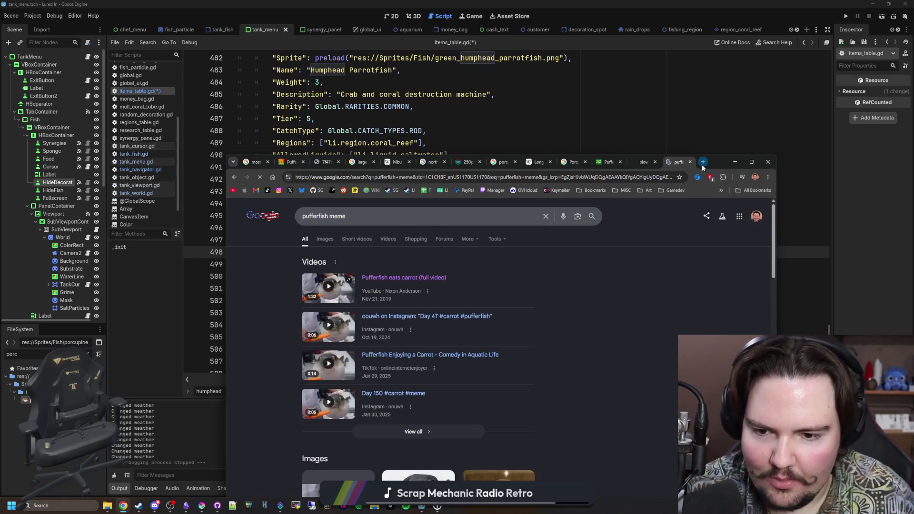
scroll(326, 254, down, 2)
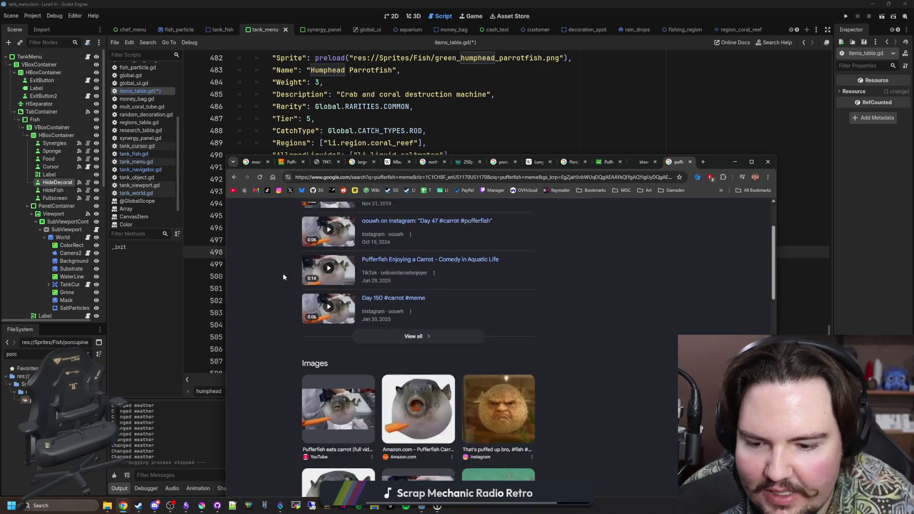
scroll(333, 260, down, 2)
scroll(333, 261, up, 3)
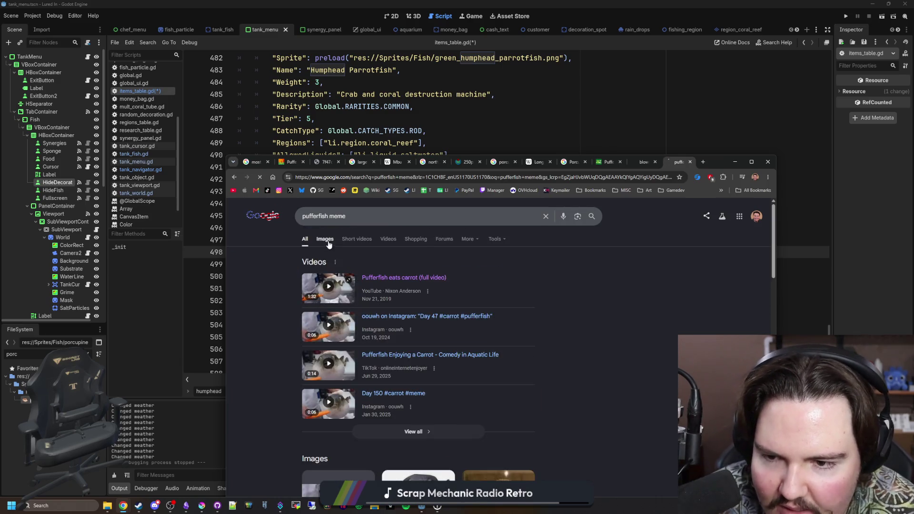
click(328, 241)
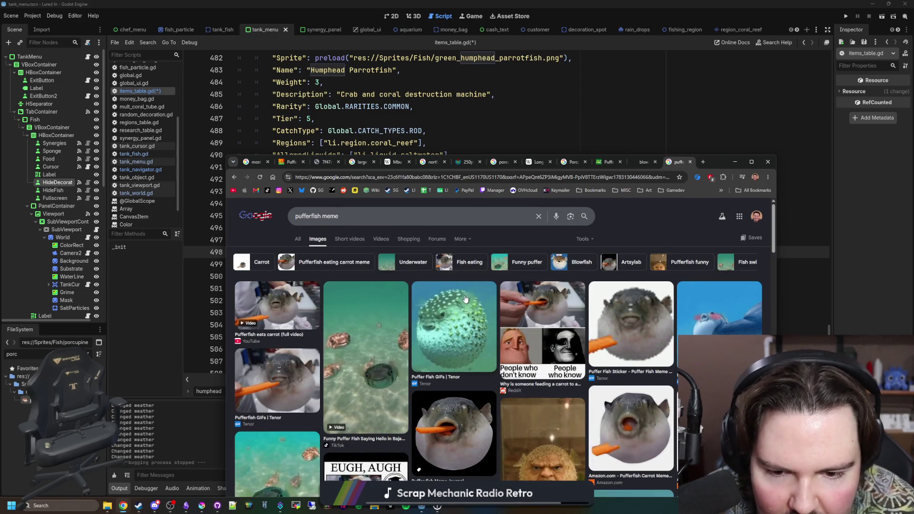
scroll(465, 300, down, 1)
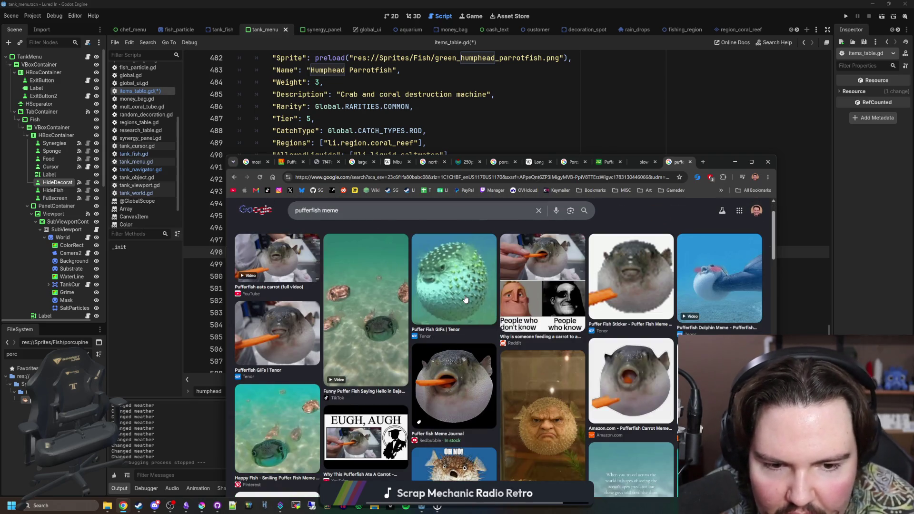
click(691, 284)
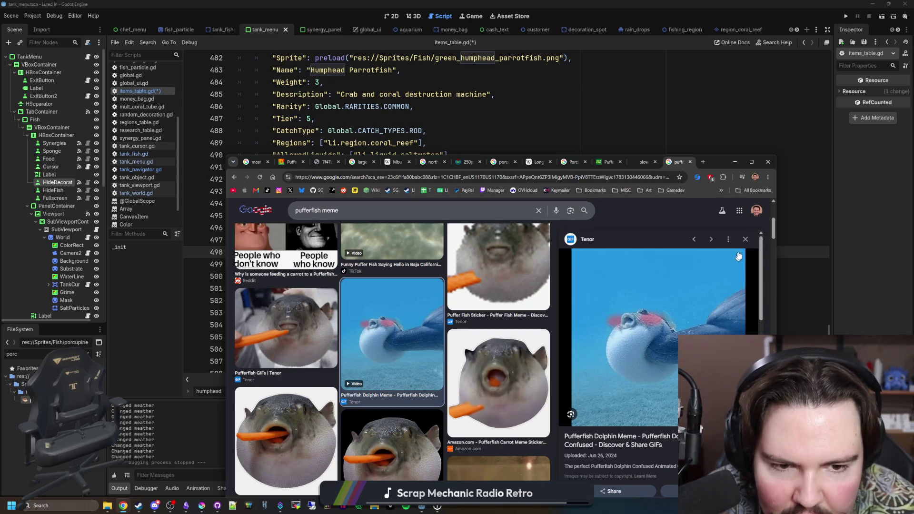
click(745, 240)
scroll(434, 338, down, 1)
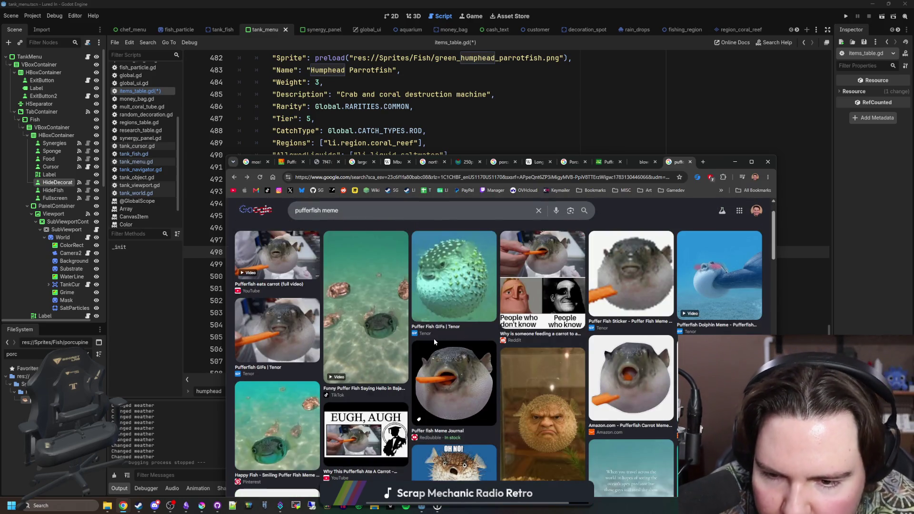
scroll(434, 341, down, 2)
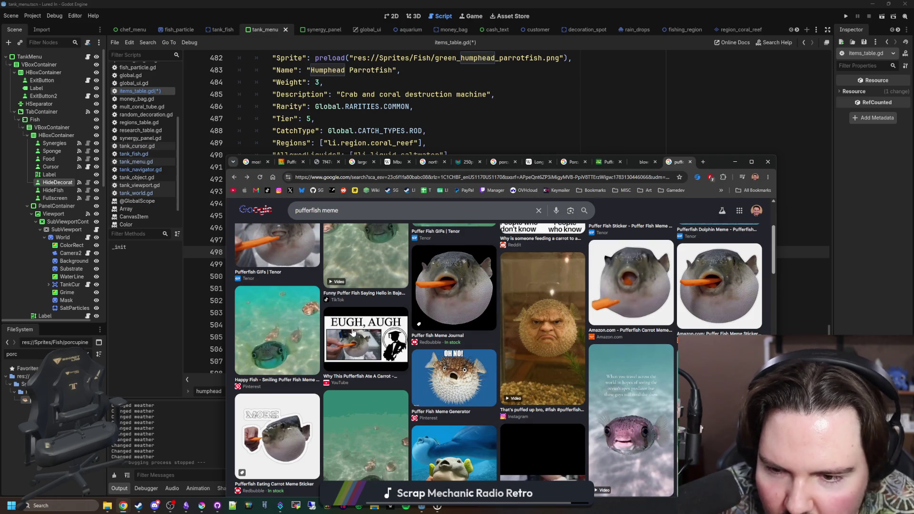
click(735, 162)
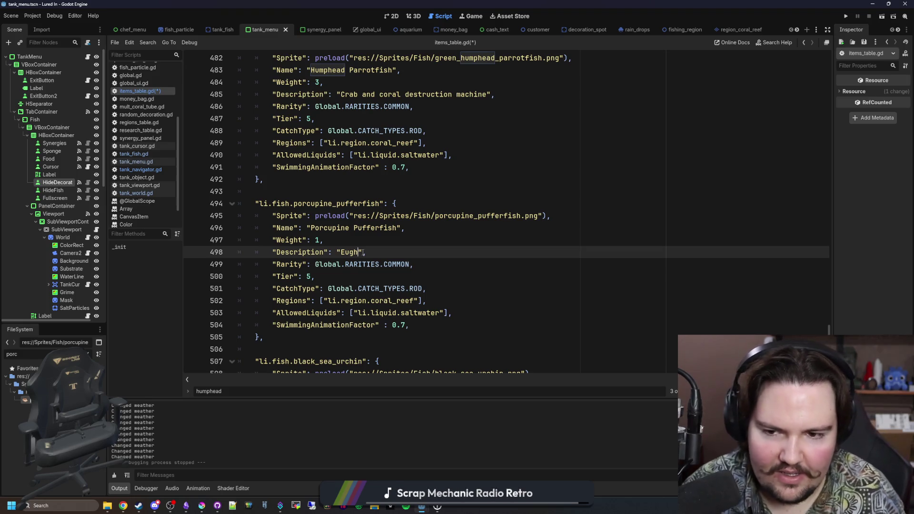
text(, )
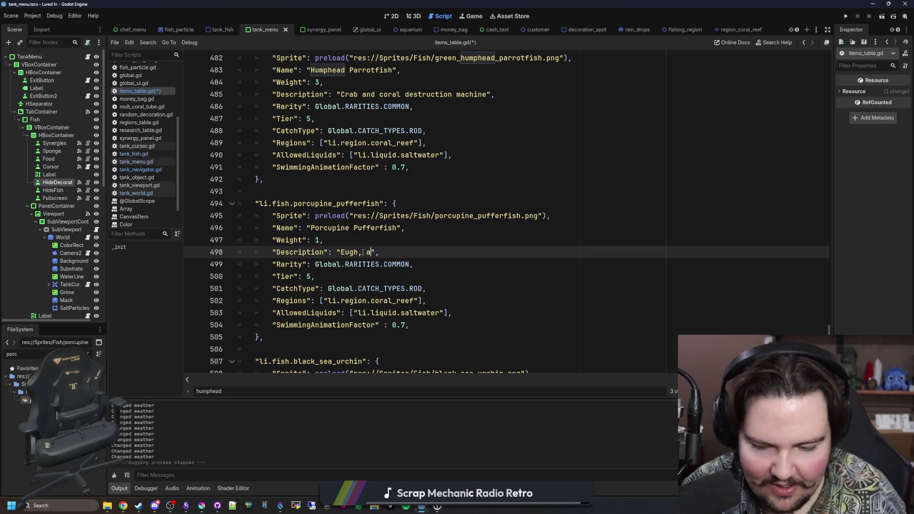
text(augh)
Finish the pufferfish description "Eugh, augh", set SwimmingAnimationFactor to 0.5, and save script and scene
click(412, 242)
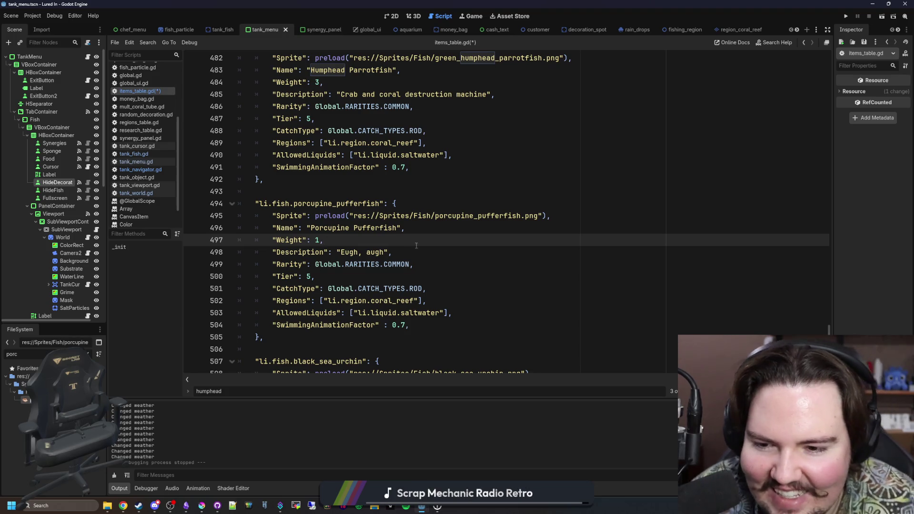
scroll(429, 271, down, 1)
click(442, 294)
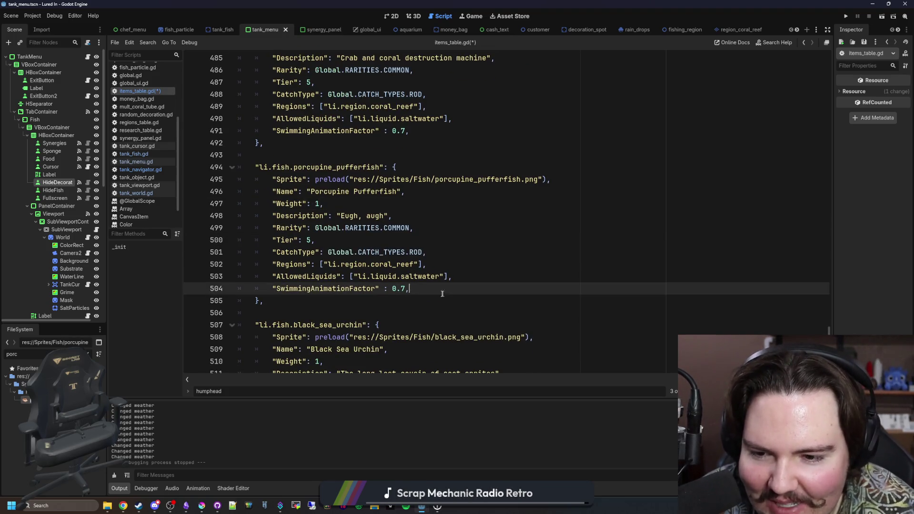
key(BackSpace)
text(5)
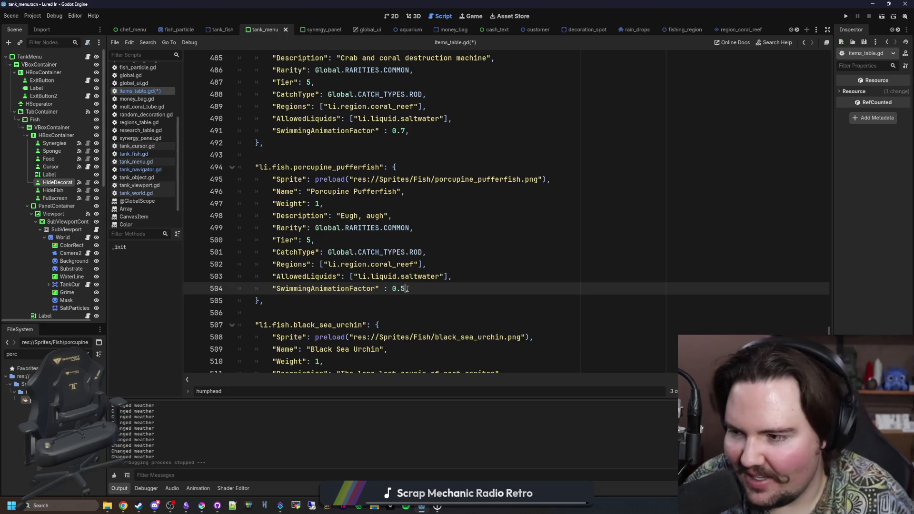
click(411, 306)
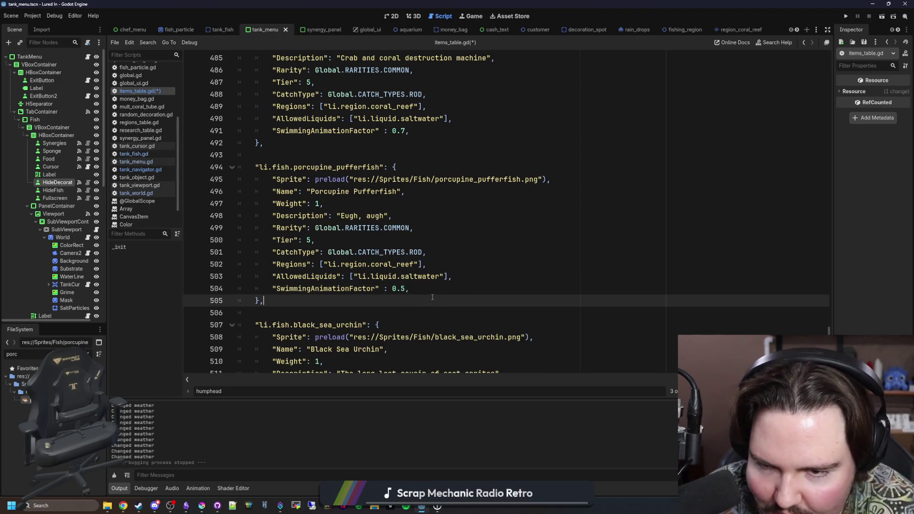
key(ctrl+s)
click(331, 228)
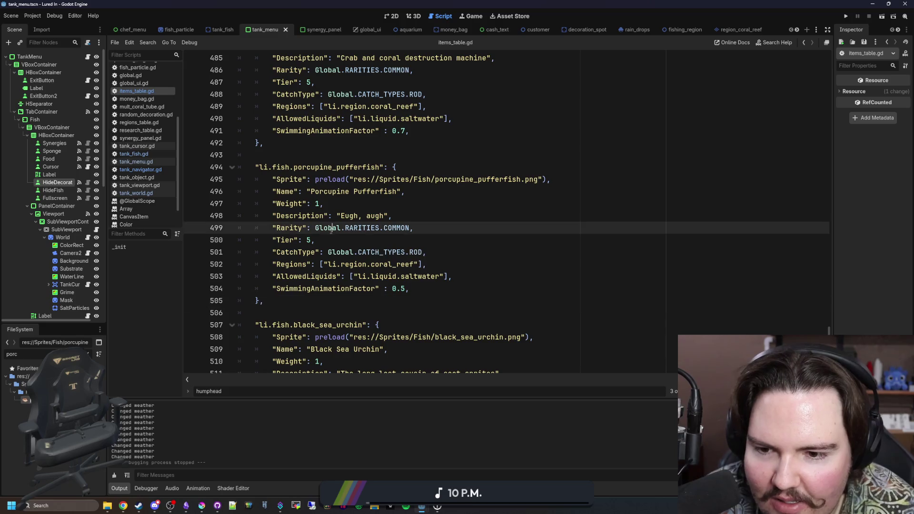
click(353, 238)
key(ctrl+s)
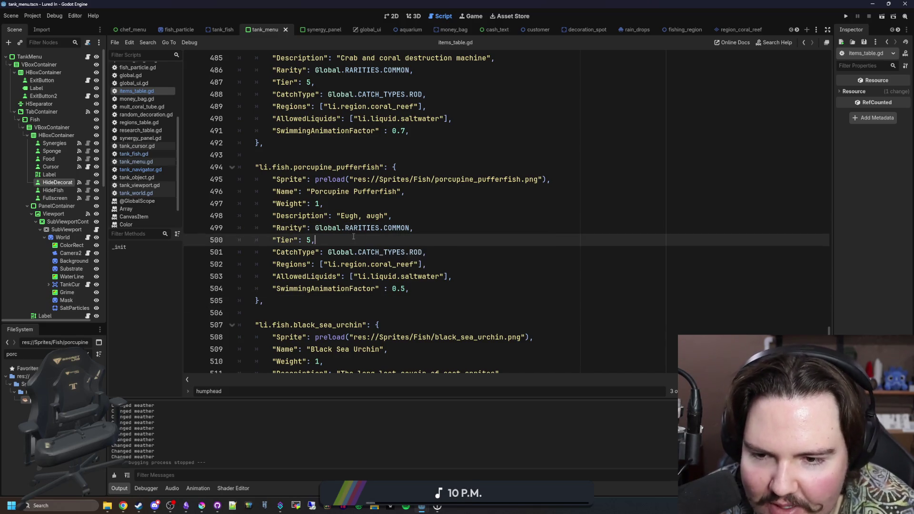
Tick pufferfish off in the Obsidian notes and return to the browser for a new search
click(184, 506)
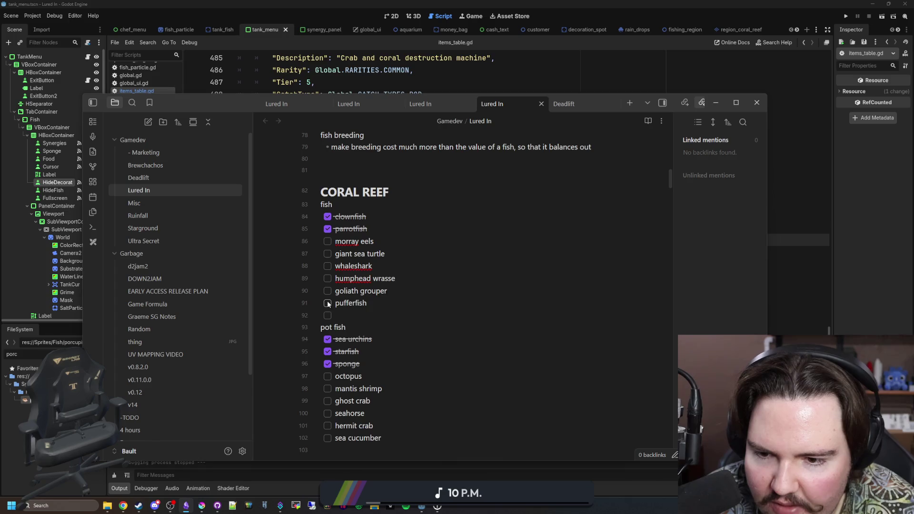
scroll(425, 346, down, 1)
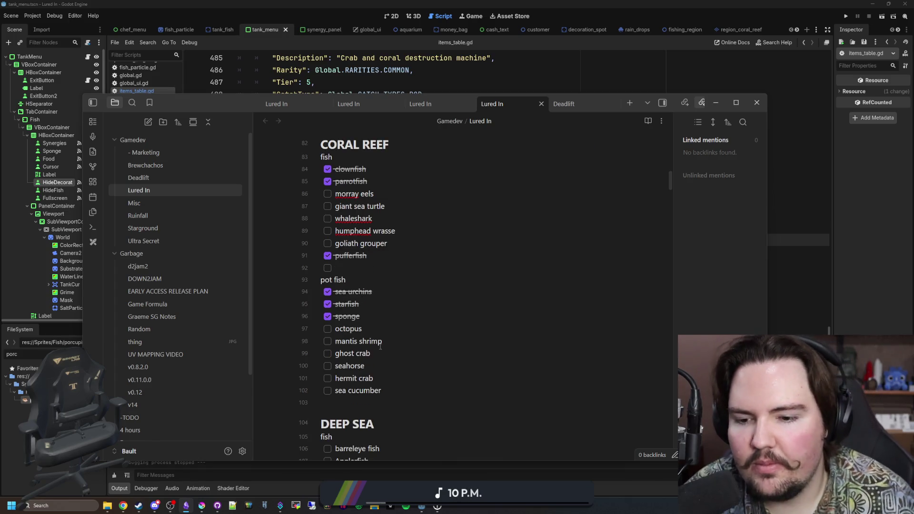
key(alt+Tab)
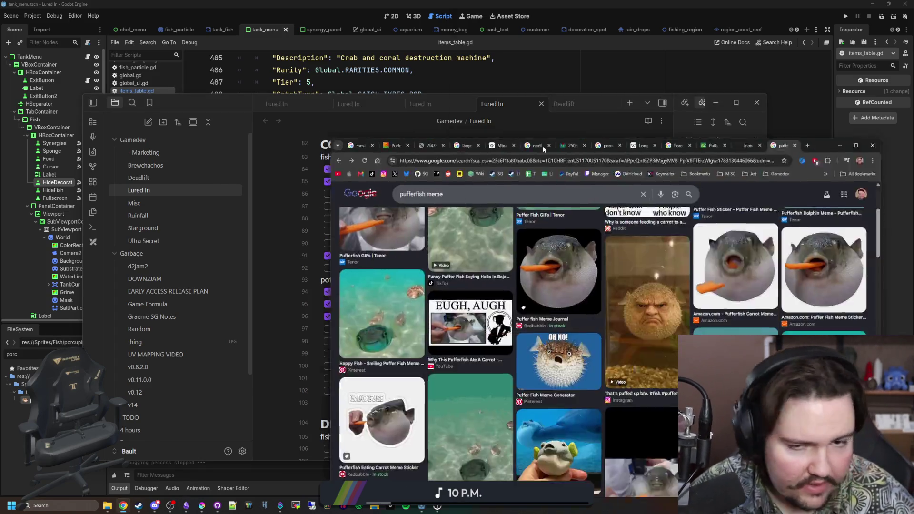
click(400, 148)
text(sea cucumbers)
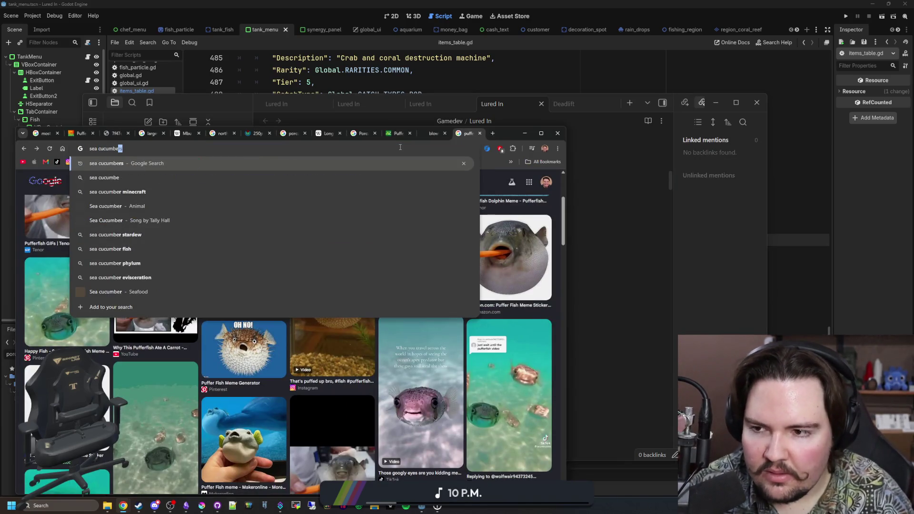
Search 'sea cucumbers' and preview several image results in the maximized browser
key(Return)
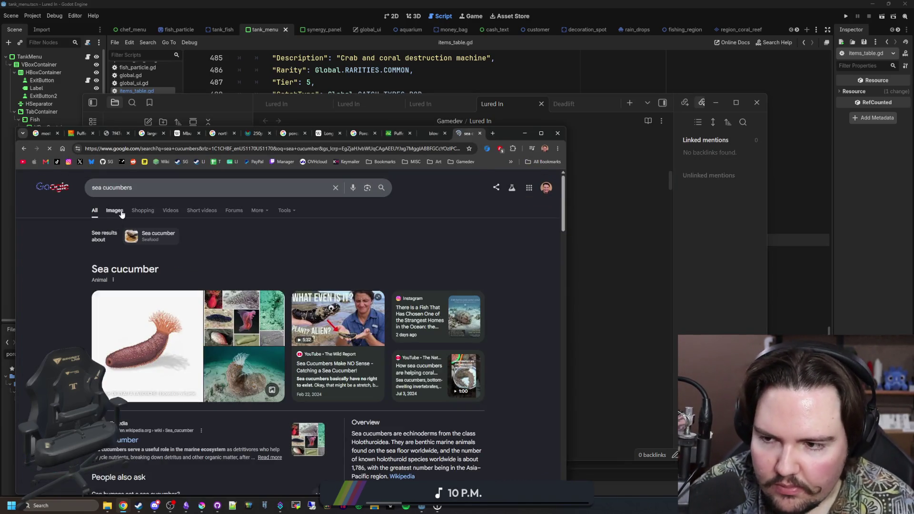
click(114, 210)
double_click(509, 134)
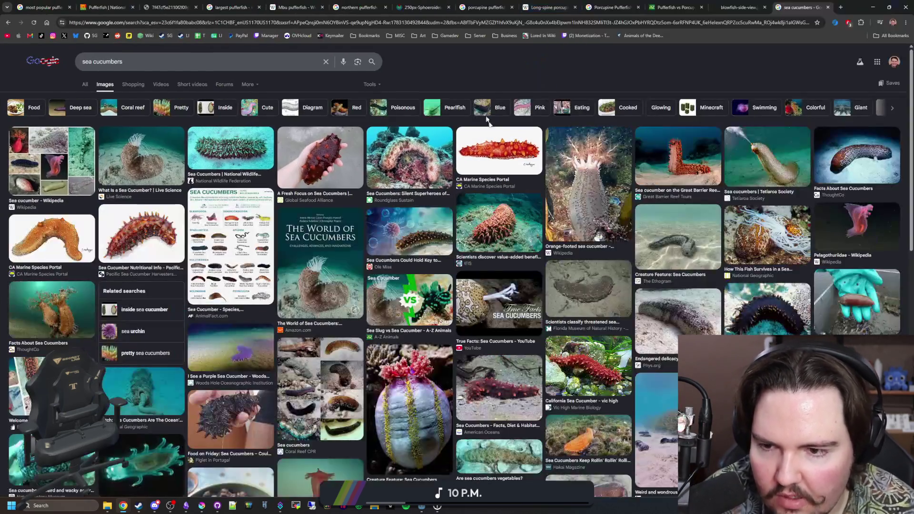
click(354, 174)
click(226, 148)
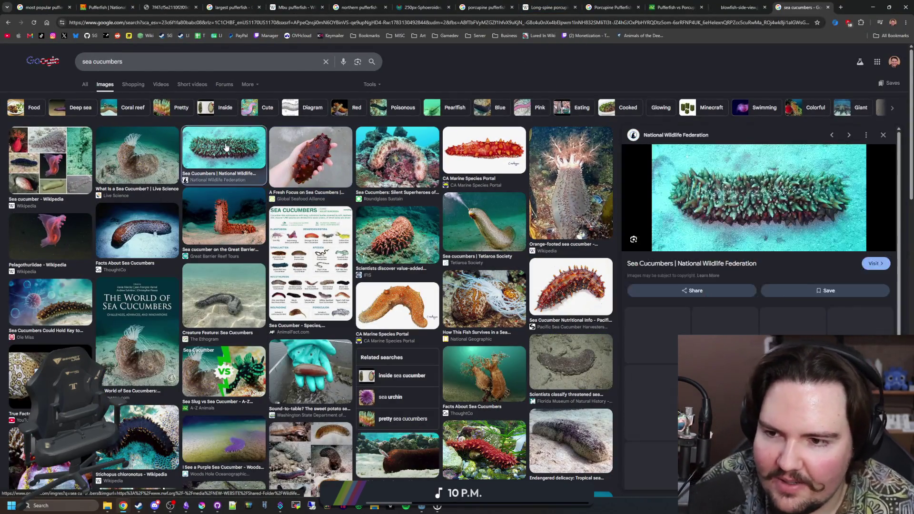
click(498, 162)
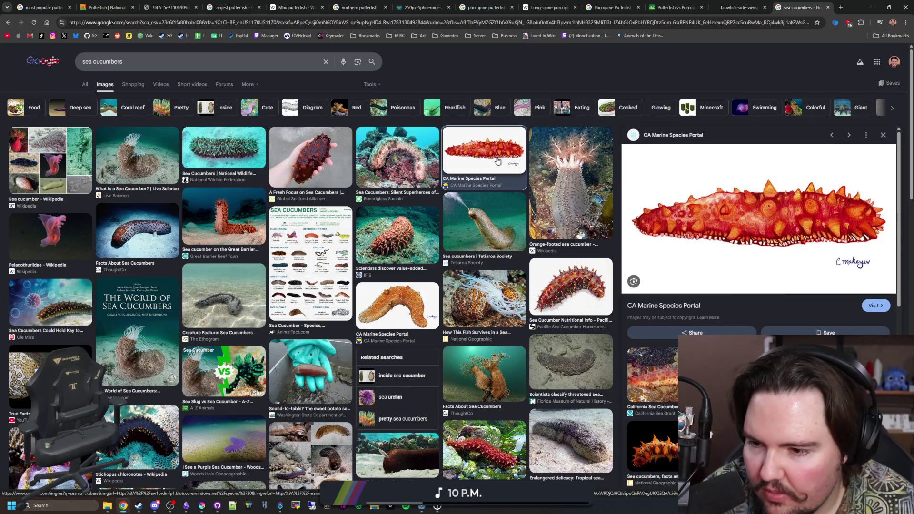
Return to All results and open the Wikipedia Sea cucumber article, then a fresh tab
click(86, 84)
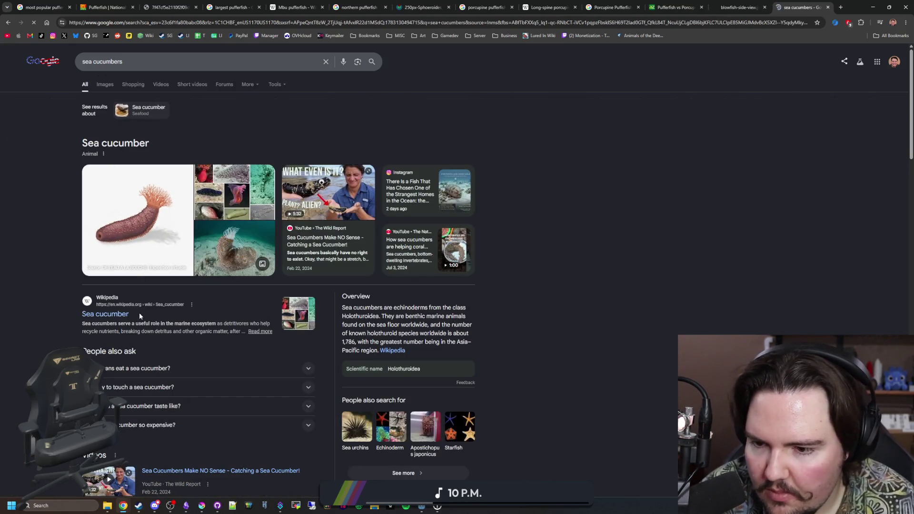
click(118, 314)
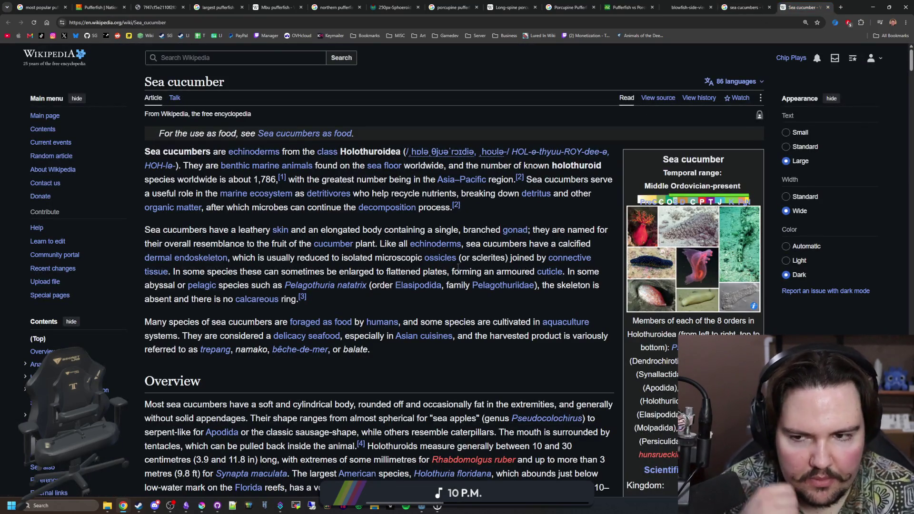
scroll(453, 262, down, 1)
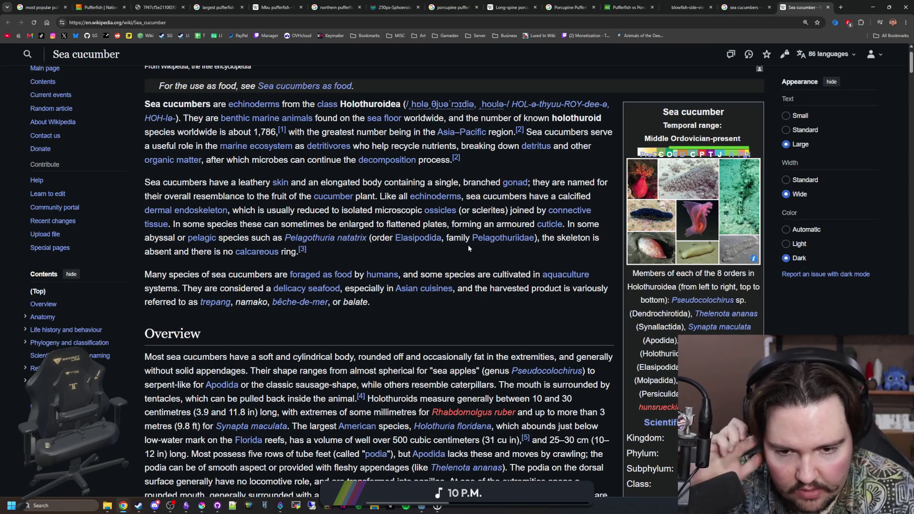
click(842, 8)
text(most common sea cucumber)
Search 'most common sea cucumber', then search the result word Aspidochirotida in a new tab
key(Return)
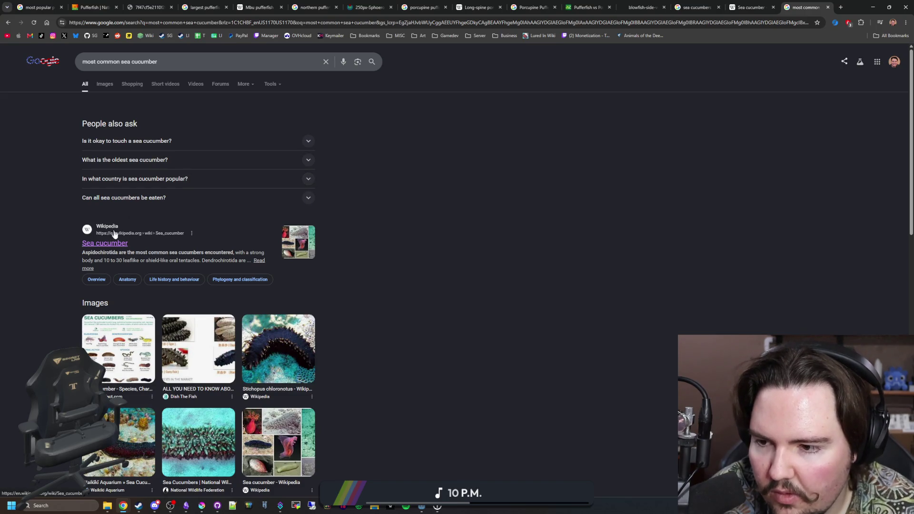
double_click(100, 252)
key(ctrl+c)
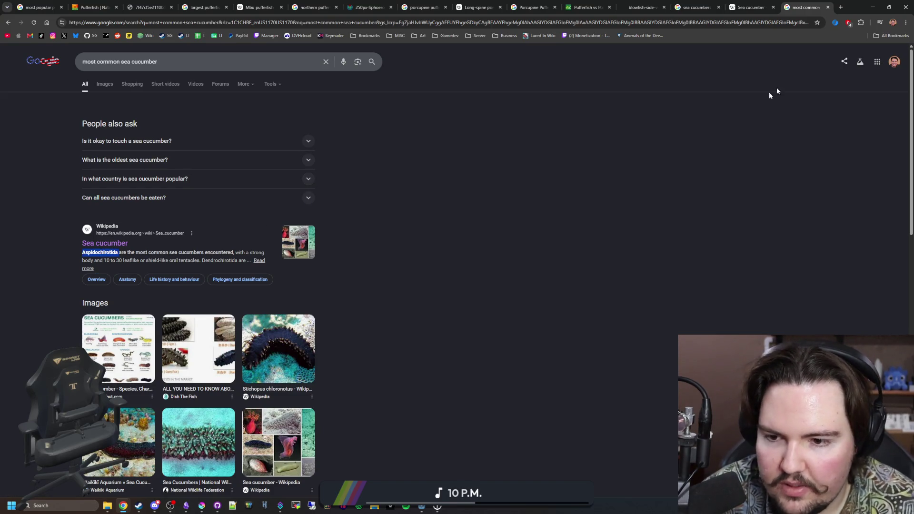
click(843, 7)
key(ctrl+v)
key(Return)
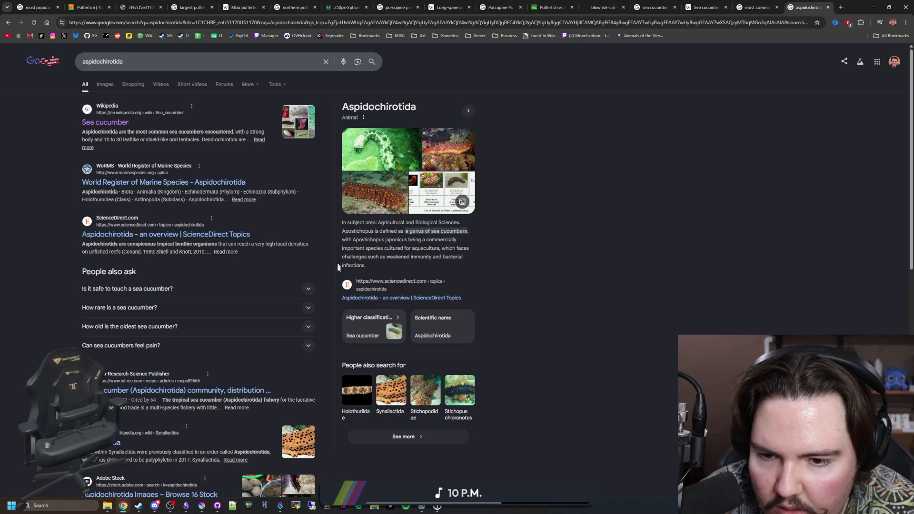
Browse Aspidochirotida images and its Wikipedia link, then return to the 'most common sea cucumber' results
click(107, 84)
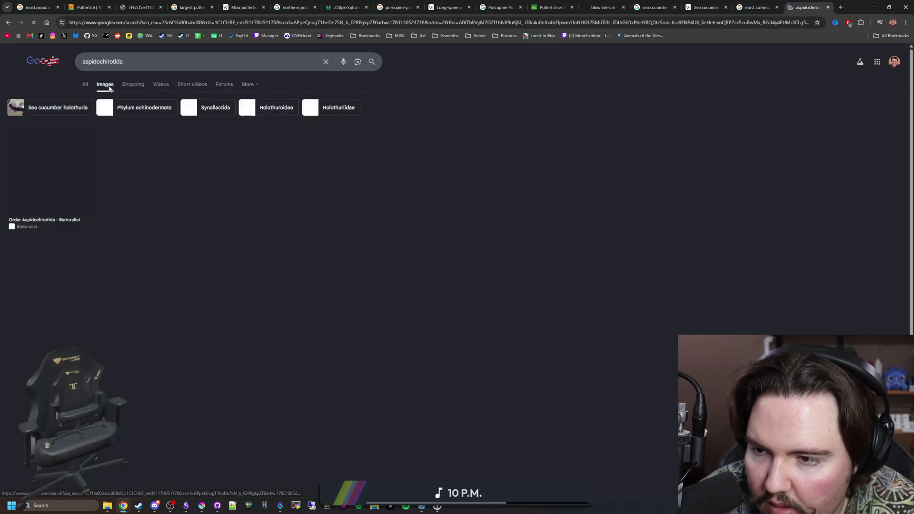
click(132, 162)
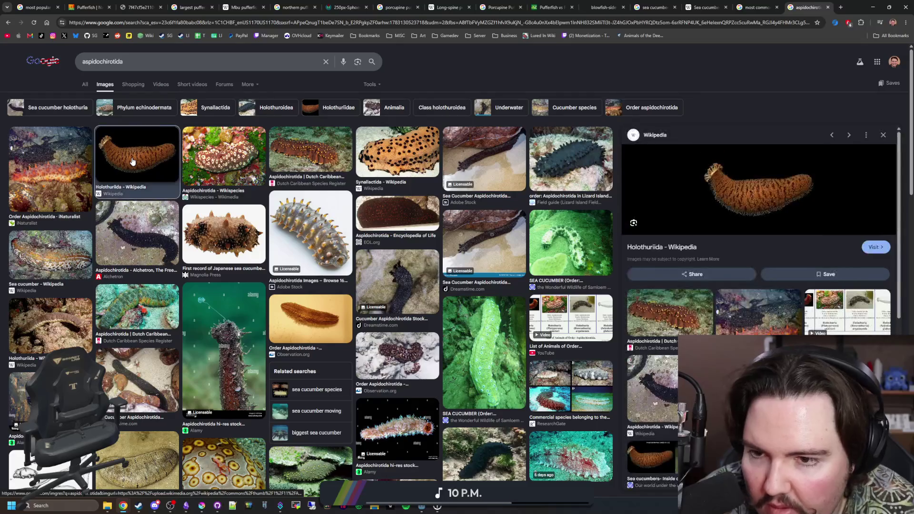
key(Escape)
key(alt+Left)
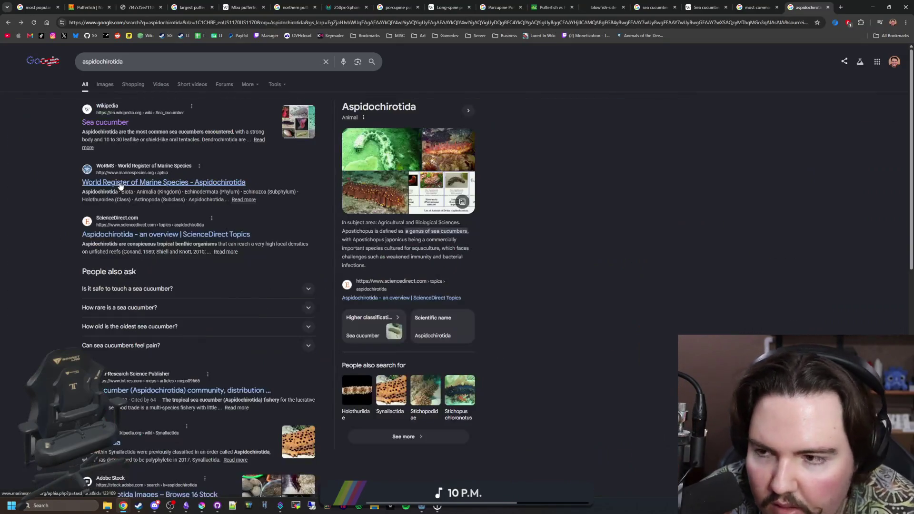
click(113, 119)
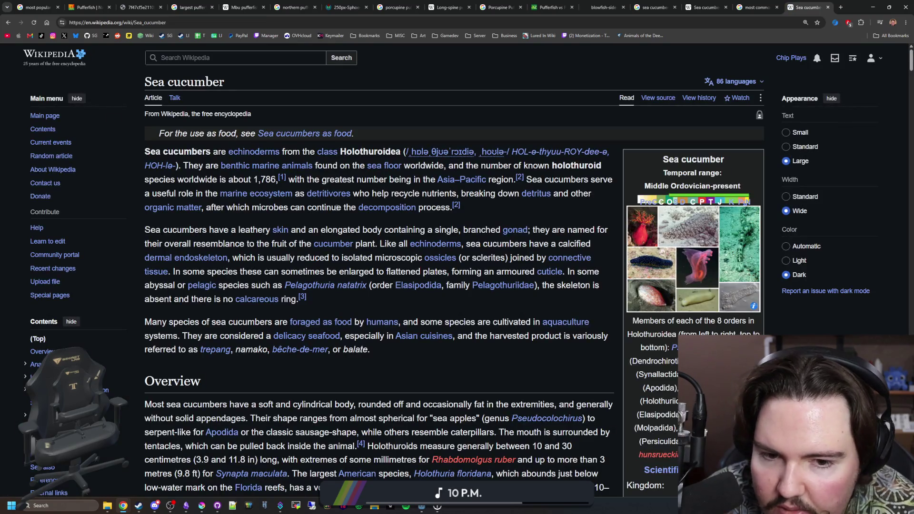
scroll(336, 206, down, 4)
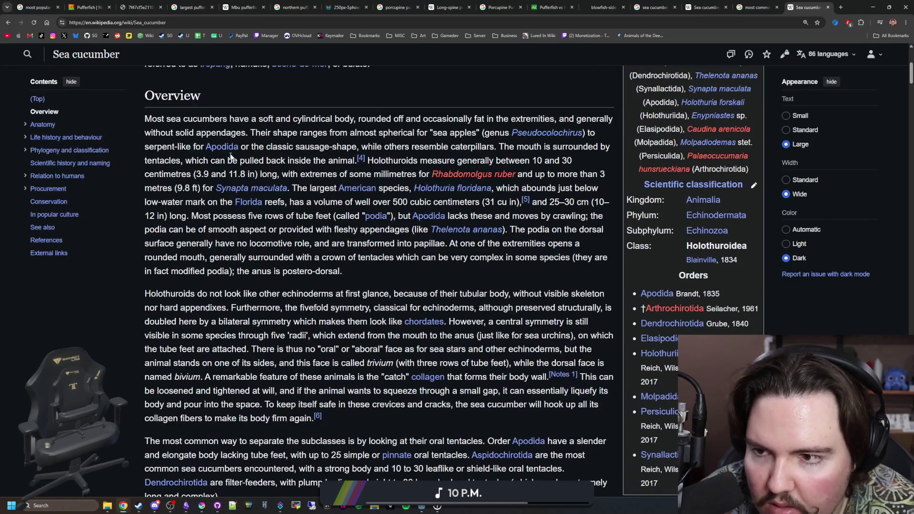
drag(191, 118, 385, 119)
click(384, 119)
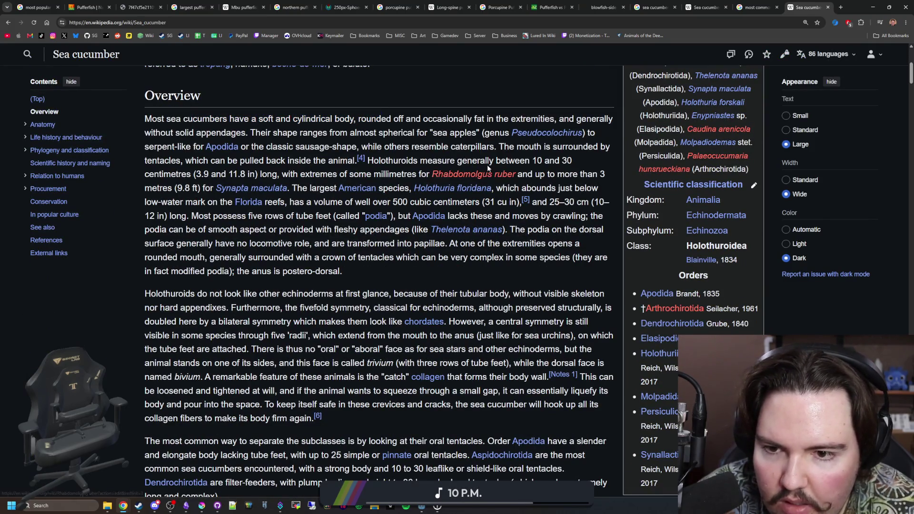
scroll(246, 195, down, 5)
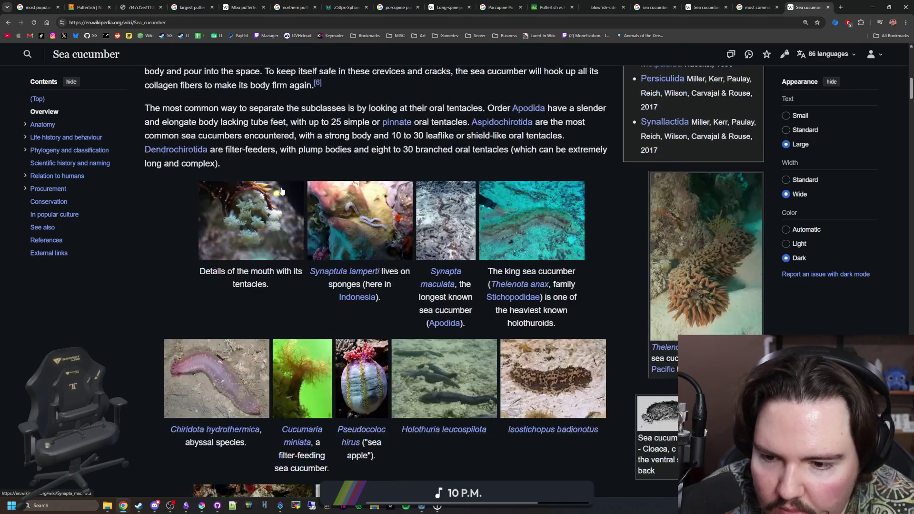
scroll(281, 191, down, 2)
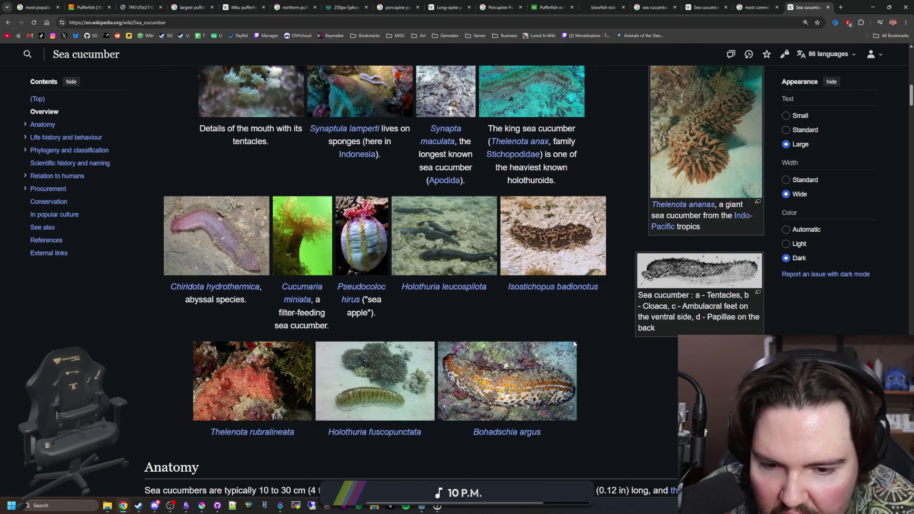
scroll(280, 186, up, 5)
click(757, 7)
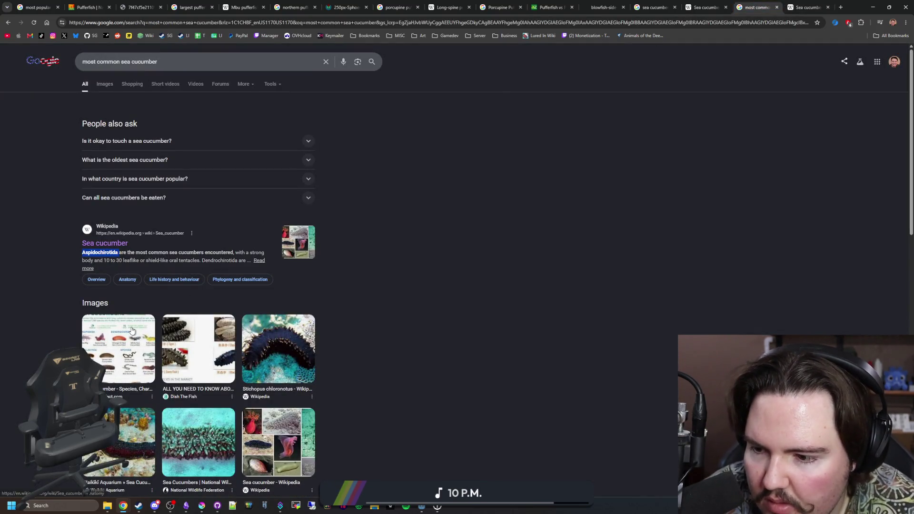
Preview the AnimalFact infographic, then browse image results including the Business Insider video
click(128, 354)
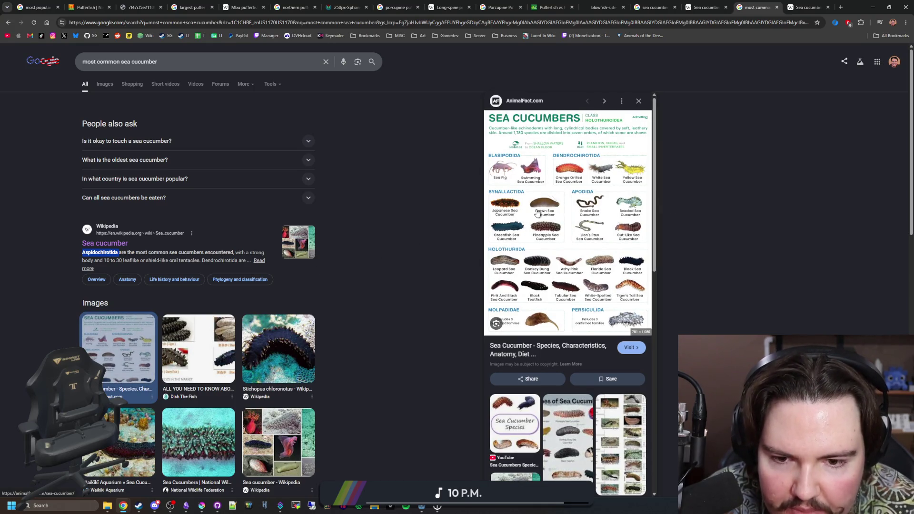
click(640, 101)
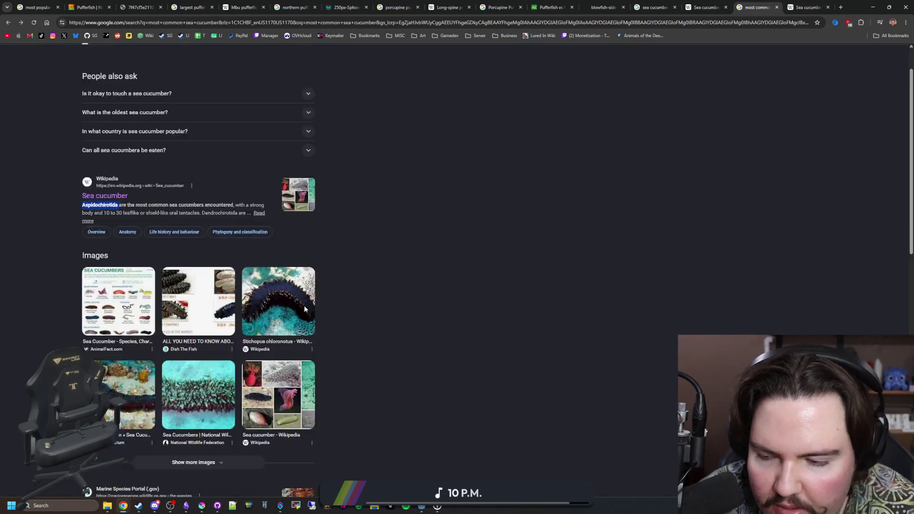
scroll(304, 305, down, 3)
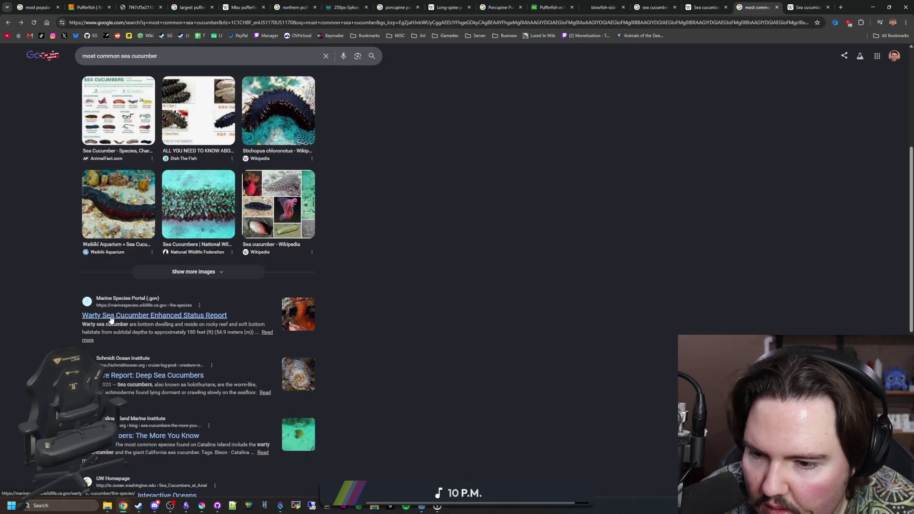
scroll(122, 315, down, 3)
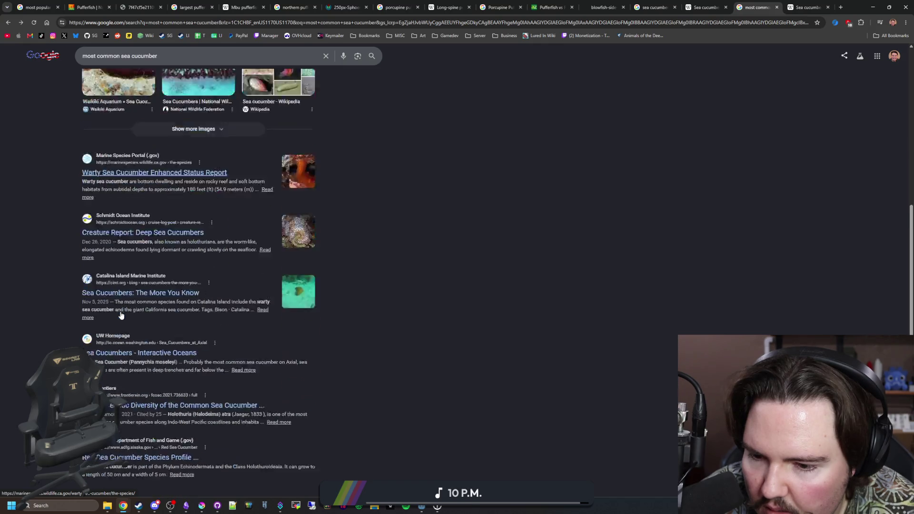
scroll(244, 304, up, 6)
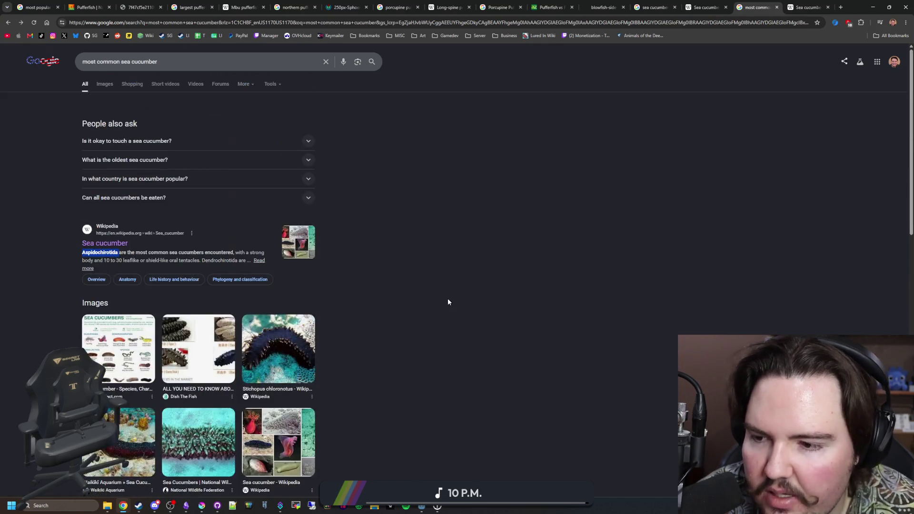
click(102, 87)
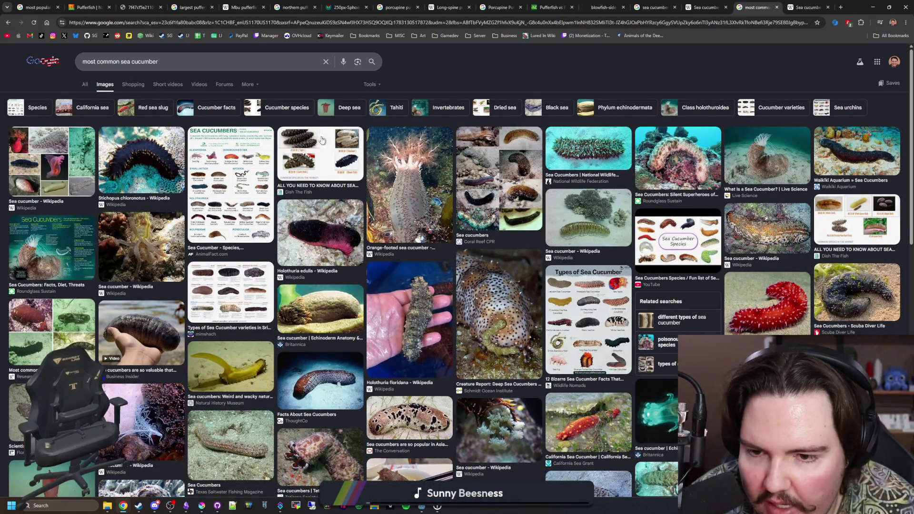
click(142, 333)
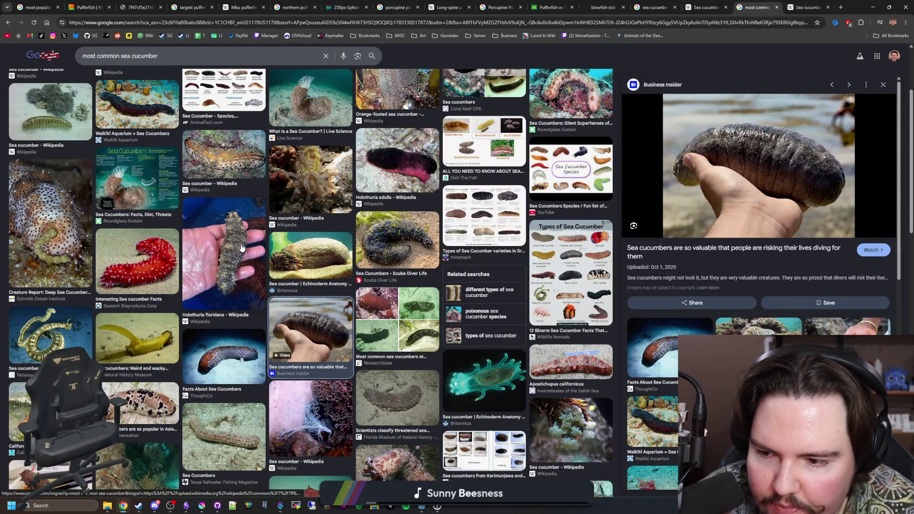
key(Left)
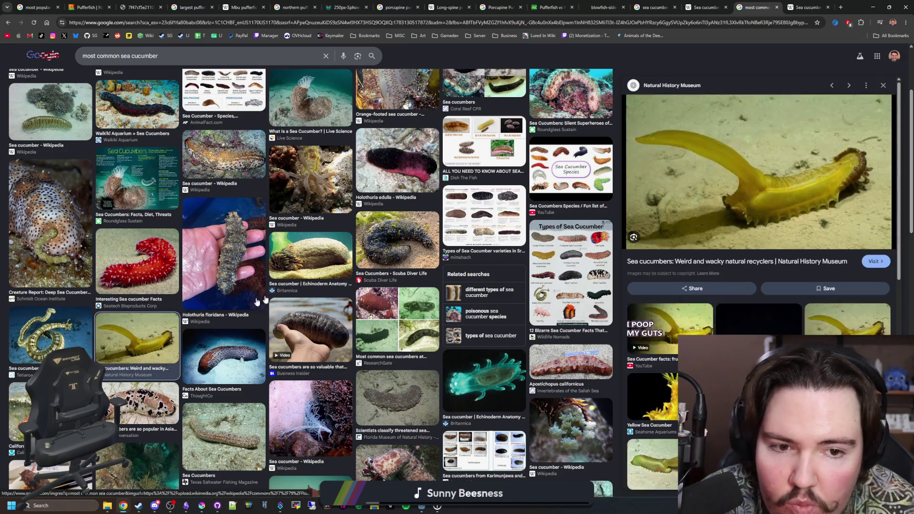
scroll(318, 287, up, 2)
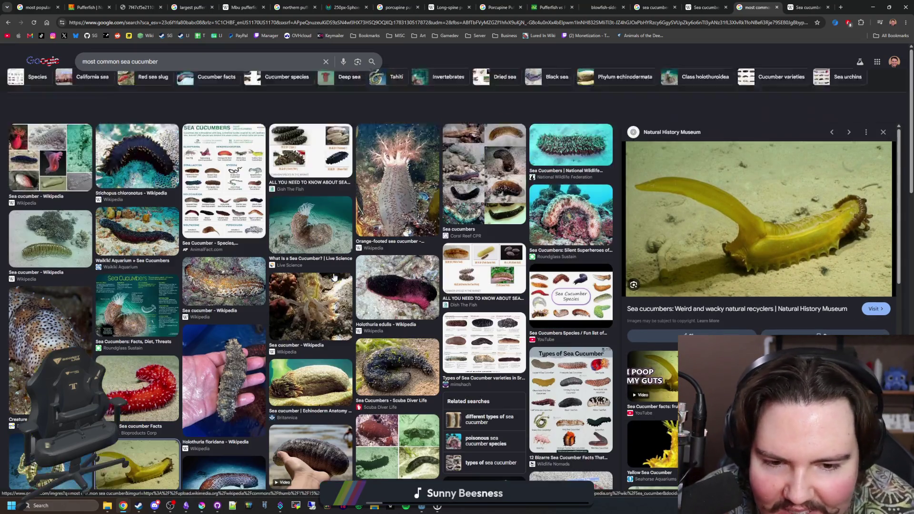
Preview Dish The Fish, Orange-footed, Live Science and AnimalFact sea cucumber images, then start a new tab
click(496, 250)
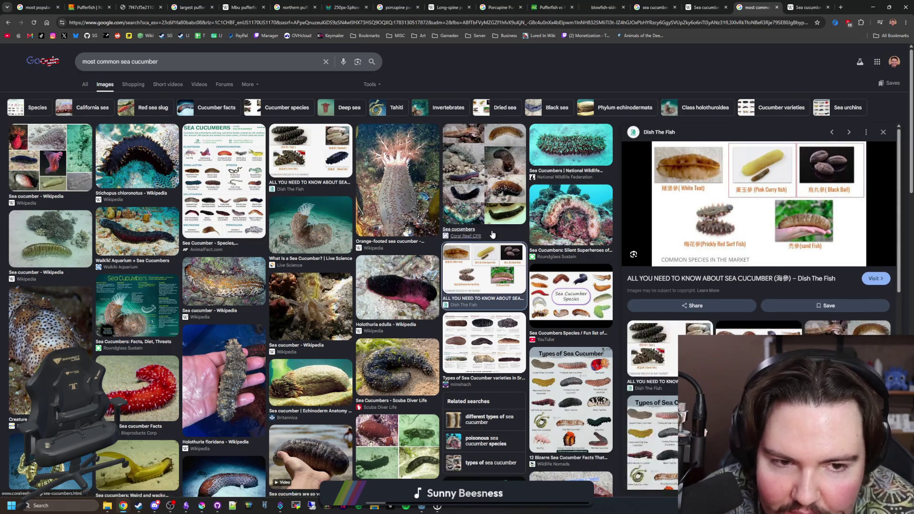
click(421, 218)
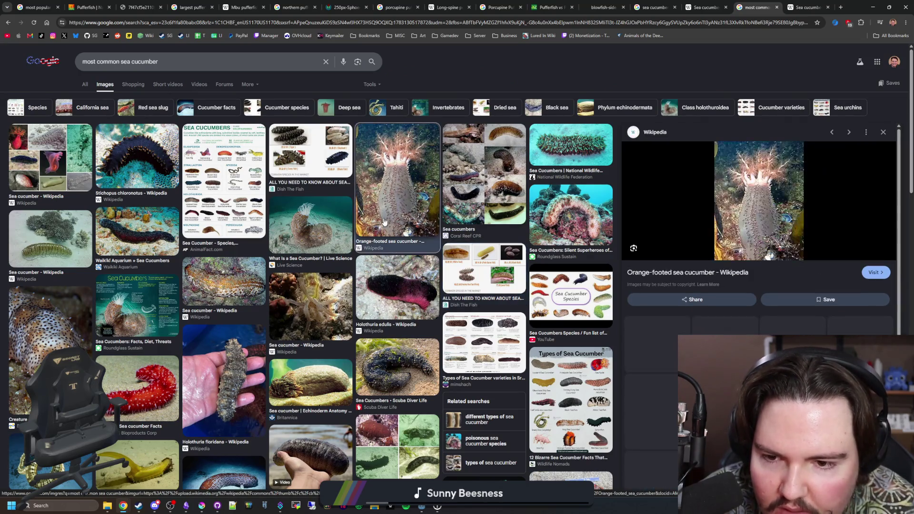
click(314, 227)
click(224, 182)
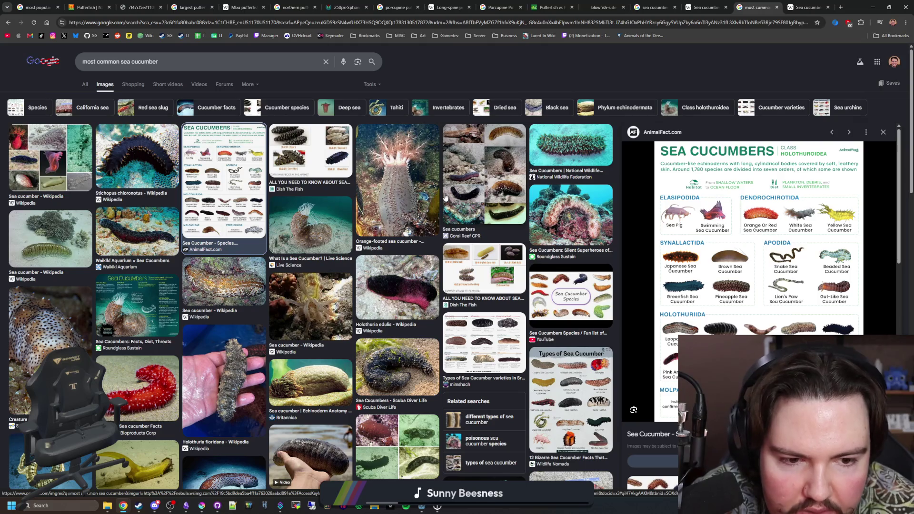
click(842, 7)
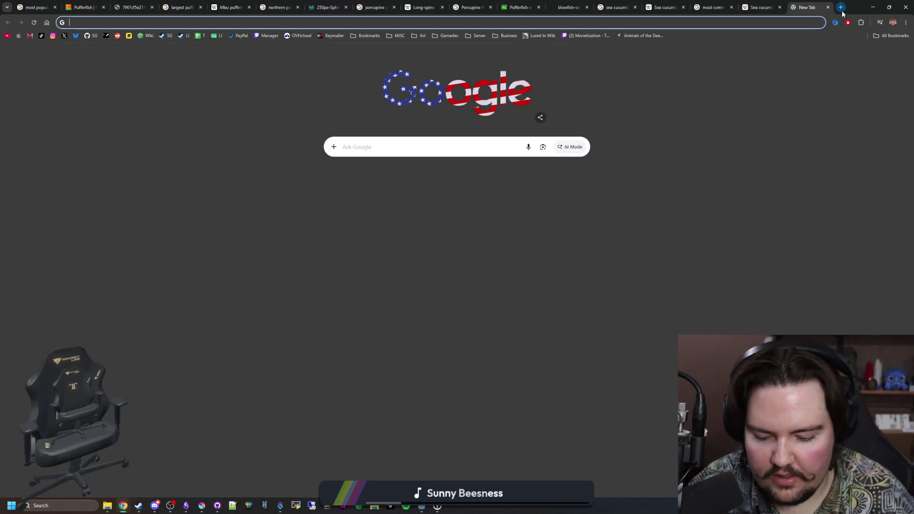
text(yellow sea cucumber)
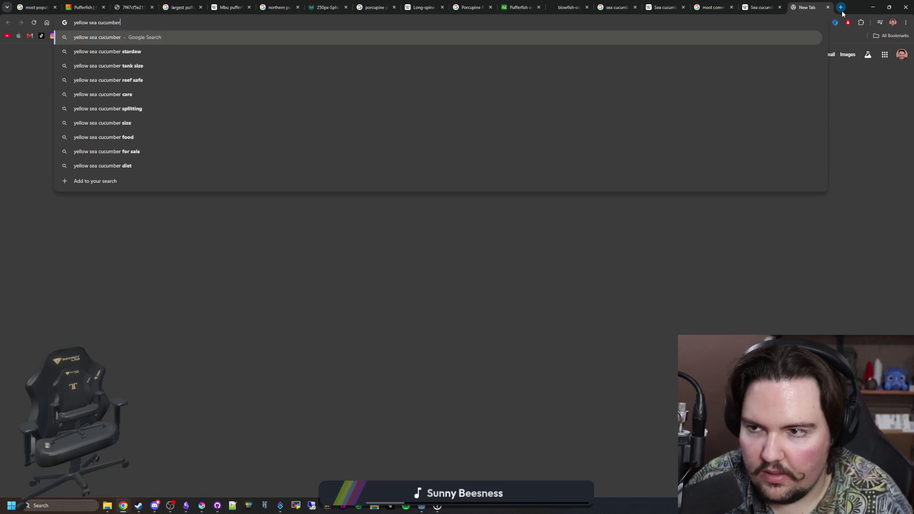
Search 'yellow sea cucumber' and preview several yellow sea cucumber images
key(Return)
click(104, 84)
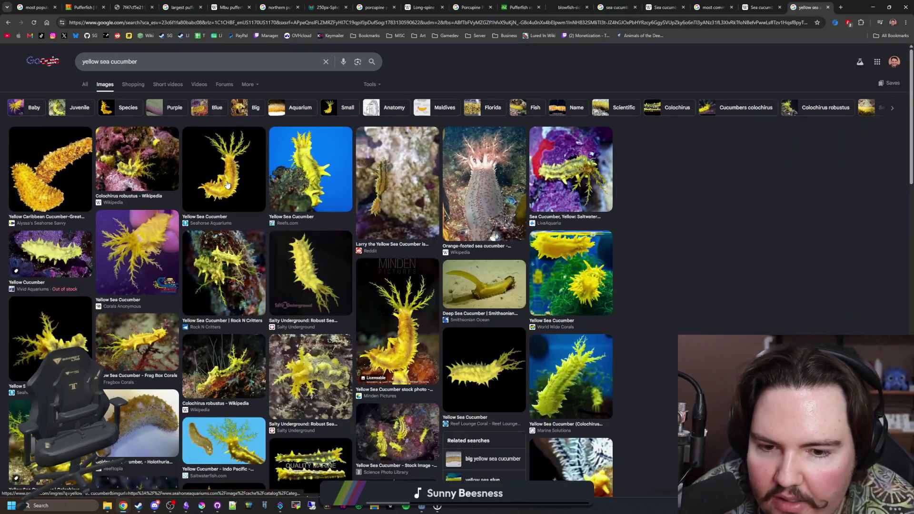
click(227, 184)
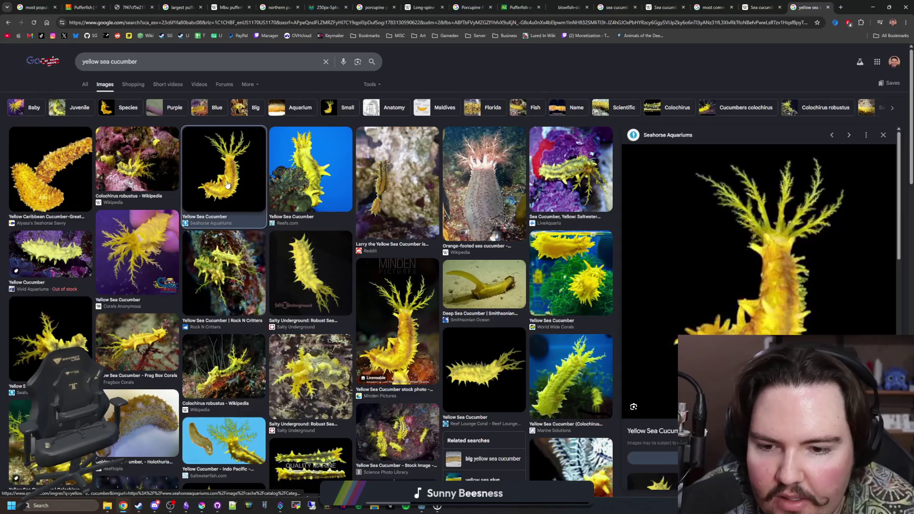
click(321, 282)
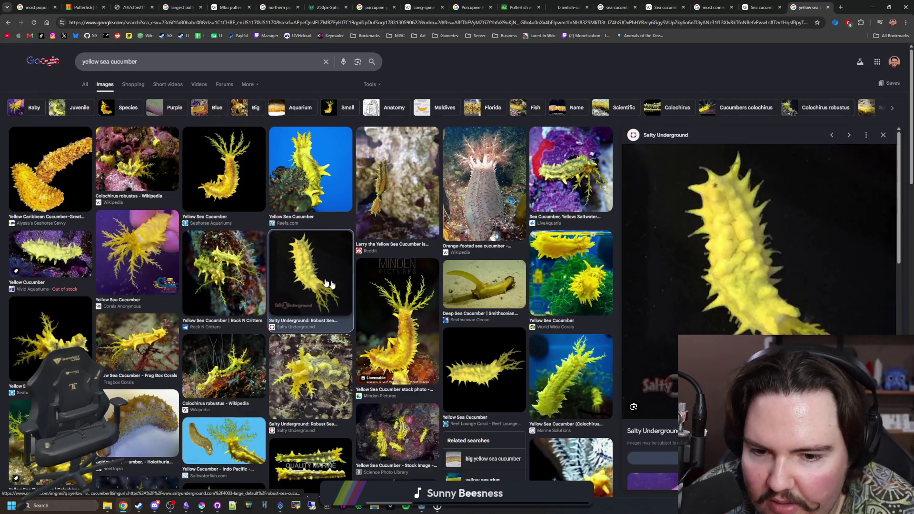
click(419, 321)
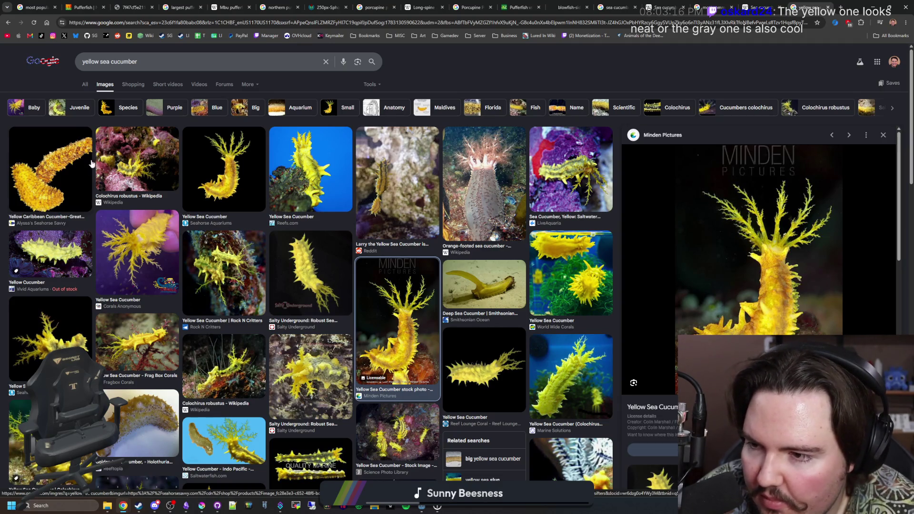
click(223, 170)
Switch back via the Wikipedia tab to the 'most common sea cucumber' image results
click(769, 6)
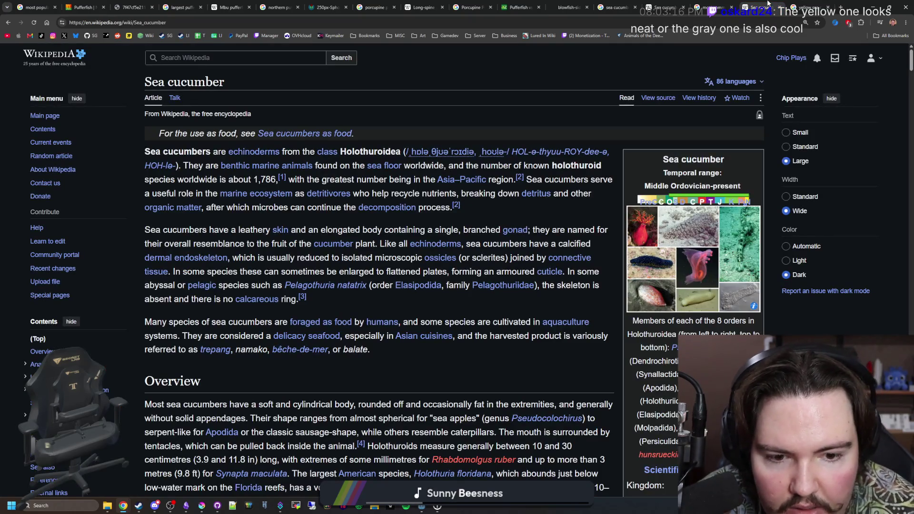
click(740, 7)
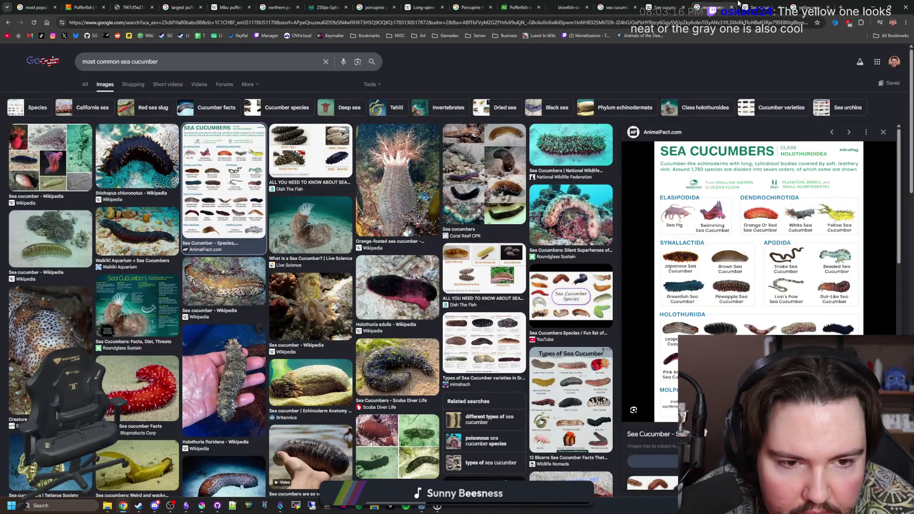
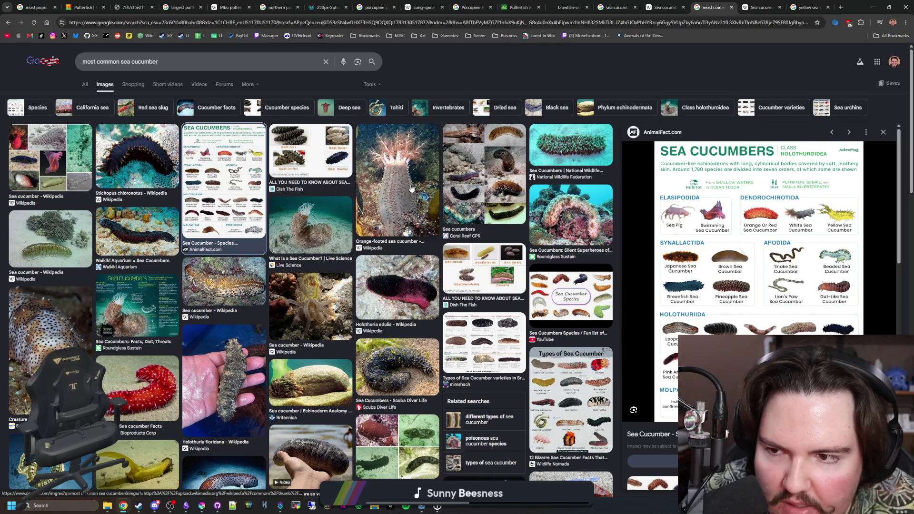
Preview the Stichopus chloronotus image and open its Wikipedia article in a new tab
click(126, 168)
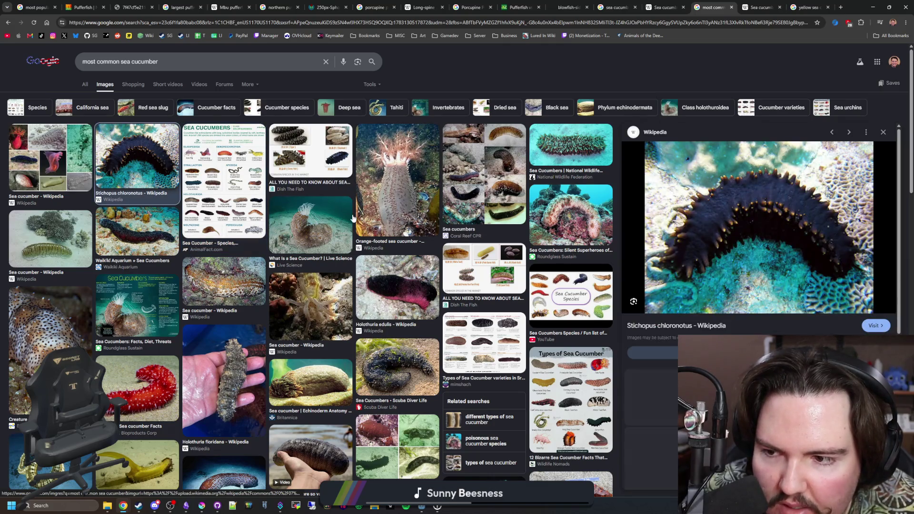
middle_click(692, 325)
click(705, 6)
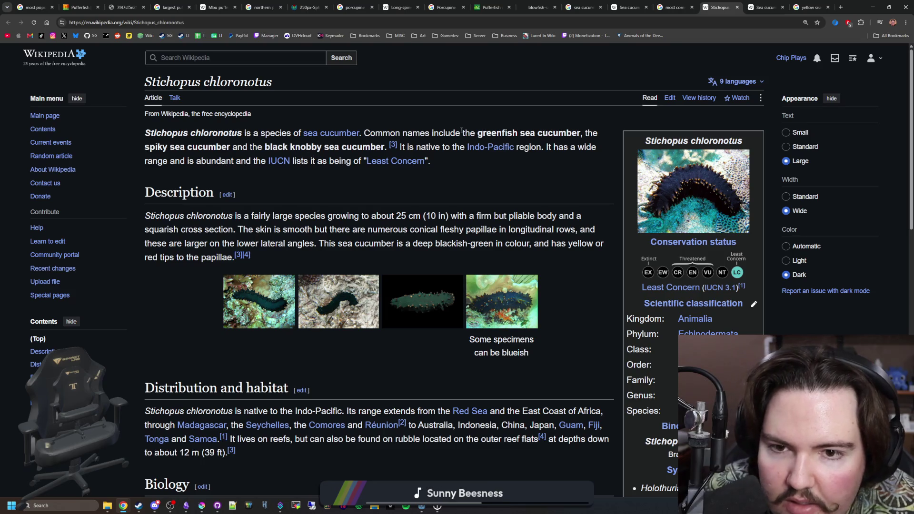
Highlight the greenfish common name, view the infobox photo full-size, then start a fresh tab
drag(474, 133, 572, 133)
click(571, 136)
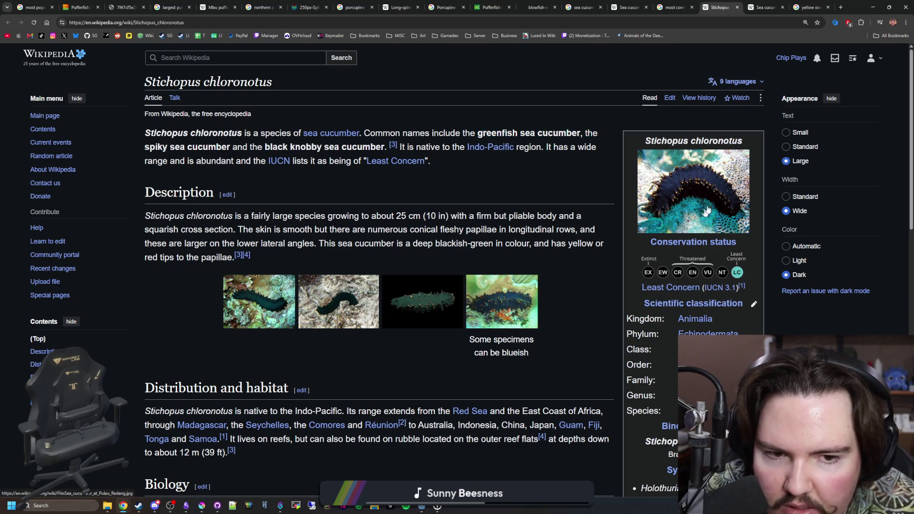
click(706, 211)
key(Escape)
scroll(404, 236, down, 2)
scroll(424, 153, up, 1)
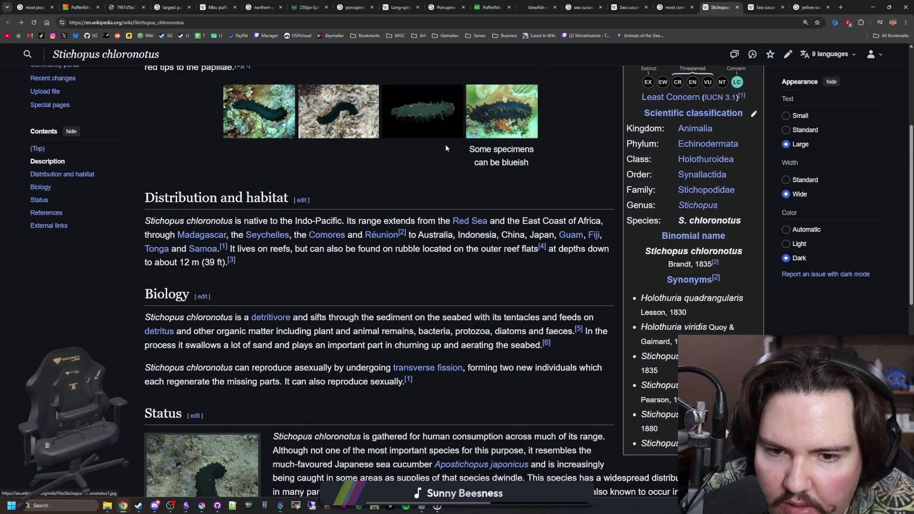
scroll(589, 135, up, 3)
click(841, 6)
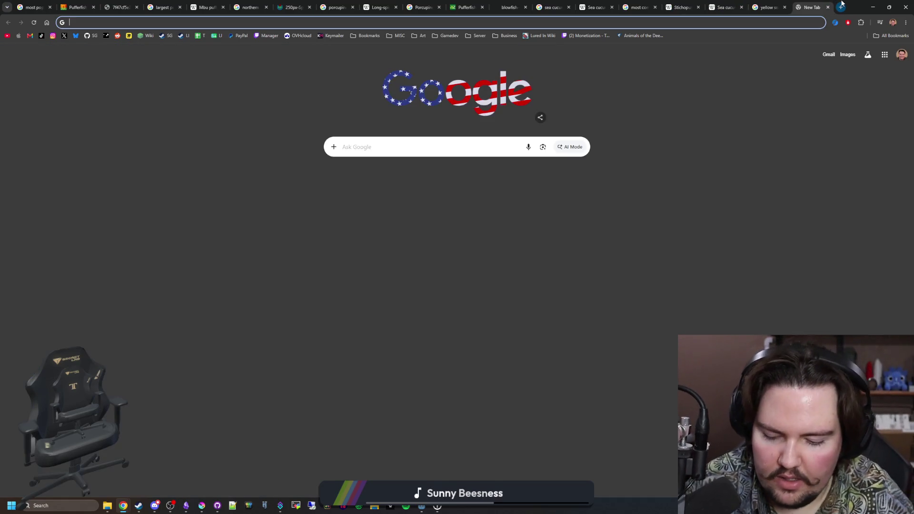
text(what sea cucumbers are in c)
text(oral reefs)
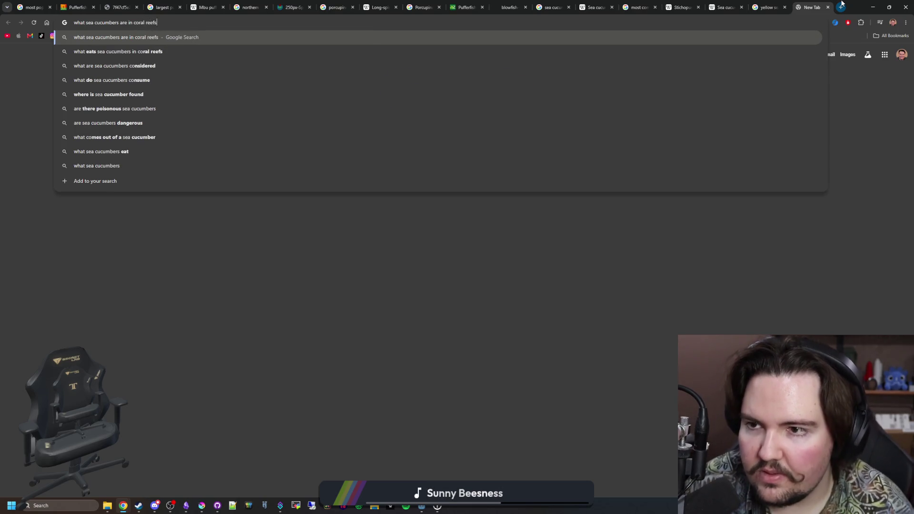
Search sea cucumbers in coral reefs and preview the Marine Sanctuary and Earth.com images
key(Return)
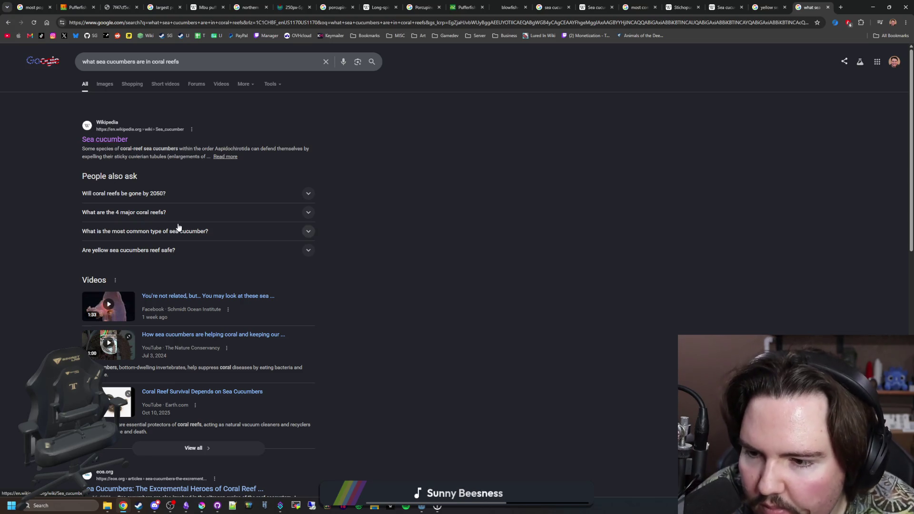
scroll(178, 227, down, 3)
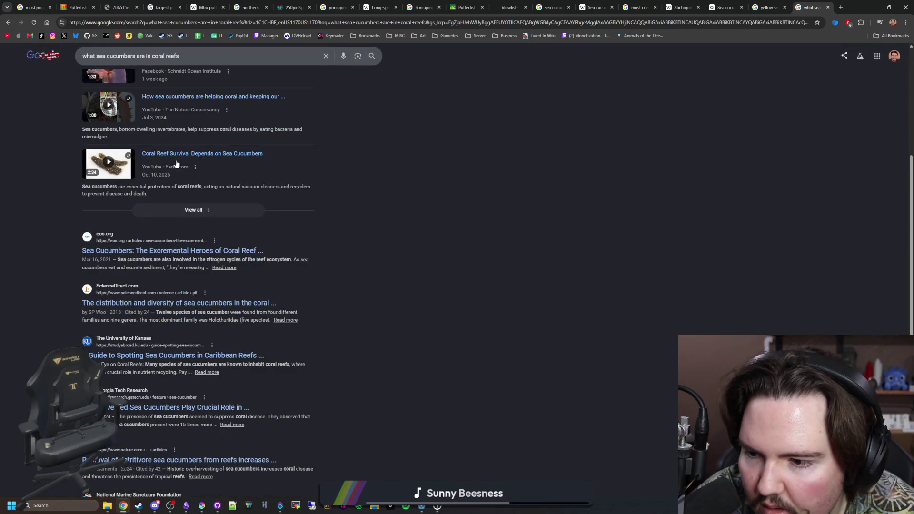
scroll(176, 163, up, 3)
click(105, 84)
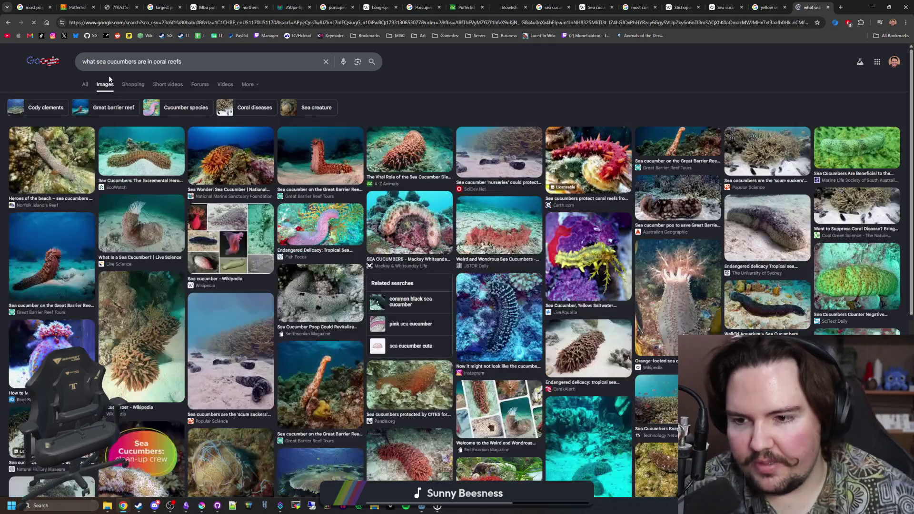
click(219, 155)
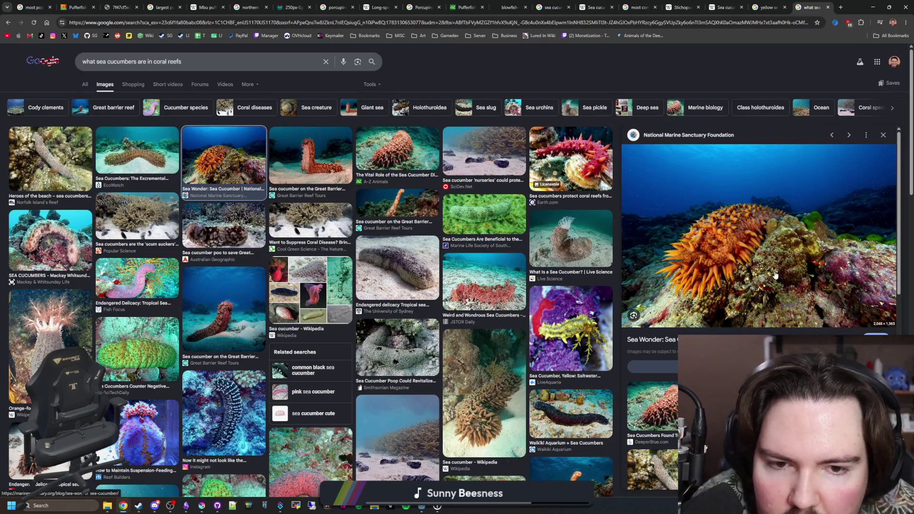
click(571, 154)
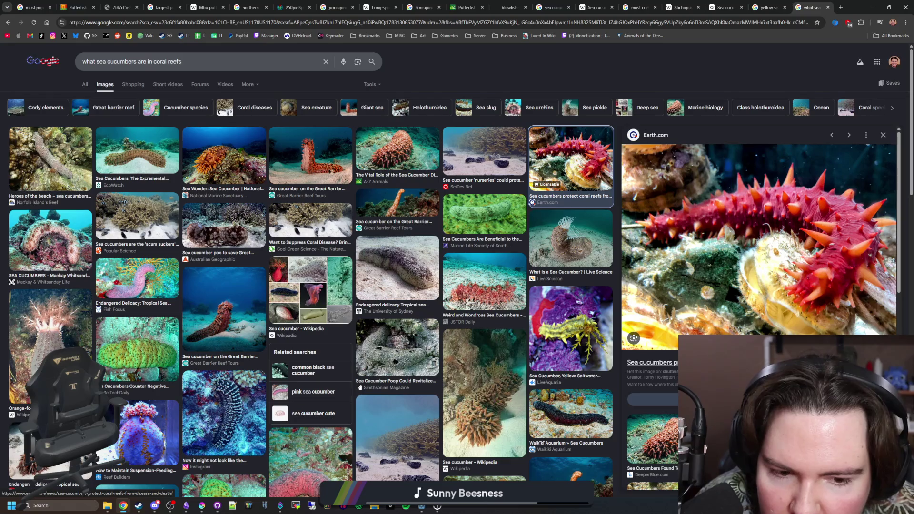
Preview the Great Barrier Reef Tours sea cucumber image and open its page in a new tab
click(322, 148)
scroll(321, 148, down, 2)
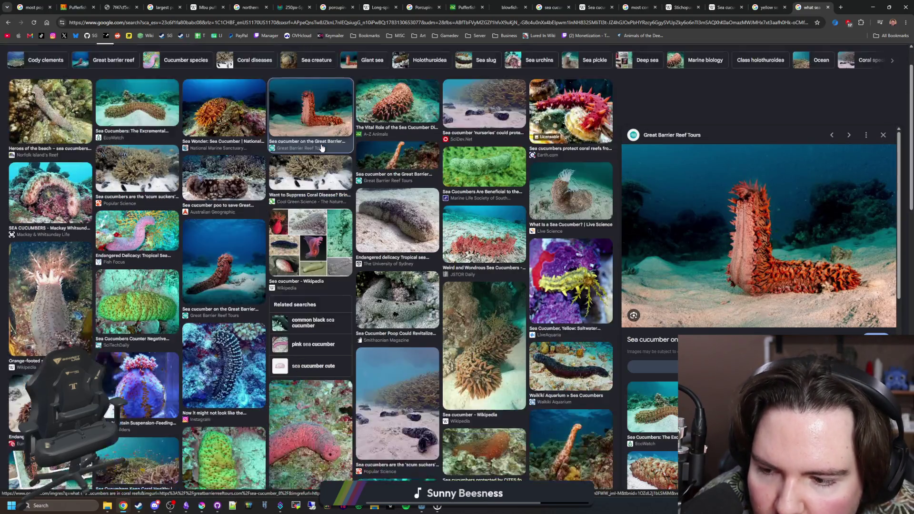
click(697, 289)
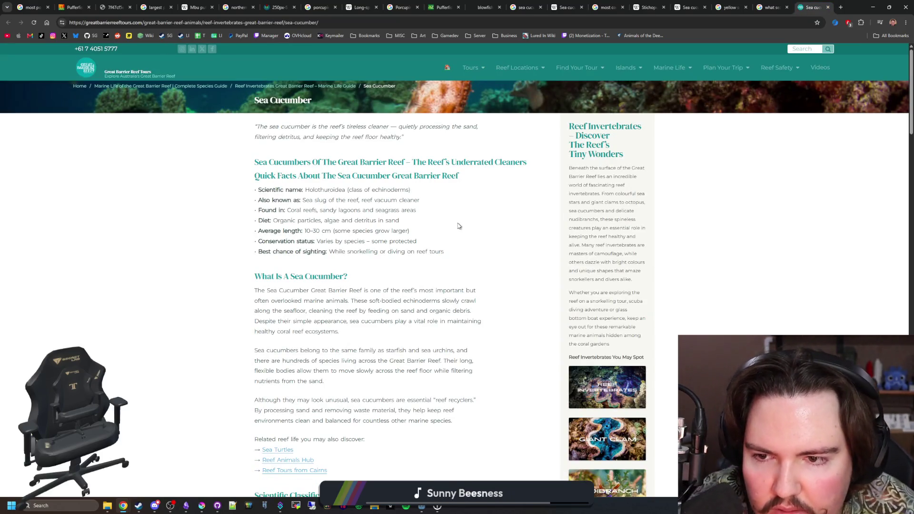
scroll(376, 229, down, 3)
scroll(327, 286, down, 3)
scroll(408, 259, down, 1)
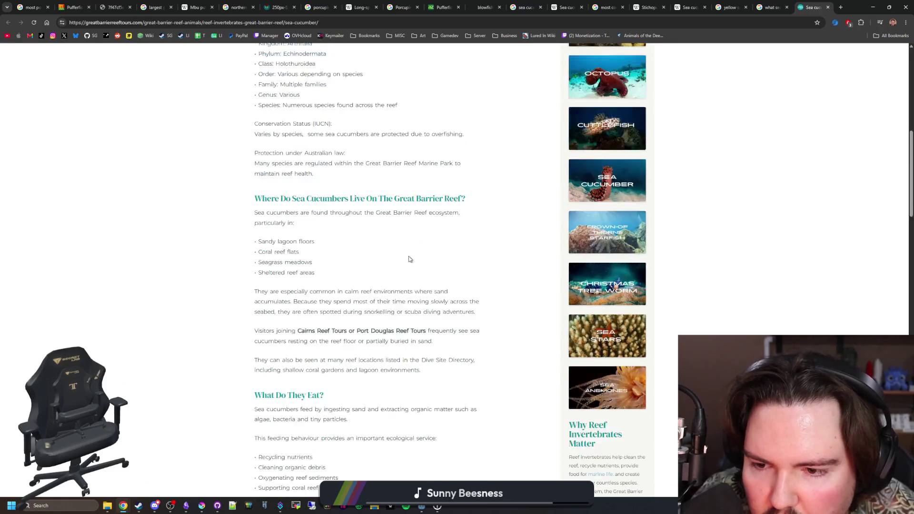
scroll(409, 259, down, 1)
scroll(475, 197, up, 3)
scroll(475, 197, down, 5)
scroll(475, 197, down, 4)
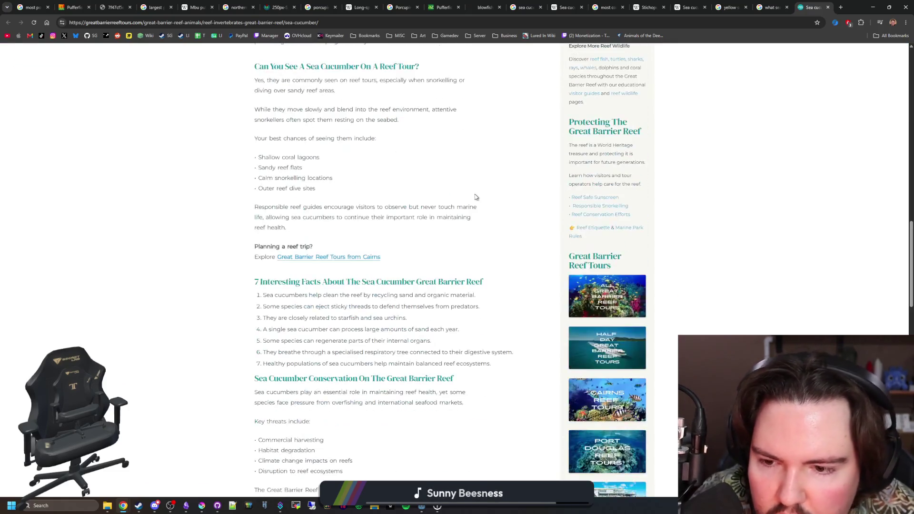
scroll(475, 196, down, 3)
scroll(475, 197, down, 6)
scroll(475, 196, down, 1)
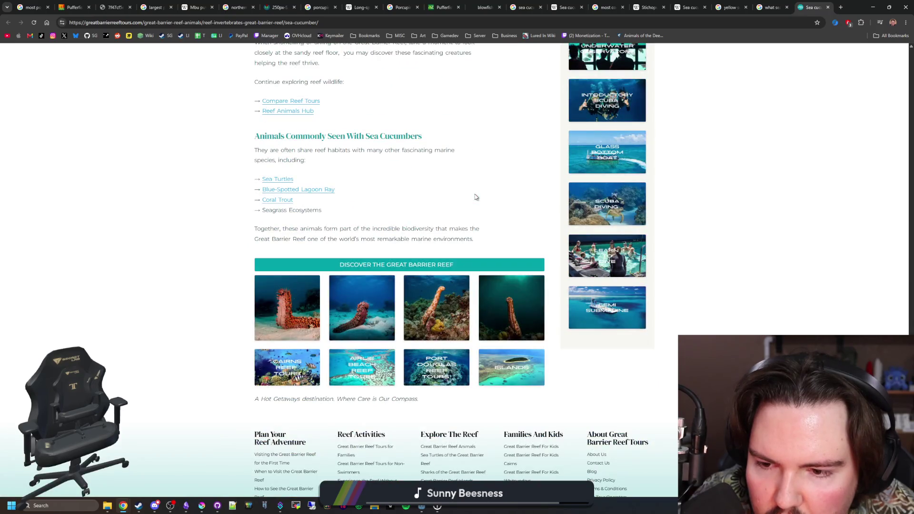
View the first gallery image on the reef guide, go back, and return to the Google Images tabs
click(273, 301)
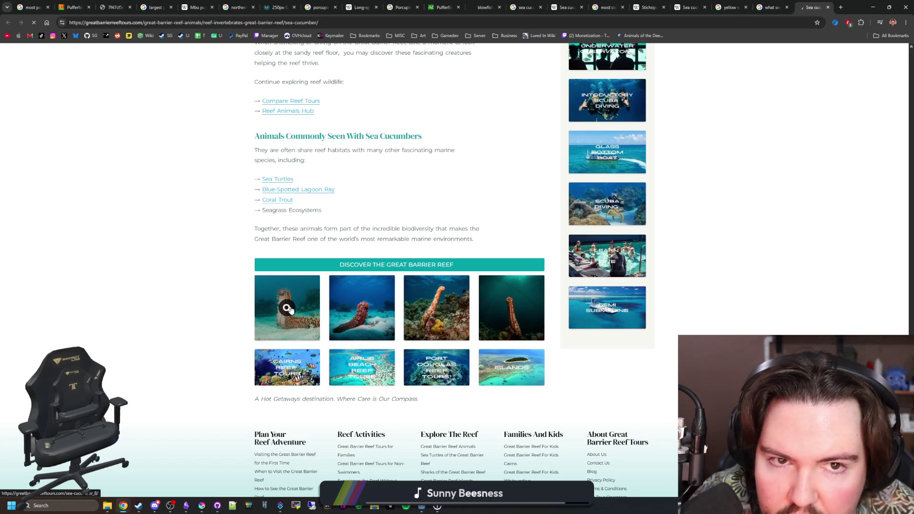
scroll(364, 321, down, 2)
scroll(365, 319, down, 1)
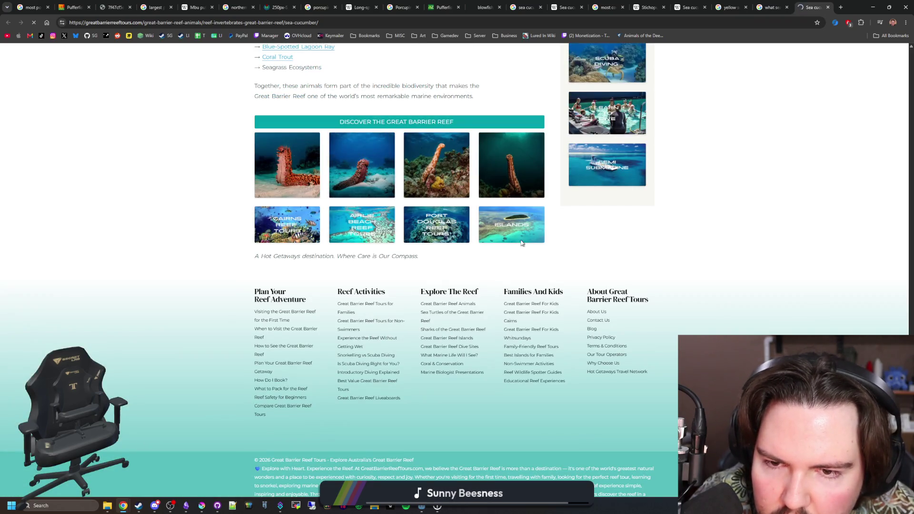
key(alt+Left)
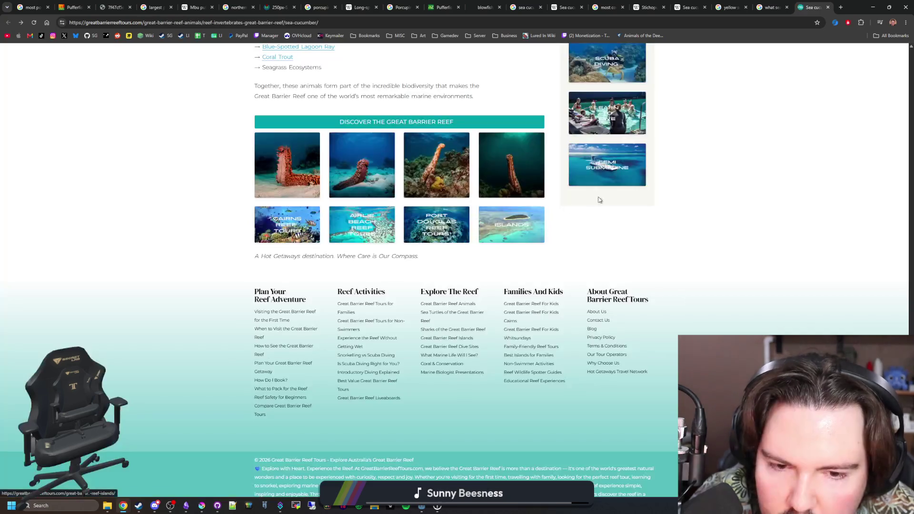
click(729, 7)
click(776, 7)
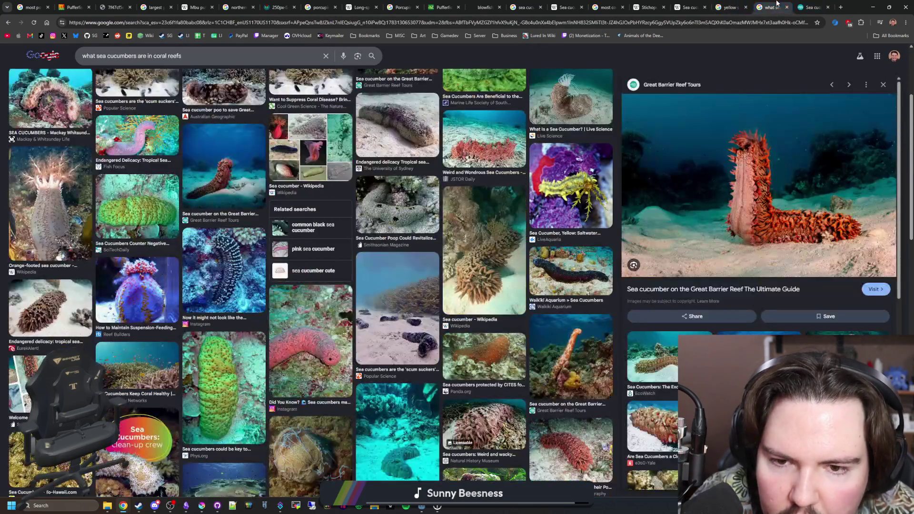
Preview the Flickr yellow sea cucumber photo, switch to All results and open the Colochirus robustus article
click(728, 7)
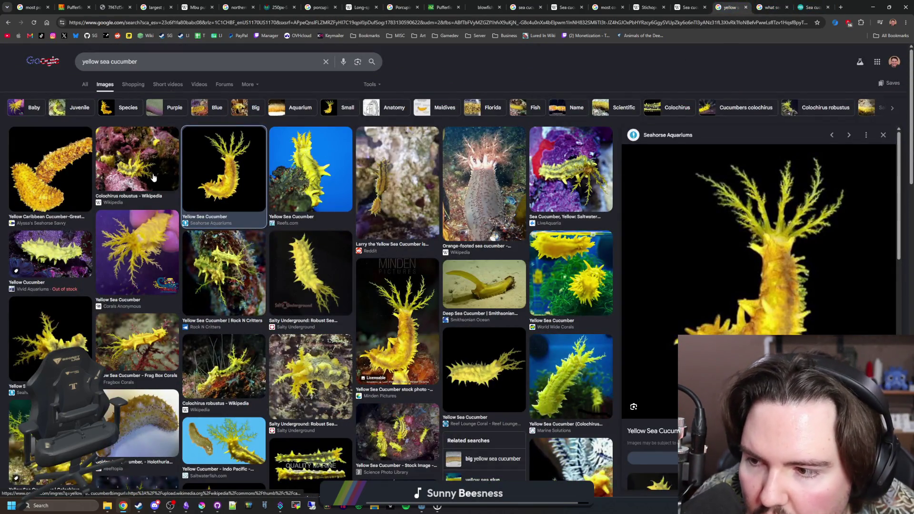
scroll(154, 177, down, 2)
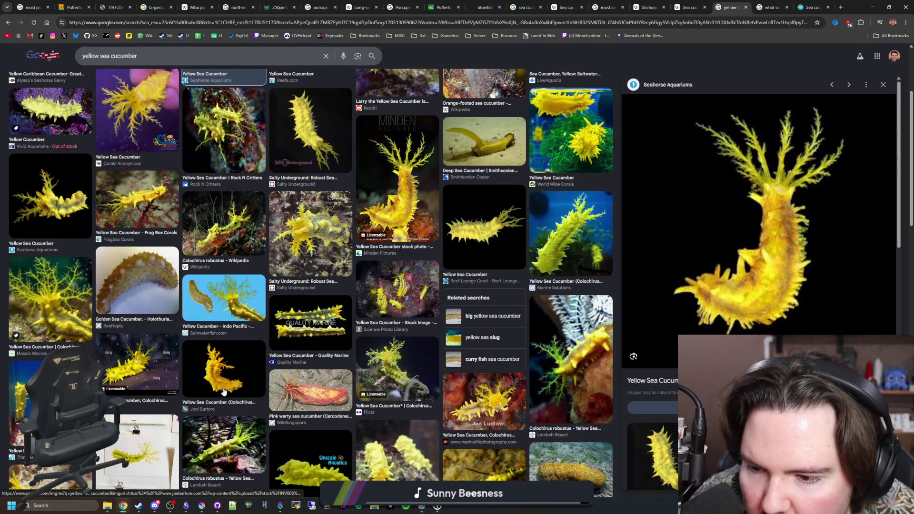
click(397, 368)
scroll(397, 367, down, 3)
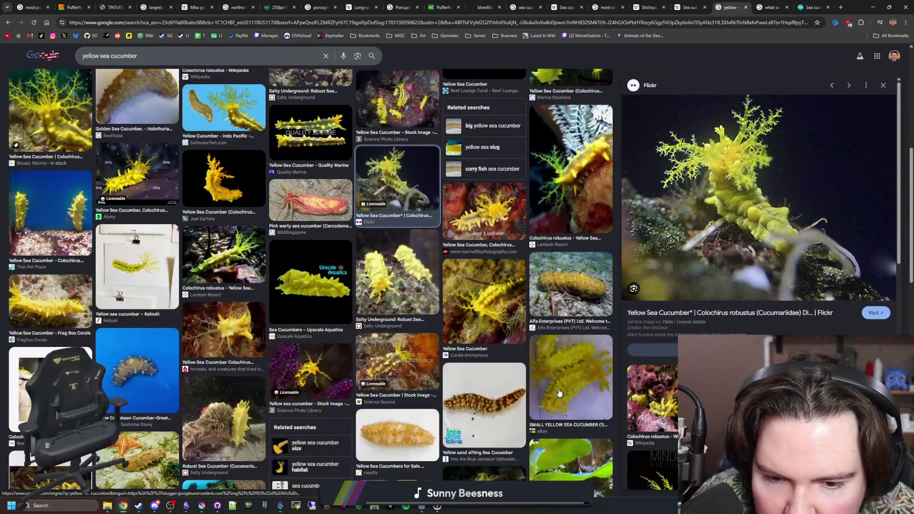
scroll(237, 253, up, 4)
scroll(237, 254, up, 2)
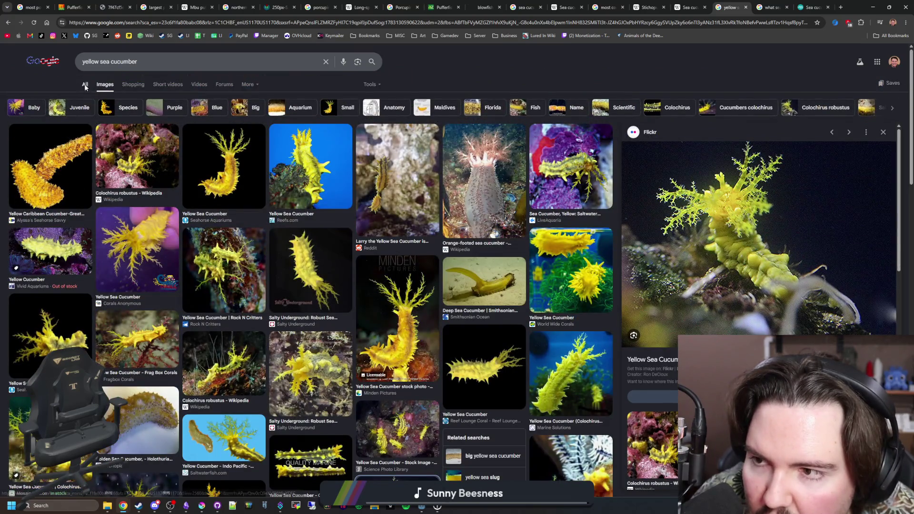
click(85, 84)
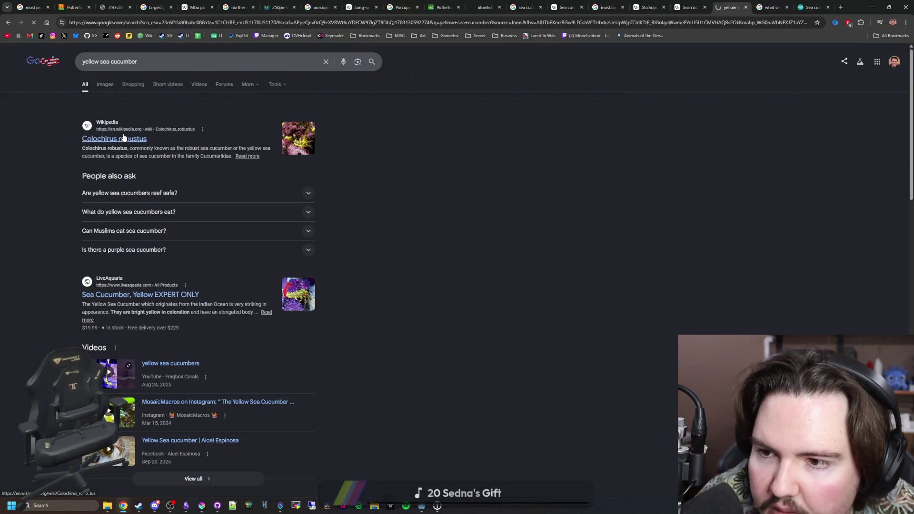
click(120, 143)
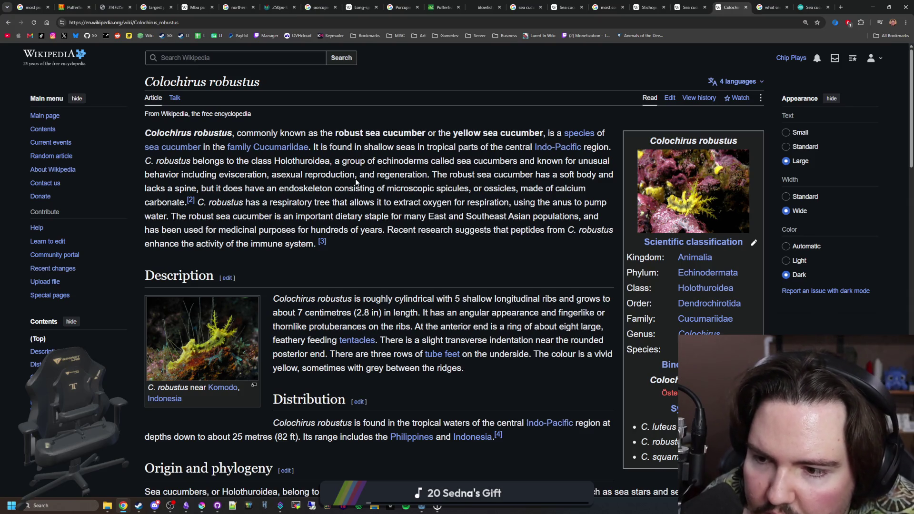
scroll(356, 182, down, 2)
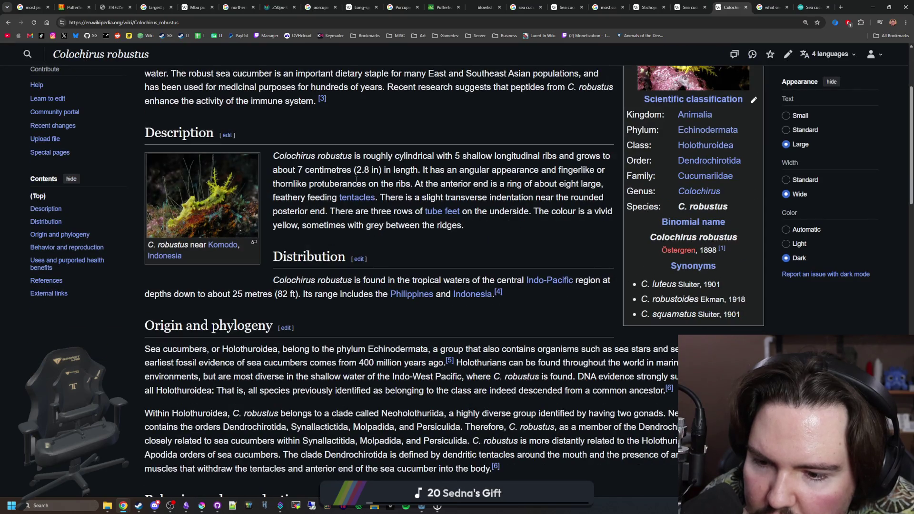
scroll(355, 181, down, 2)
scroll(356, 183, down, 2)
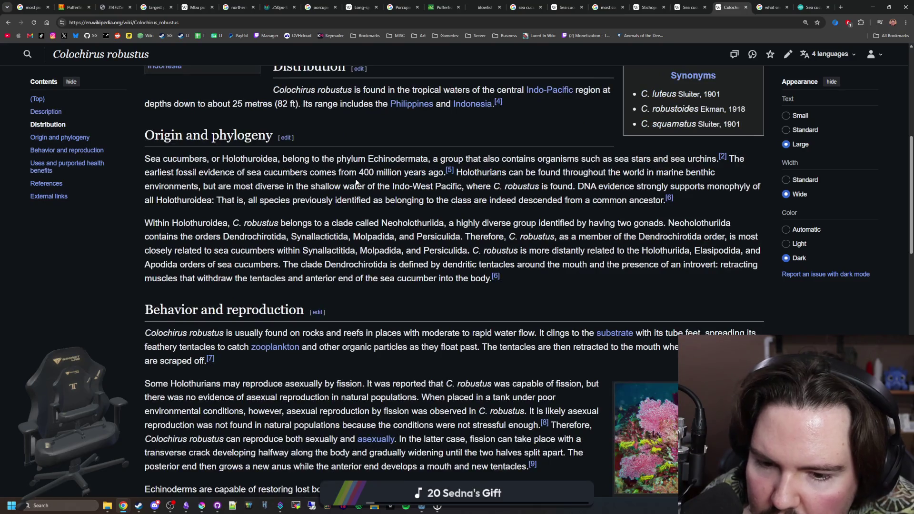
scroll(355, 183, down, 2)
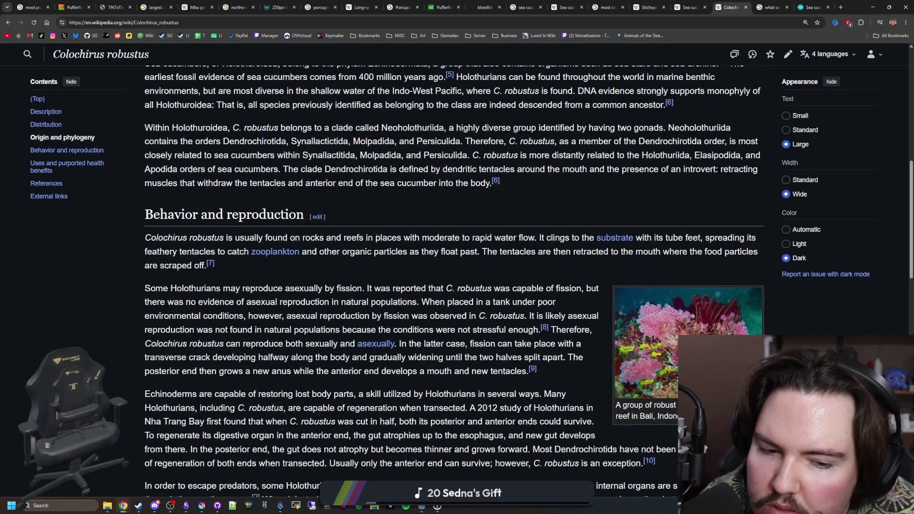
scroll(422, 234, down, 2)
scroll(422, 234, down, 1)
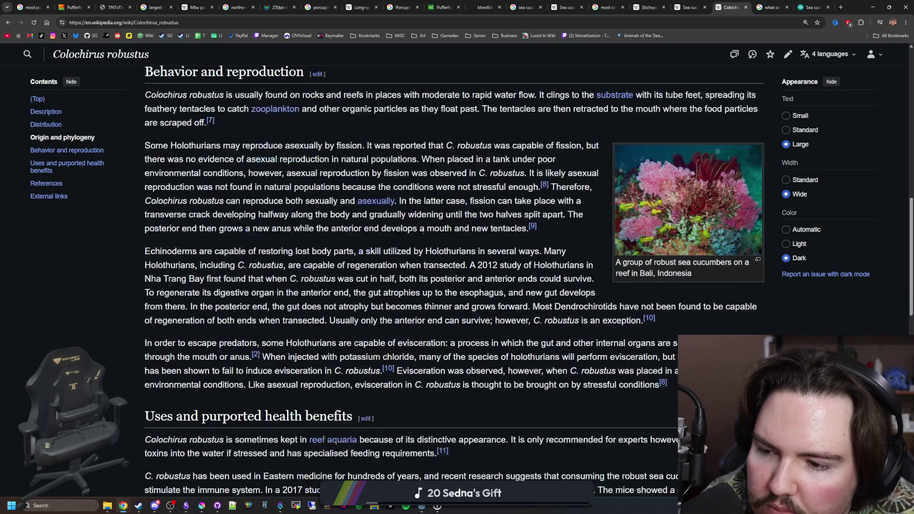
scroll(423, 232, down, 2)
scroll(422, 231, down, 2)
key(Home)
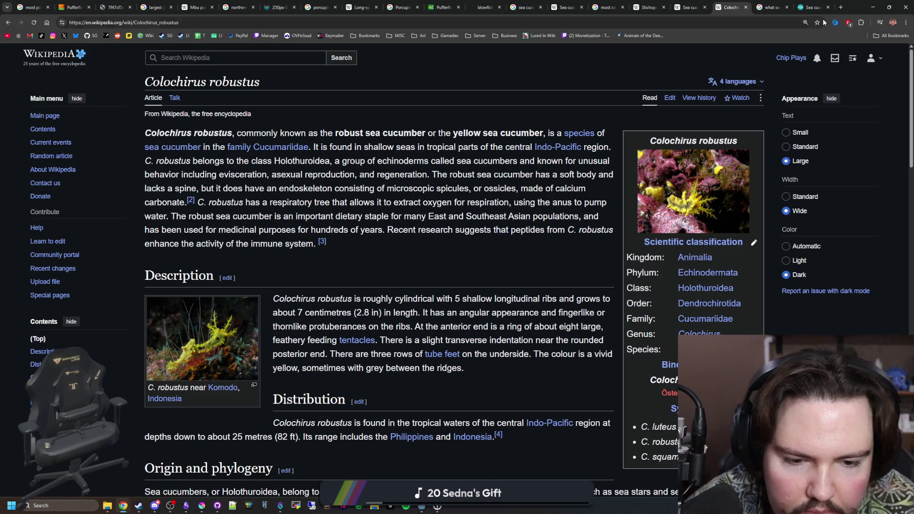
click(839, 6)
text(yellow sea cucumber depth)
Run the yellow sea cucumber depth search, then start another new tab
key(Return)
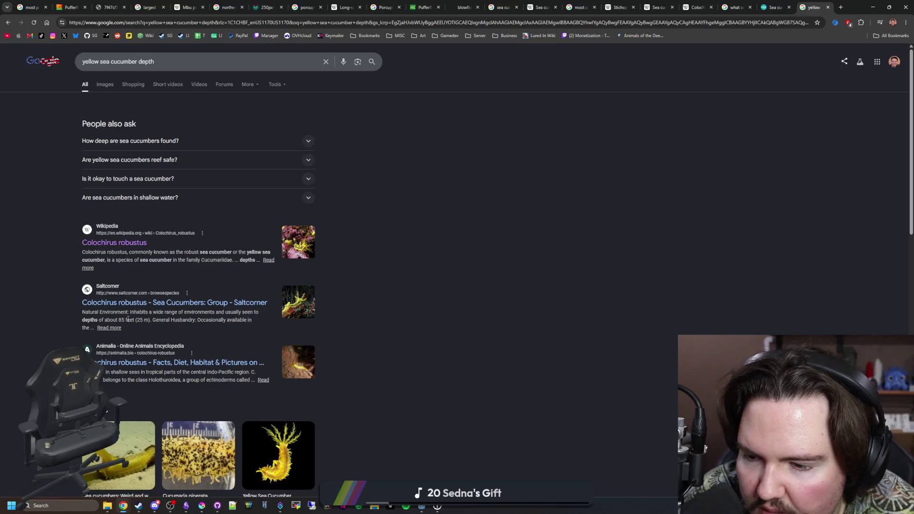
scroll(161, 321, down, 3)
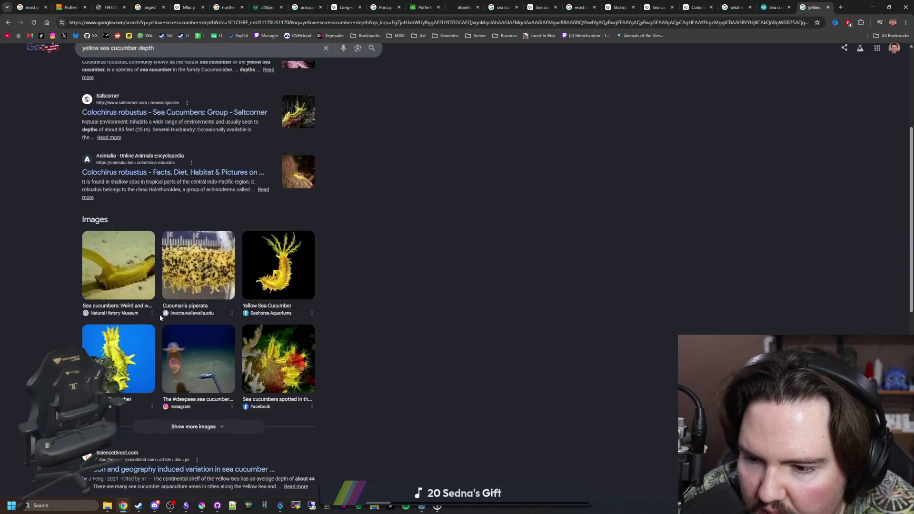
scroll(159, 315, down, 3)
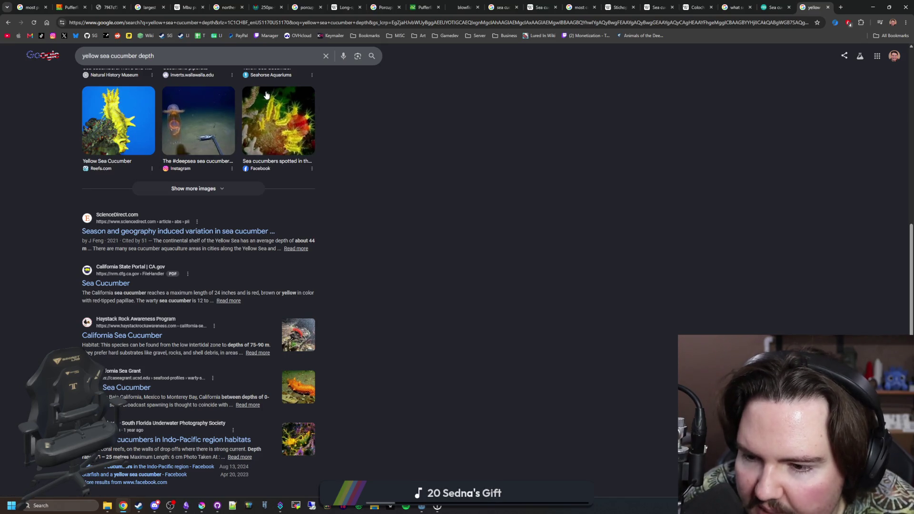
scroll(264, 94, down, 3)
scroll(300, 92, up, 9)
scroll(300, 93, down, 2)
scroll(269, 214, down, 4)
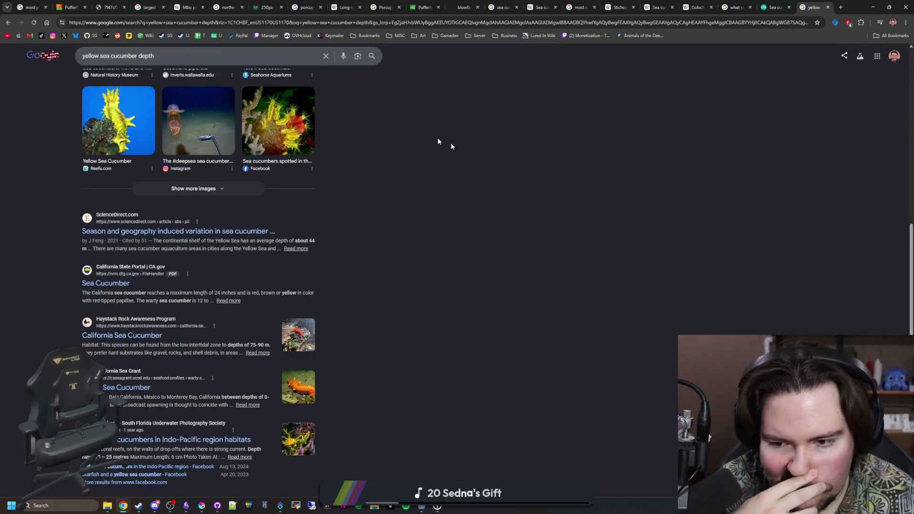
click(841, 6)
text(california sea cuc)
Search california sea cucumber, view its image results, and select the query to replace it
key(Return)
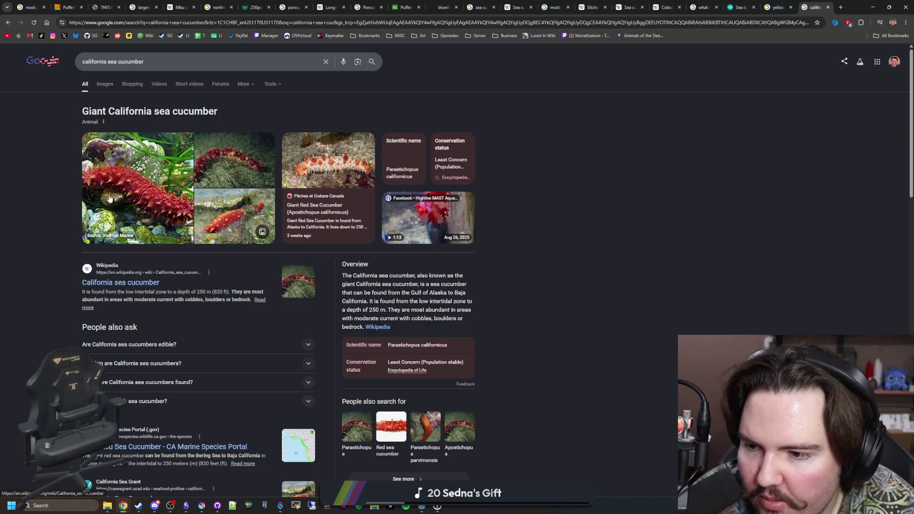
click(105, 84)
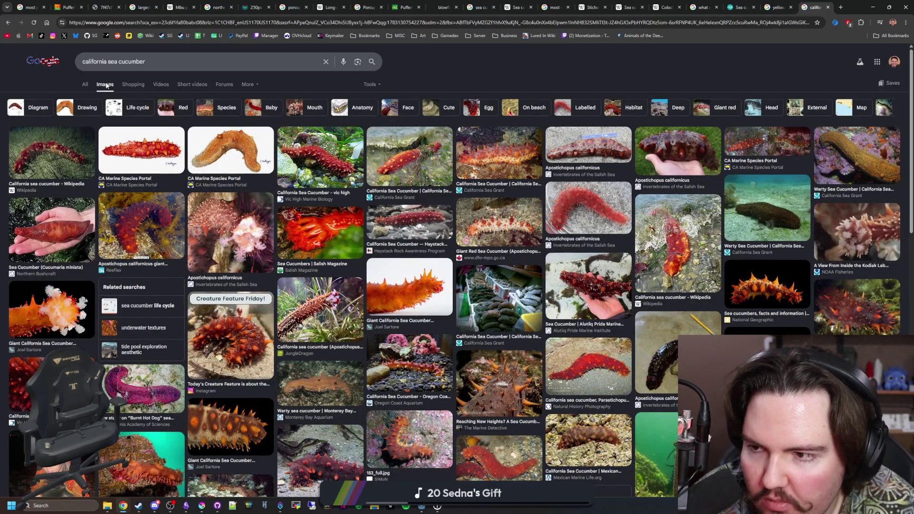
scroll(448, 278, down, 3)
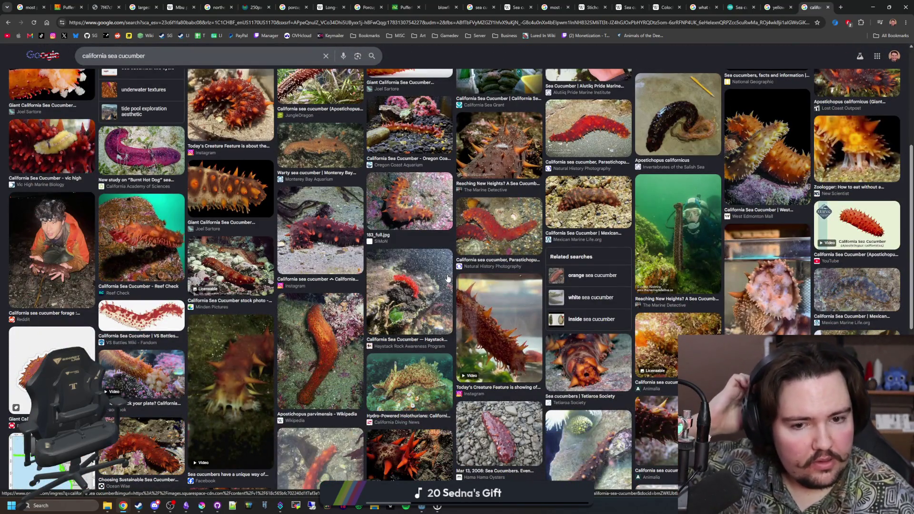
scroll(447, 278, down, 5)
scroll(286, 200, down, 5)
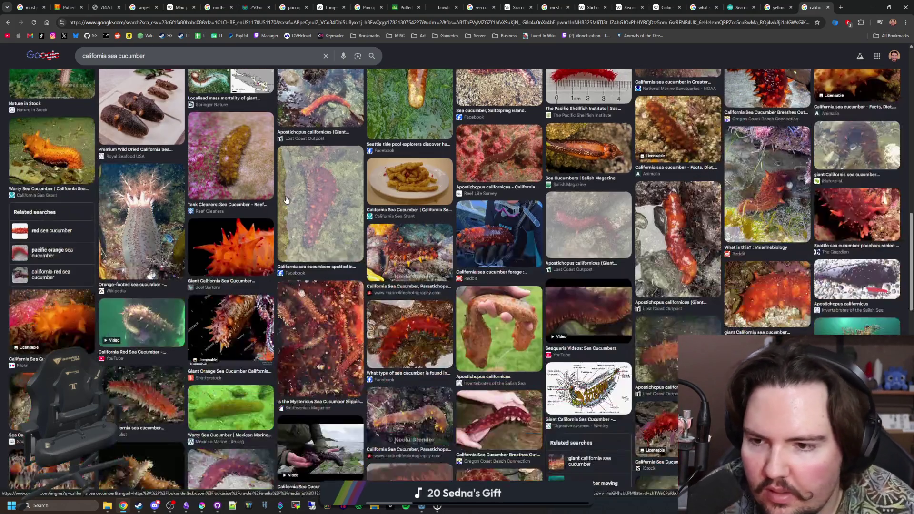
scroll(300, 198, down, 5)
scroll(301, 198, down, 5)
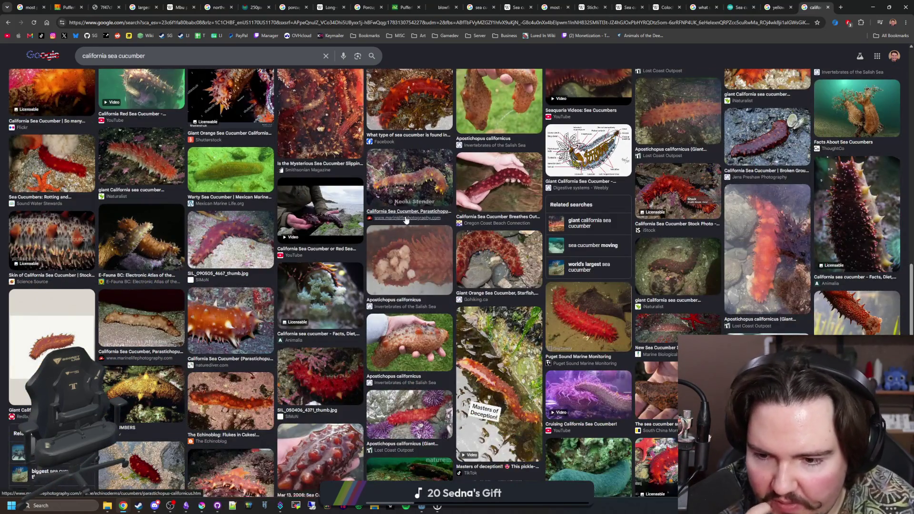
scroll(208, 172, up, 15)
drag(165, 61, 43, 56)
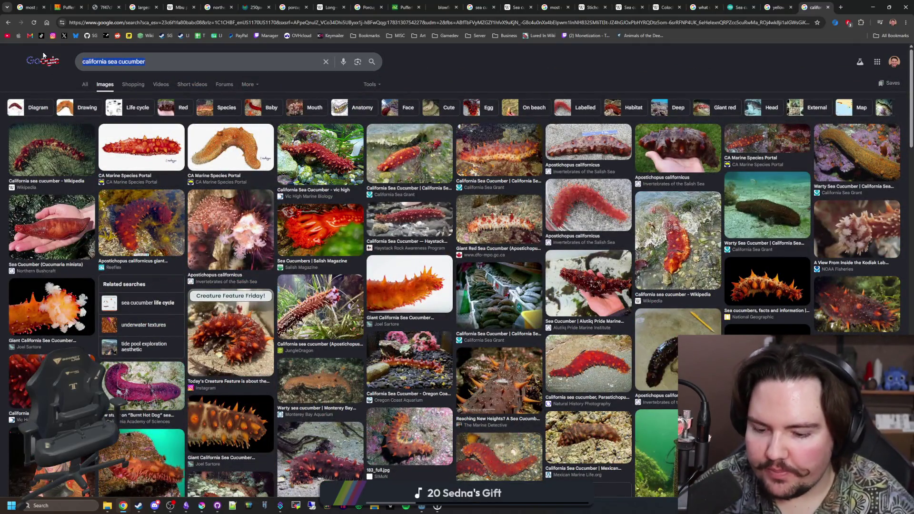
text(deep )
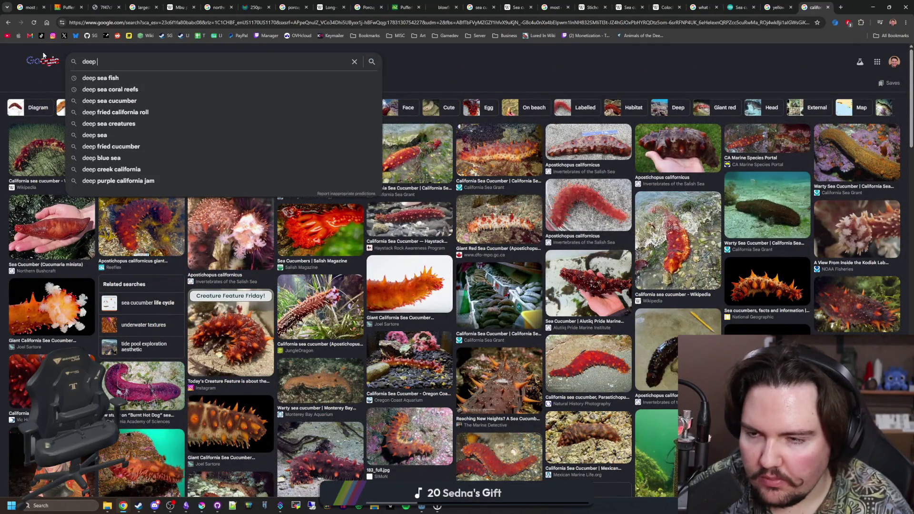
text(sea cucumber)
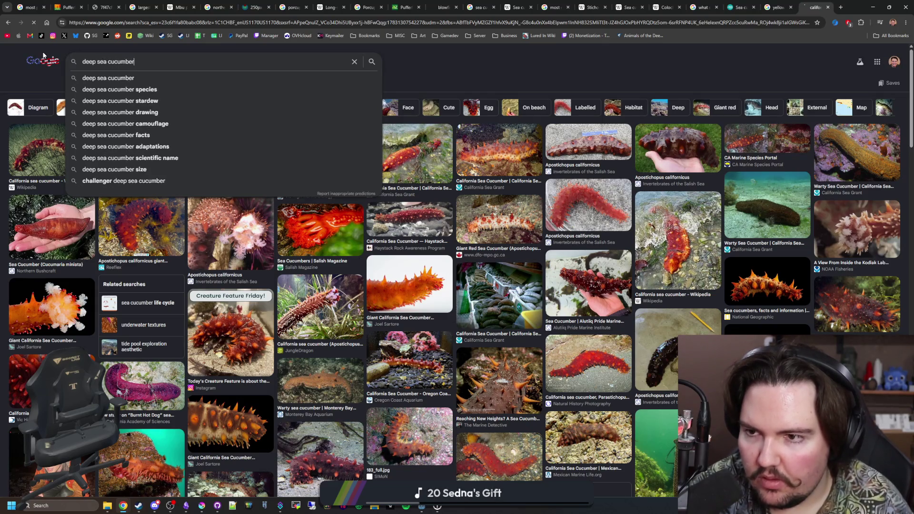
Search deep sea cucumber images and preview the Nautilus Live and pink Shape of Life photos
key(Return)
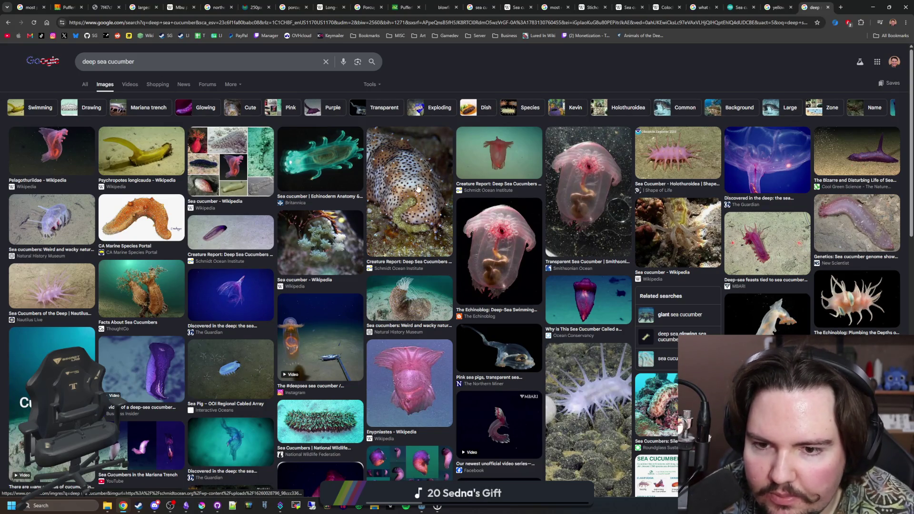
click(59, 284)
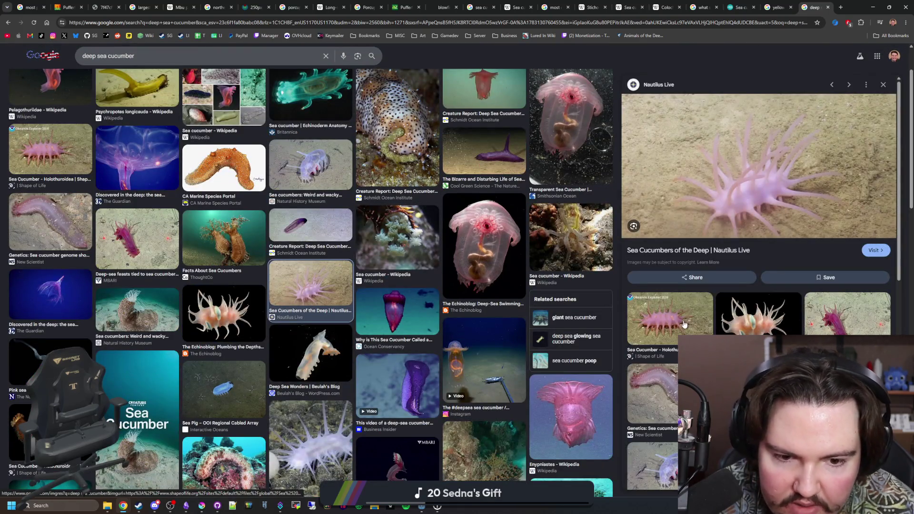
click(684, 325)
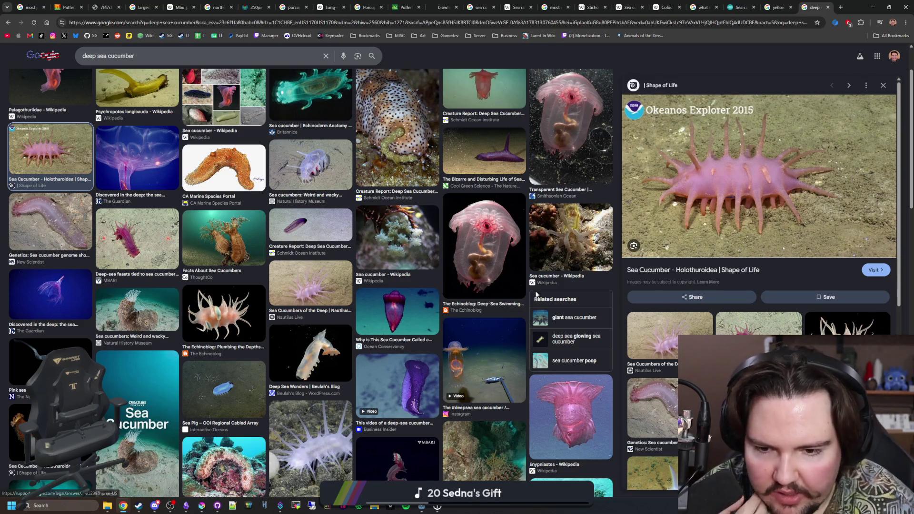
Open the Shape of Life sea cucumber page, then return to the image results and preview the Nautilus Live image
click(755, 277)
click(806, 6)
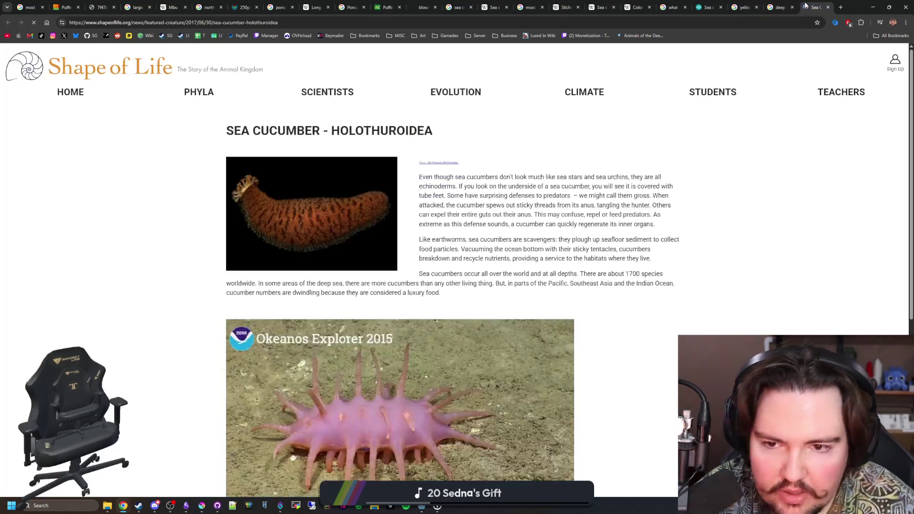
scroll(358, 277, down, 4)
scroll(359, 277, up, 3)
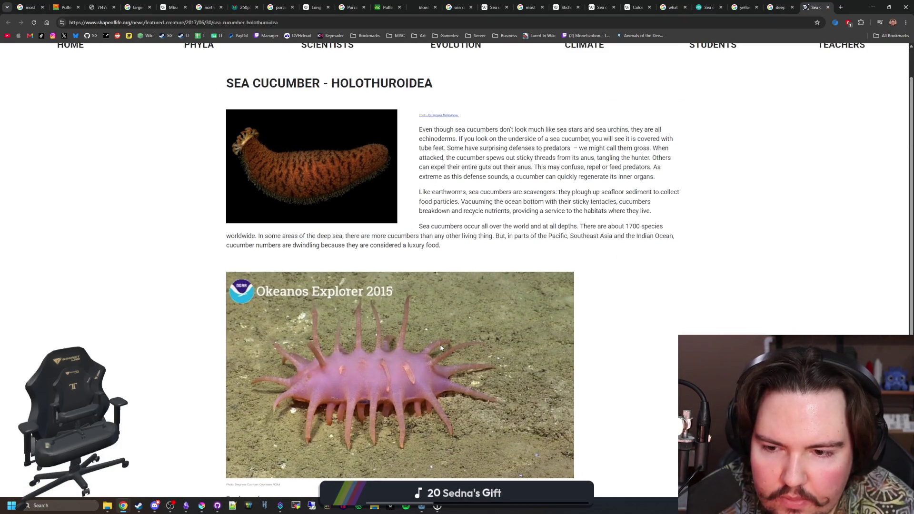
scroll(441, 348, down, 2)
click(829, 7)
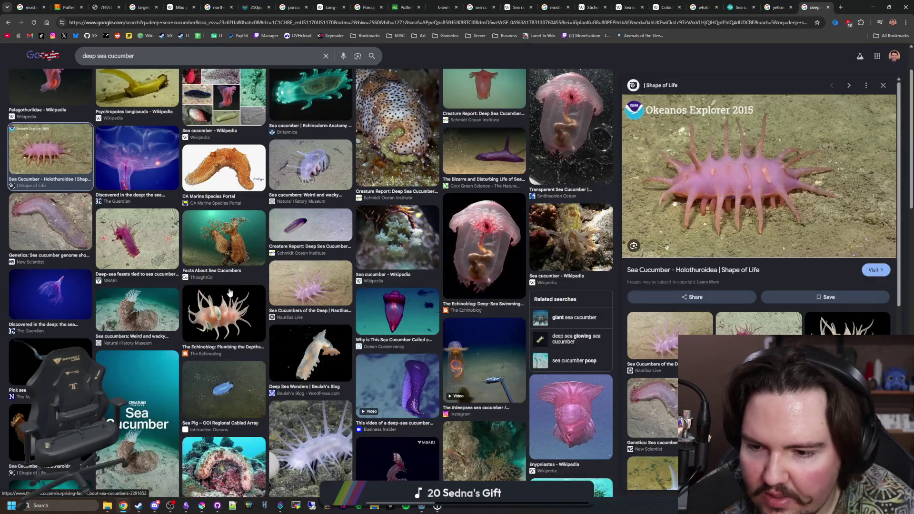
click(293, 287)
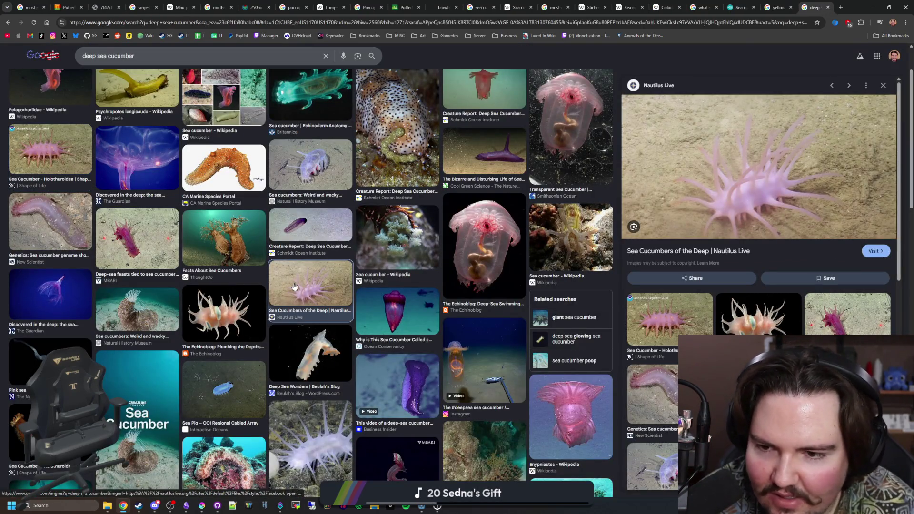
Open the Shape of Life page again in a new tab, return to the results and preview the Nautilus Live image
click(50, 151)
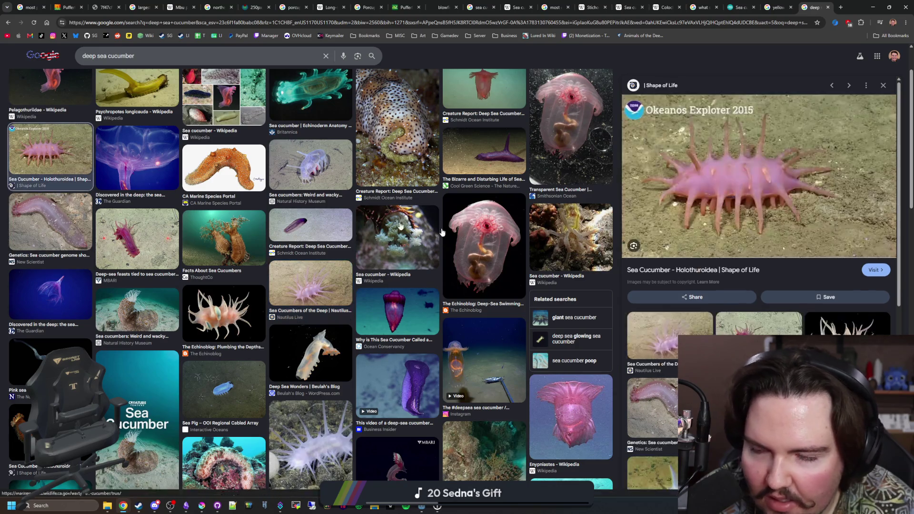
click(751, 214)
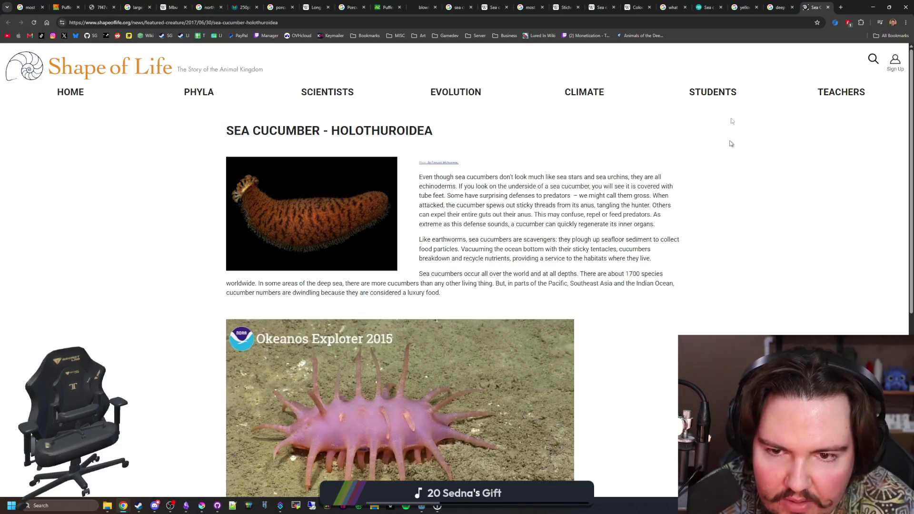
click(777, 8)
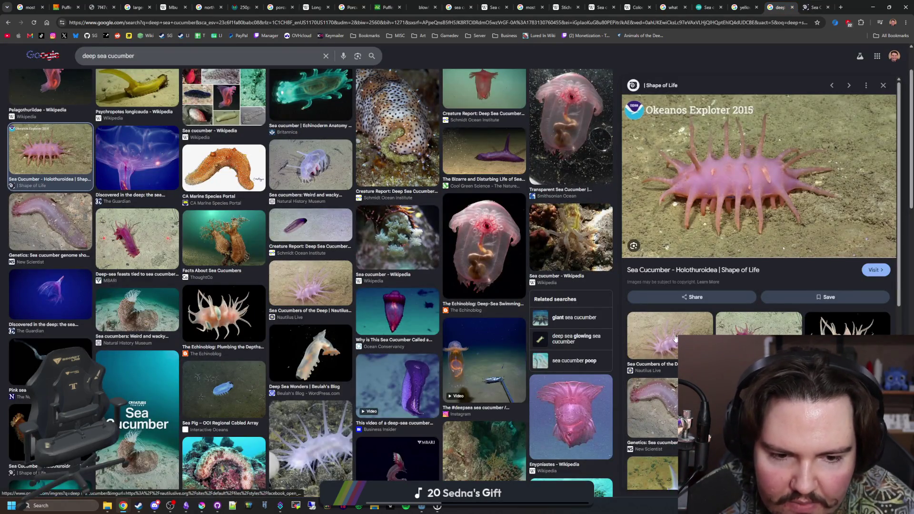
click(675, 339)
Open the Nautilus Live sea cucumber page, go back, and preview the white spiny sea cucumber Instagram video
click(738, 252)
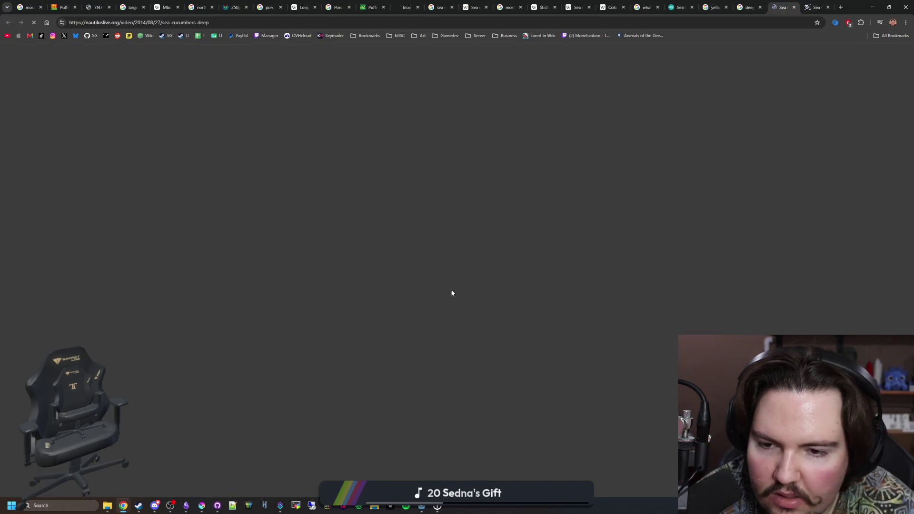
scroll(457, 298, down, 5)
scroll(457, 295, up, 3)
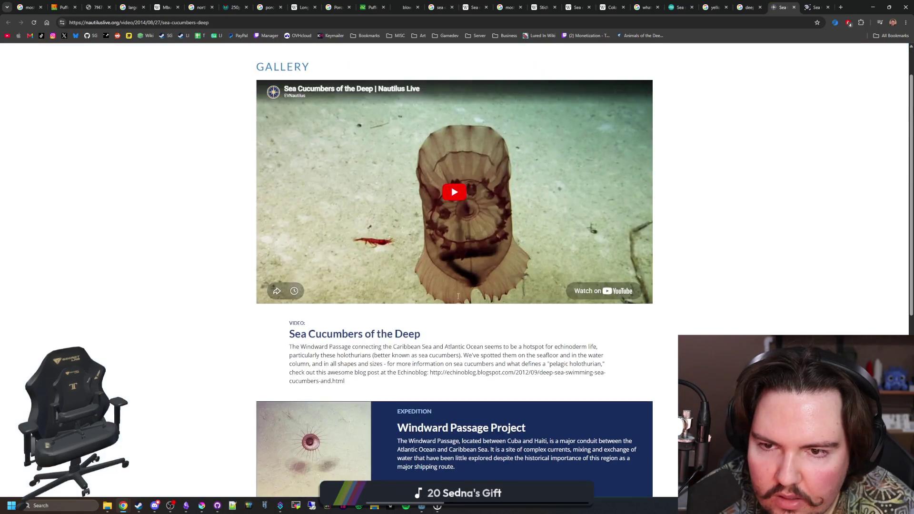
scroll(457, 295, down, 4)
scroll(457, 295, down, 1)
scroll(458, 294, up, 10)
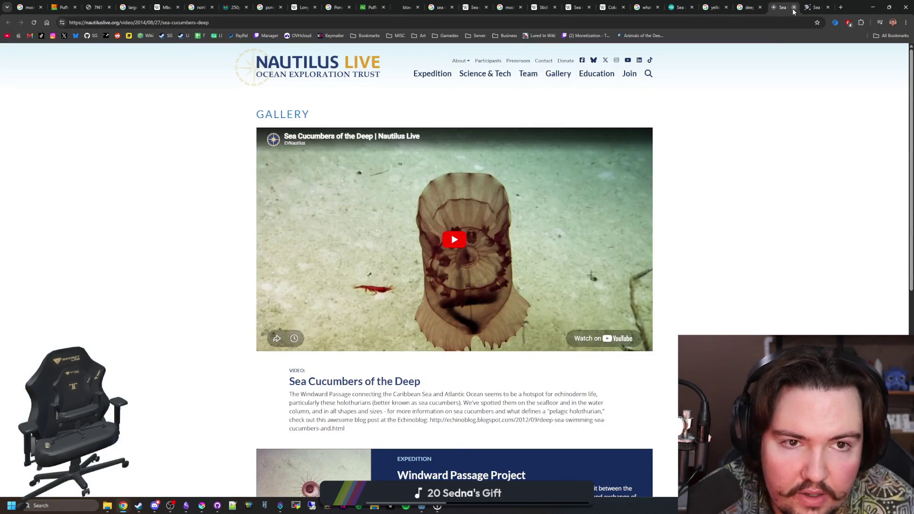
key(alt+Left)
scroll(461, 221, down, 5)
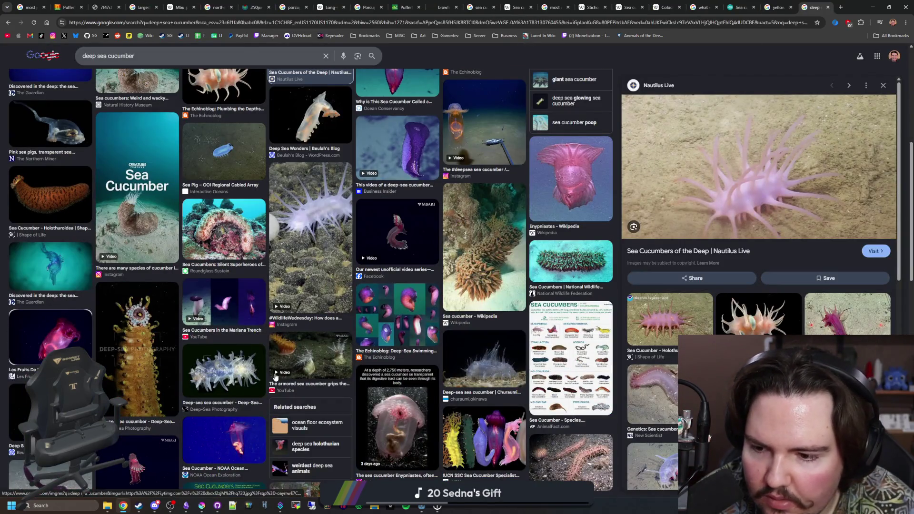
click(325, 226)
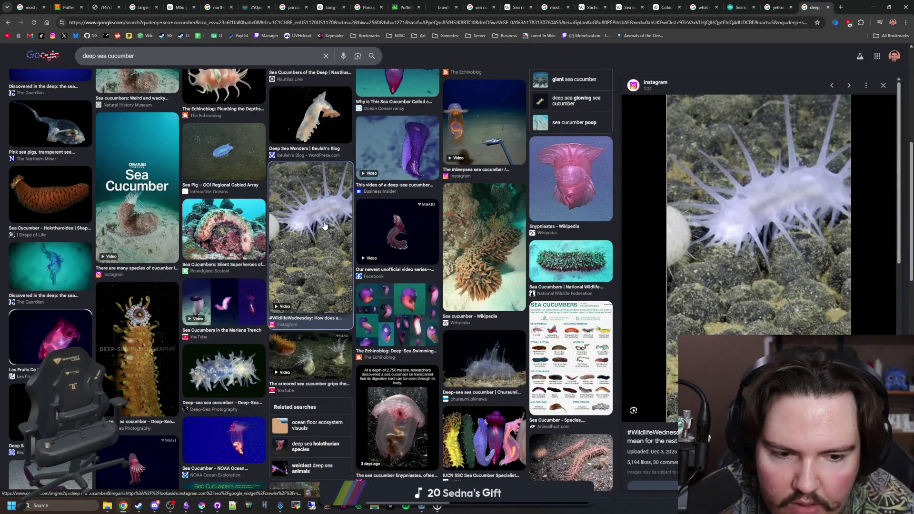
scroll(325, 226, up, 5)
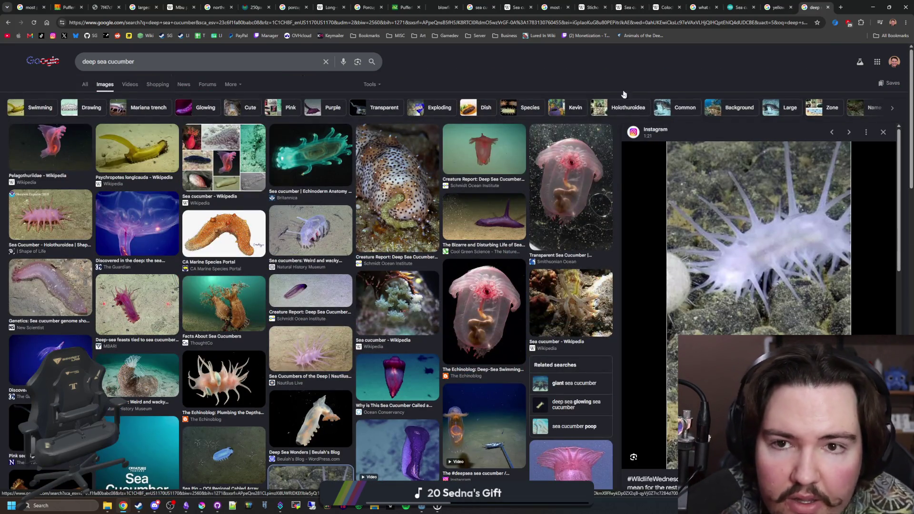
Browse the MBARI Animals of the Deep gallery, then search Google for 'sea pig' in a new tab
middle_click(640, 35)
click(814, 8)
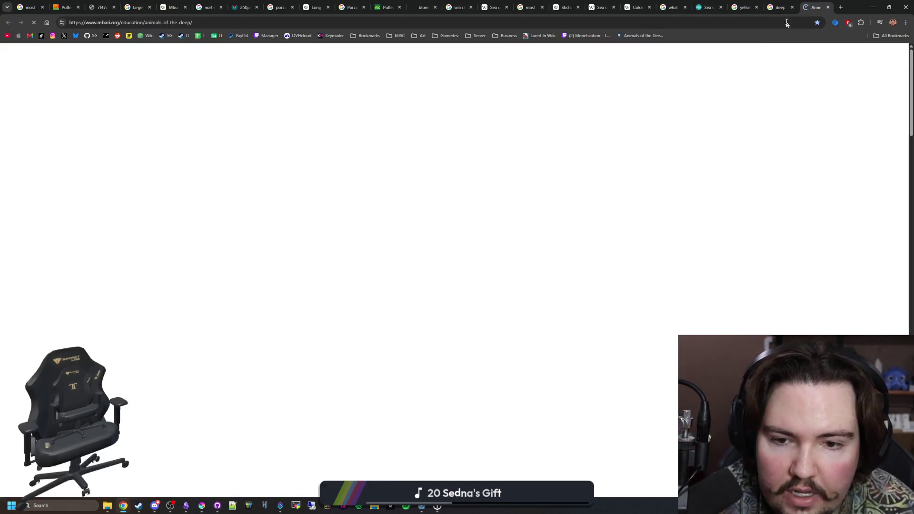
scroll(421, 269, down, 2)
scroll(421, 270, down, 2)
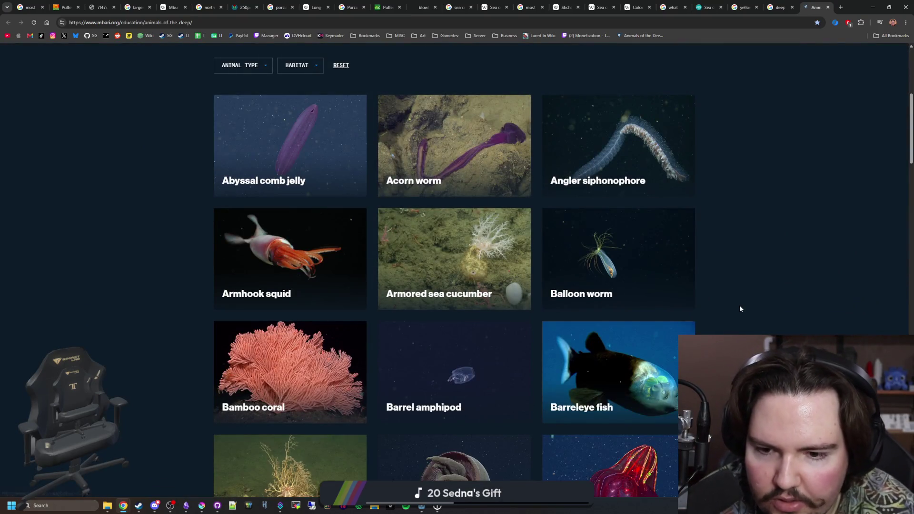
scroll(408, 269, down, 2)
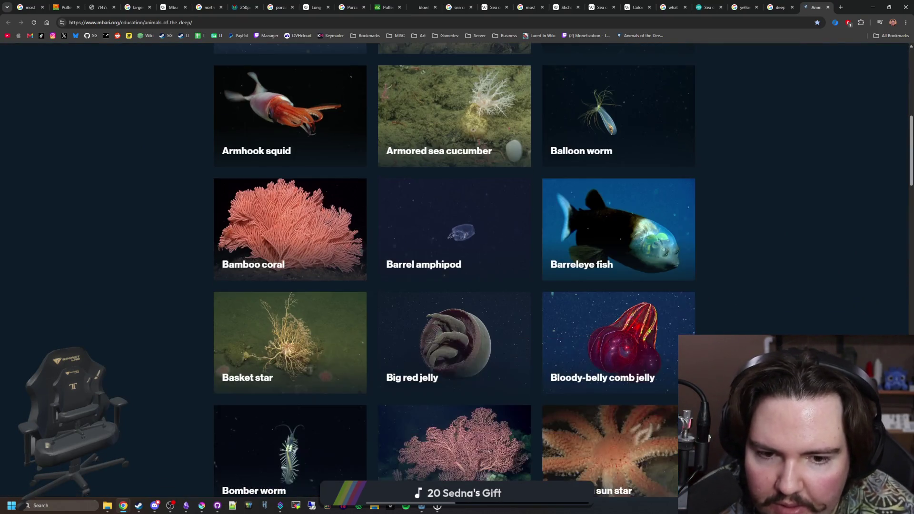
scroll(407, 270, down, 2)
scroll(454, 269, down, 1)
scroll(454, 269, down, 1)
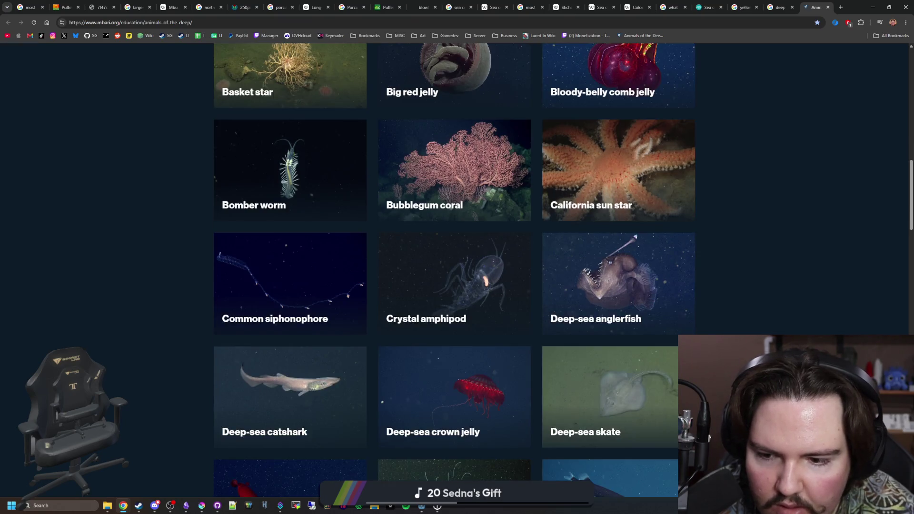
scroll(455, 269, down, 3)
scroll(454, 270, down, 3)
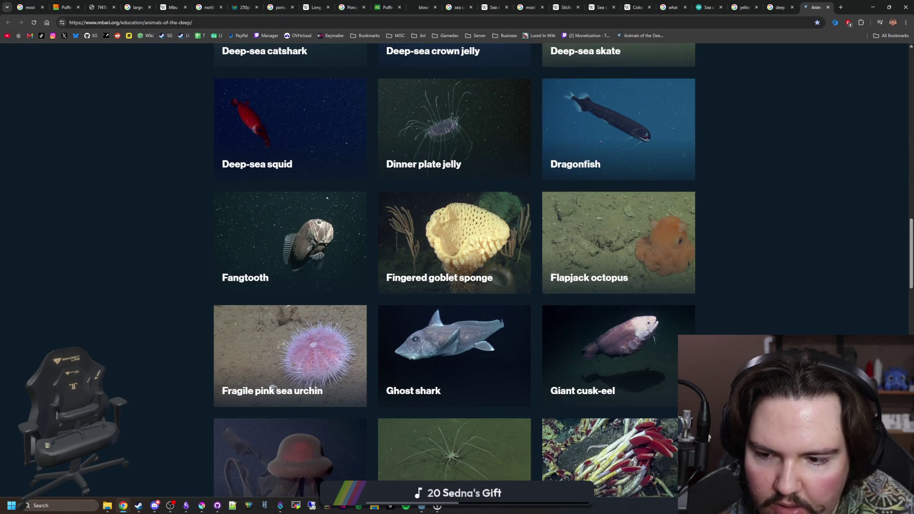
scroll(455, 269, down, 3)
scroll(455, 269, down, 3)
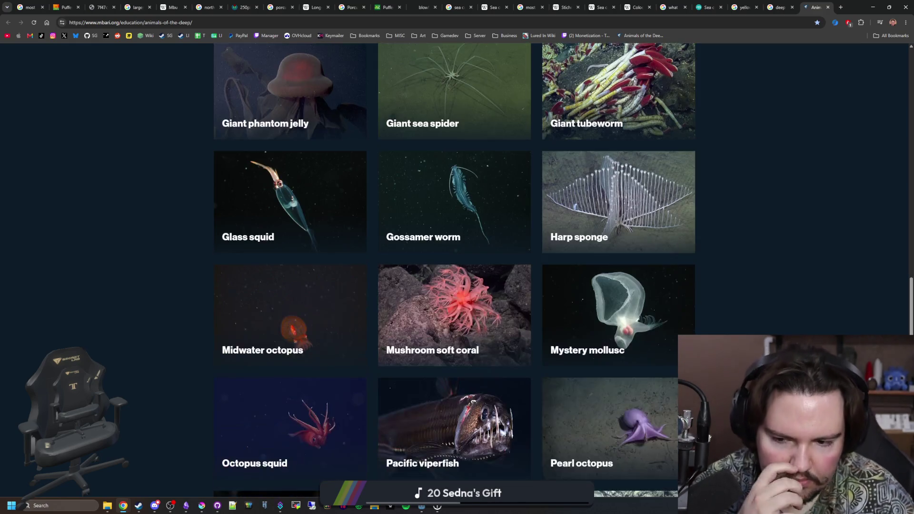
scroll(777, 296, down, 3)
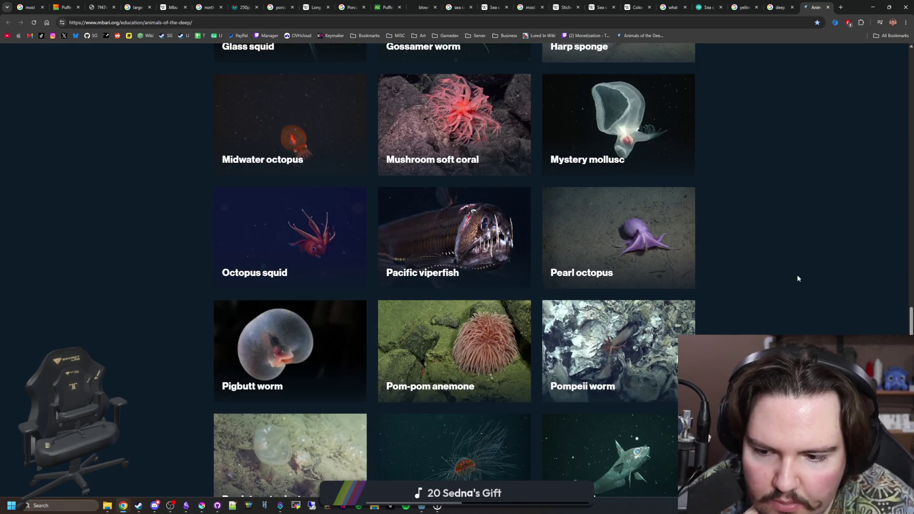
scroll(797, 277, down, 2)
scroll(798, 277, down, 2)
scroll(797, 276, down, 1)
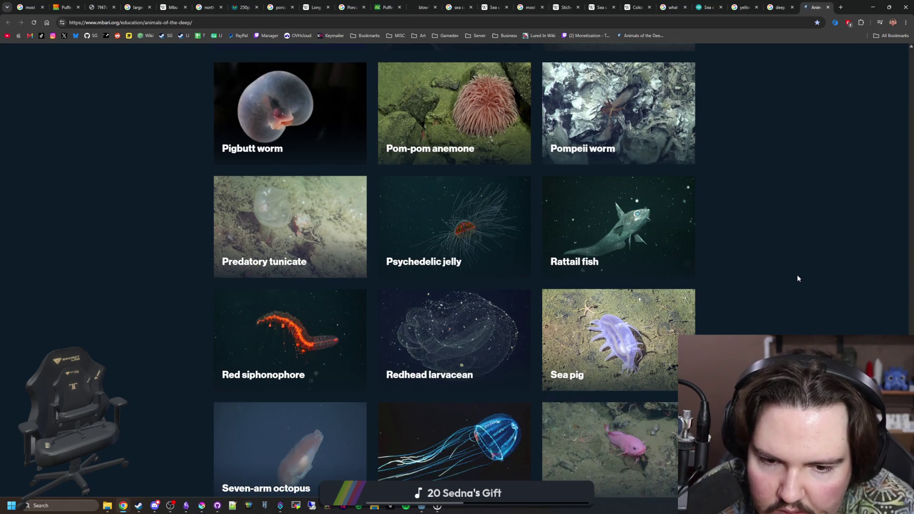
scroll(797, 277, down, 1)
scroll(797, 276, down, 2)
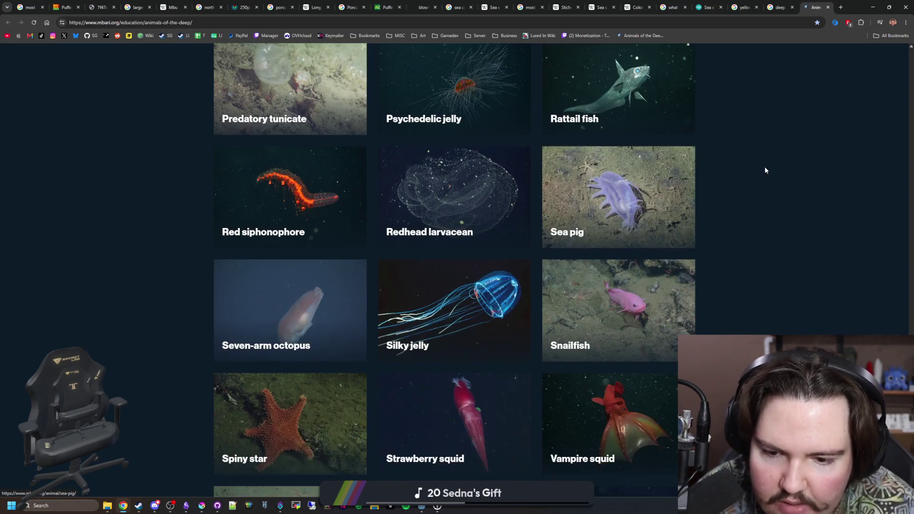
click(841, 7)
text(sea pig)
key(Return)
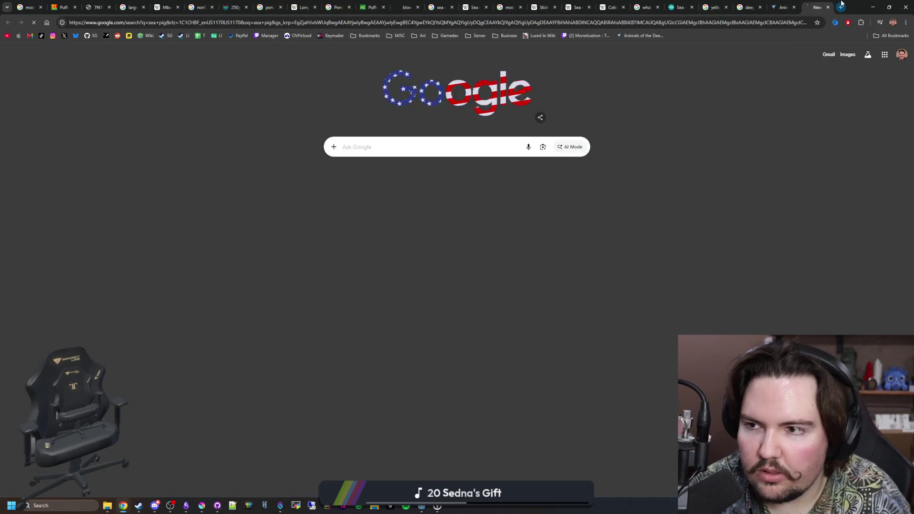